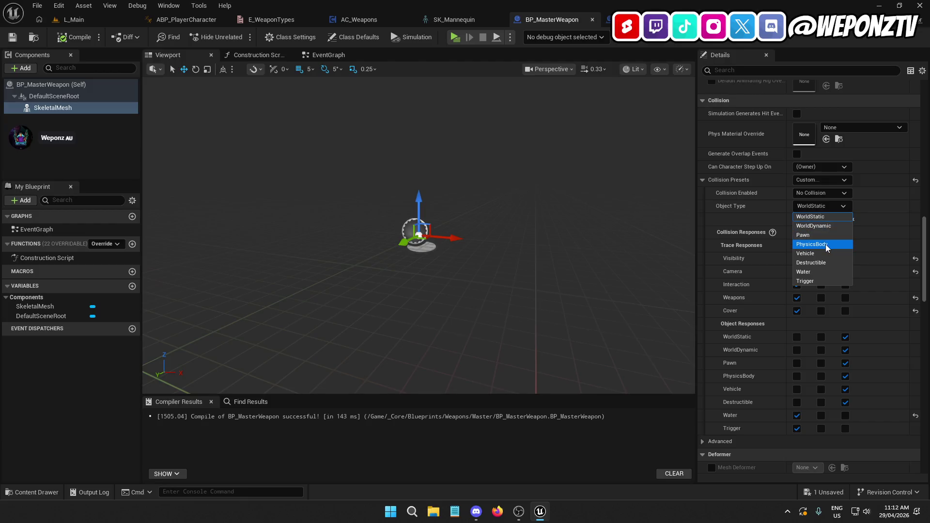
Step: Set the skeletal mesh's Object Type to PhysicsBody, keeping Collision Enabled at No Collision
{"action": "left_click", "coordinate": [811, 194]}
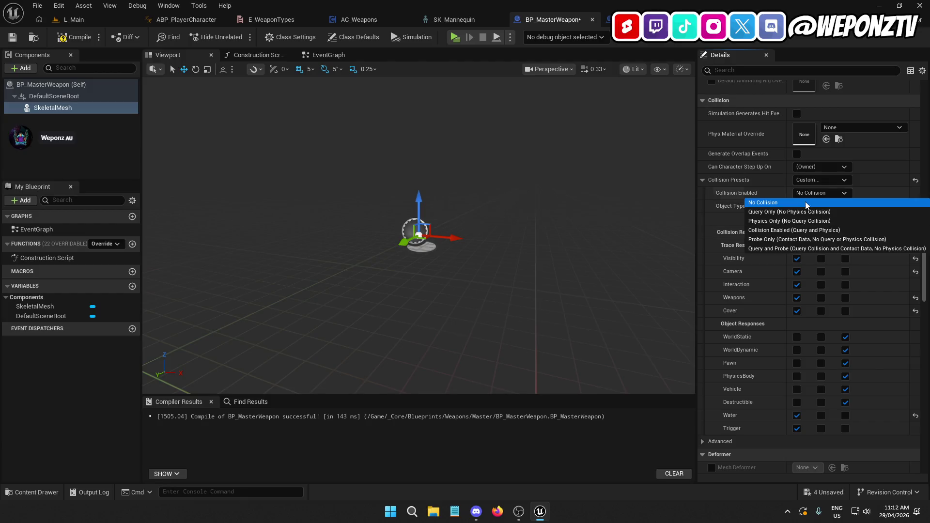
{"action": "left_click", "coordinate": [816, 180]}
{"action": "left_click", "coordinate": [816, 179]}
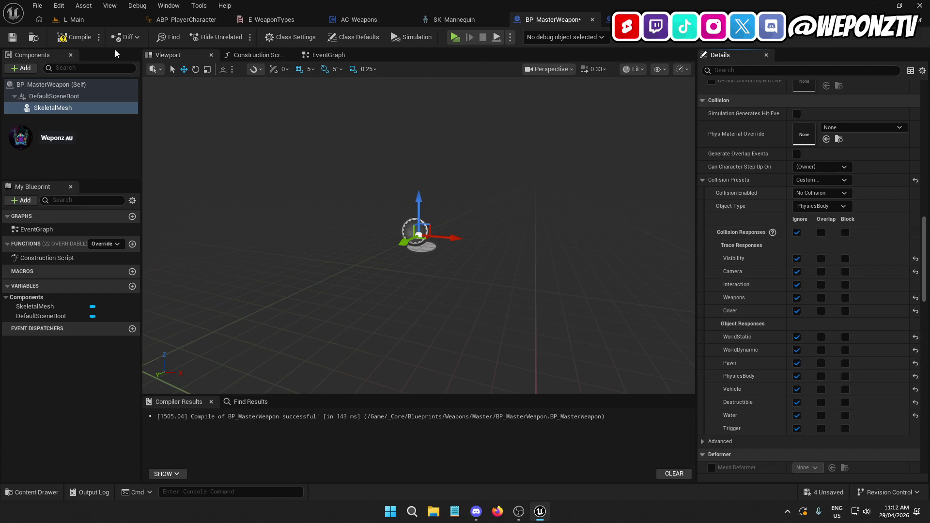
Step: Compile and save the BP_Taser blueprint
{"action": "left_click", "coordinate": [78, 37]}
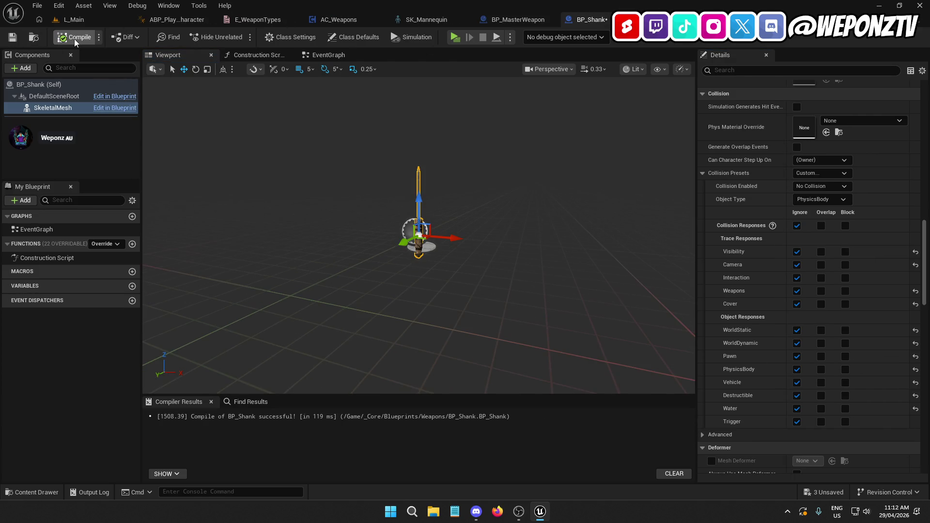
{"action": "left_click", "coordinate": [76, 39]}
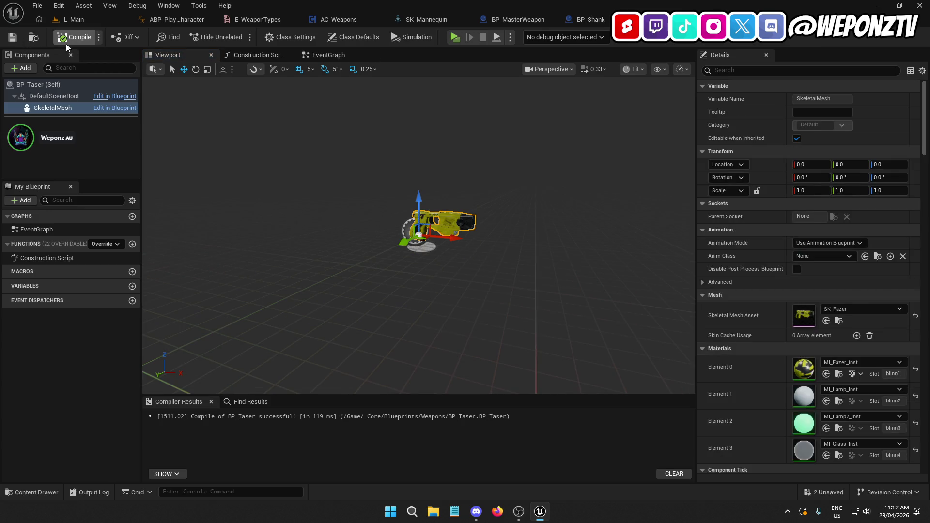
{"action": "left_click", "coordinate": [12, 37]}
Step: Play-test L_Main, walking the prisoner down the corridor with the taser, then pause the game
{"action": "left_click", "coordinate": [74, 19]}
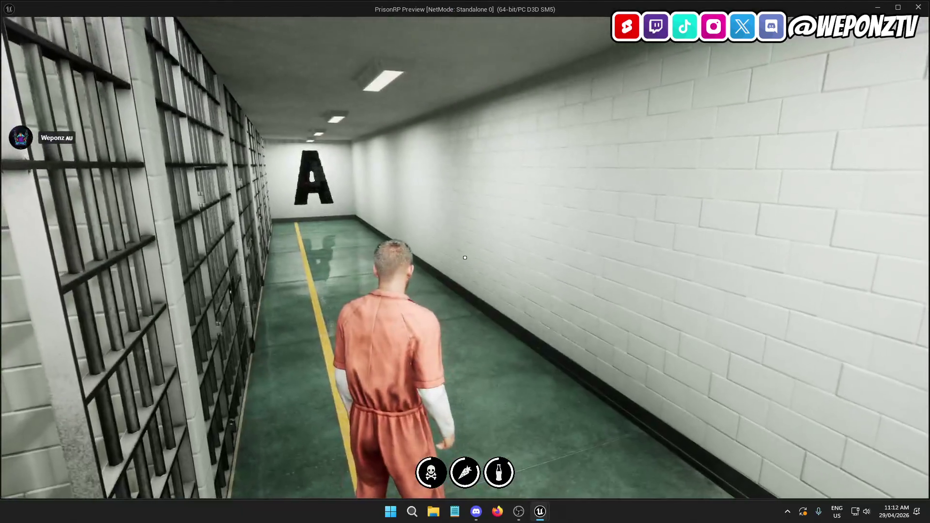
{"action": "key", "text": "w"}
{"action": "scroll", "coordinate": [465, 262], "scroll_direction": "up", "scroll_amount": 5}
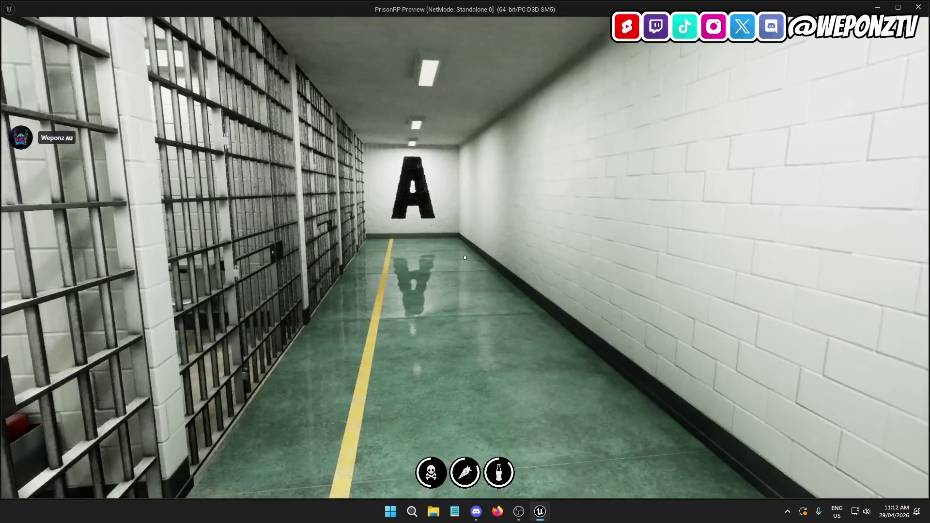
{"action": "key", "text": "w"}
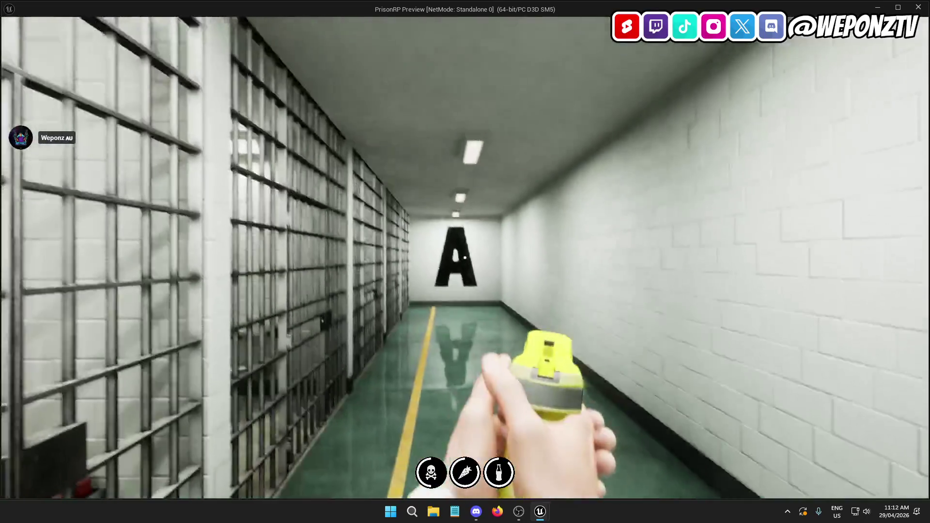
{"action": "key", "text": "w"}
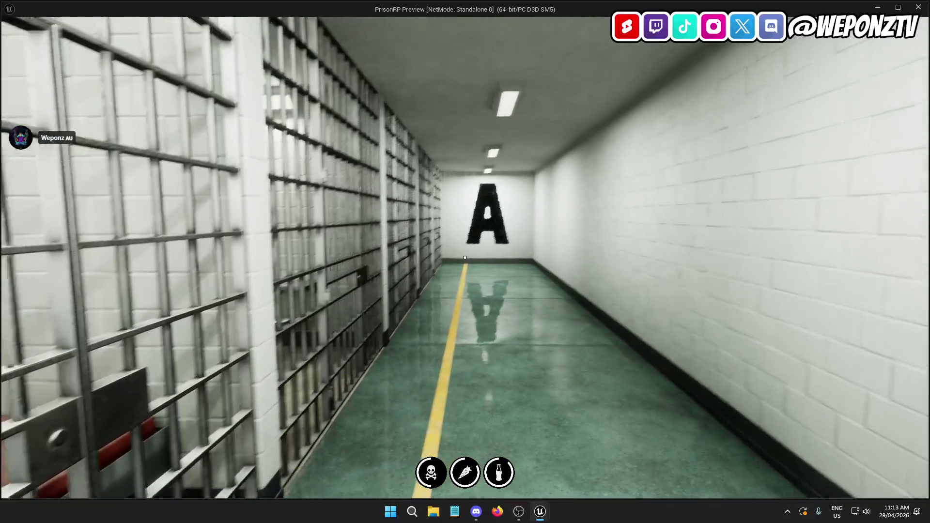
{"action": "key", "text": "Escape"}
Step: Quit the play session and look over the Weapons blend poses in ABP_PlayerCharacter
{"action": "left_click", "coordinate": [437, 280]}
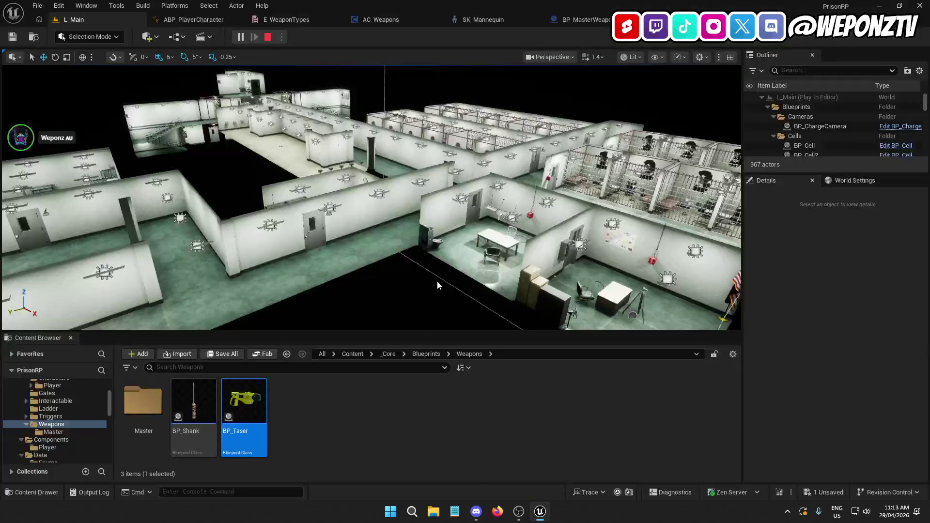
{"action": "left_click", "coordinate": [193, 19]}
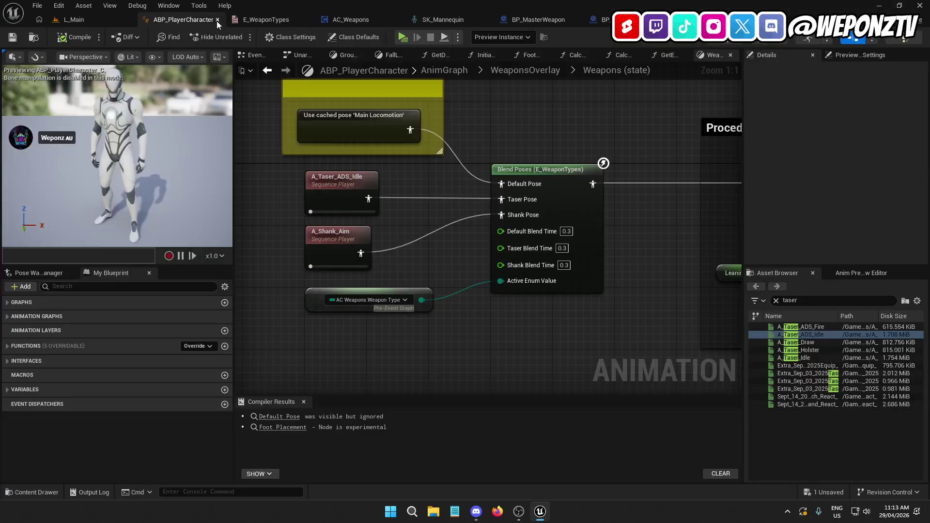
{"action": "left_click_drag", "start_coordinate": [485, 241], "coordinate": [534, 277]}
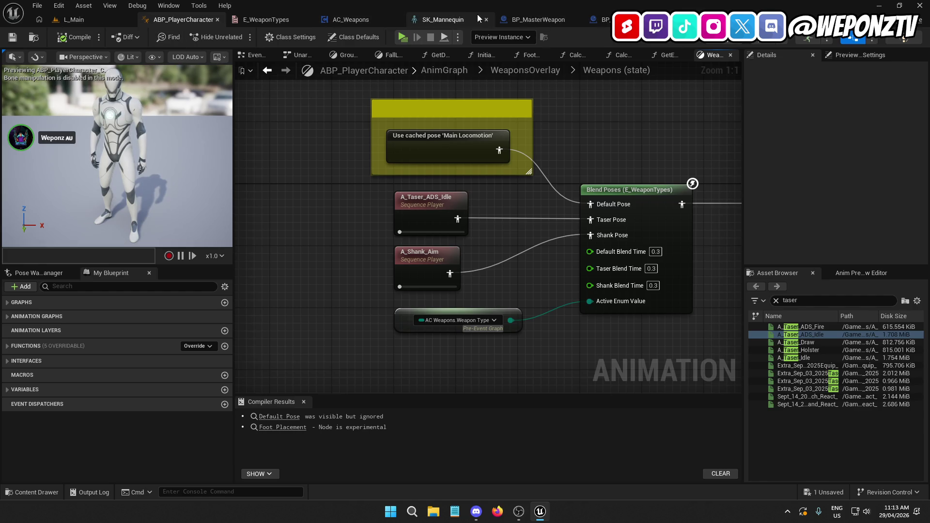
Step: Switch to AC_Weapons' EventGraph with the Aiming and SRV_Aiming nodes in view
{"action": "left_click", "coordinate": [348, 19]}
{"action": "scroll", "coordinate": [536, 143], "scroll_direction": "up", "scroll_amount": 1}
{"action": "left_click_drag", "start_coordinate": [556, 170], "coordinate": [521, 392]}
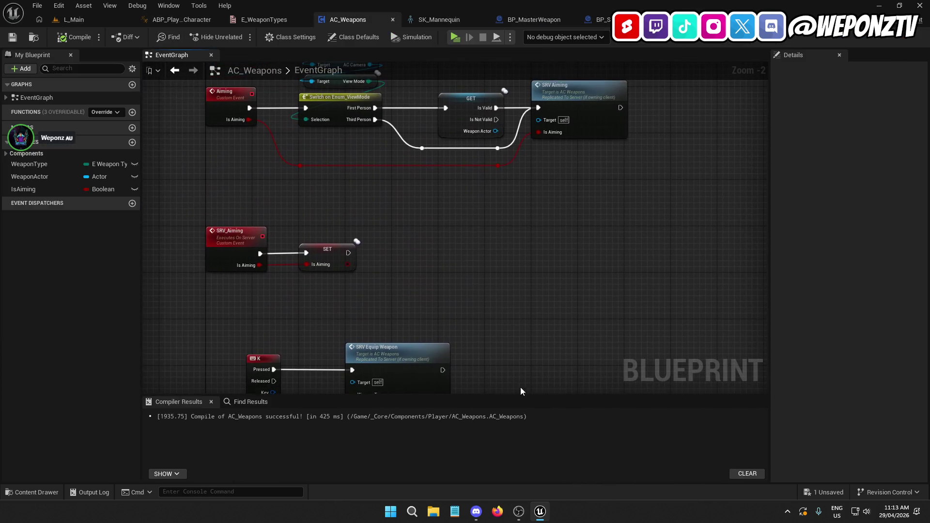
Step: Delete the old K key and equip call node group from the AC_Weapons graph
{"action": "scroll", "coordinate": [518, 261], "scroll_direction": "down", "scroll_amount": 5}
{"action": "mouse_move", "coordinate": [533, 291]}
{"action": "left_mouse_down"}
{"action": "mouse_move", "coordinate": [499, 234]}
{"action": "mouse_move", "coordinate": [302, 120]}
{"action": "left_mouse_up"}
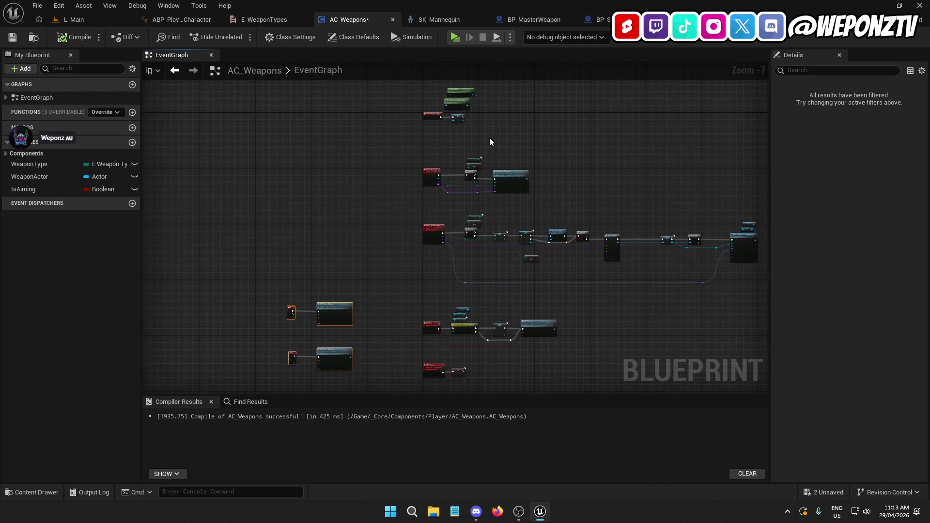
{"action": "scroll", "coordinate": [493, 147], "scroll_direction": "up", "scroll_amount": 5}
{"action": "mouse_move", "coordinate": [731, 231]}
{"action": "left_mouse_down"}
{"action": "mouse_move", "coordinate": [426, 150]}
{"action": "mouse_move", "coordinate": [340, 116]}
{"action": "left_mouse_up"}
{"action": "key", "text": "Delete"}
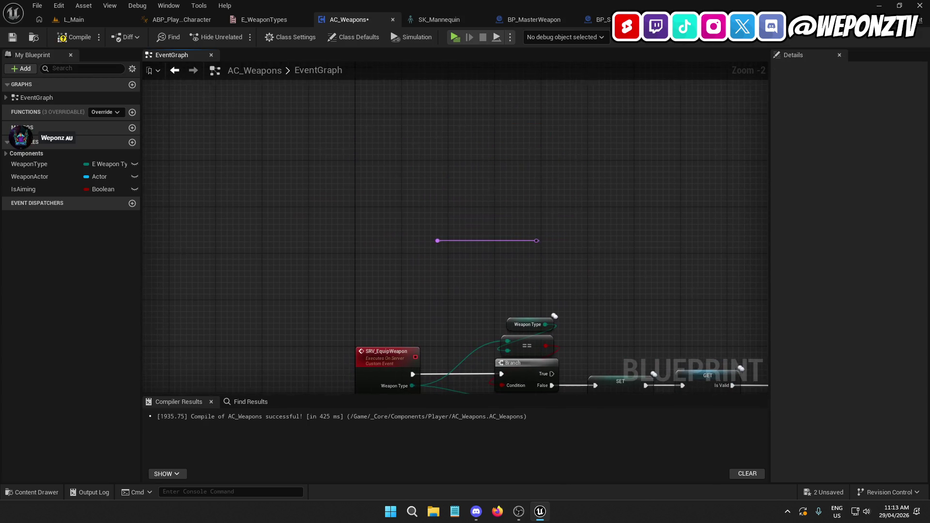
{"action": "left_click", "coordinate": [286, 152]}
Step: Pan around the graph and select the whole SRV_EquipWeapon node chain
{"action": "scroll", "coordinate": [444, 239], "scroll_direction": "down", "scroll_amount": 5}
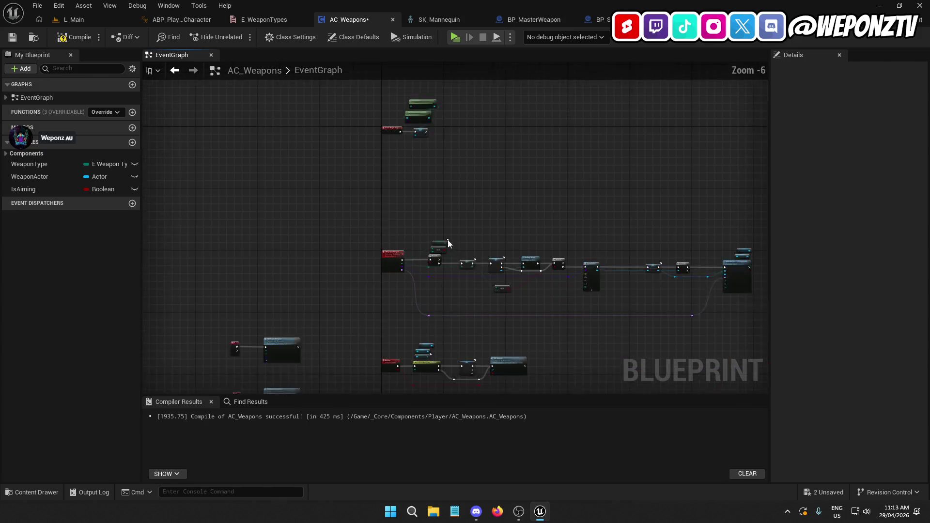
{"action": "left_click_drag", "start_coordinate": [556, 292], "coordinate": [578, 266]}
{"action": "scroll", "coordinate": [396, 290], "scroll_direction": "up", "scroll_amount": 5}
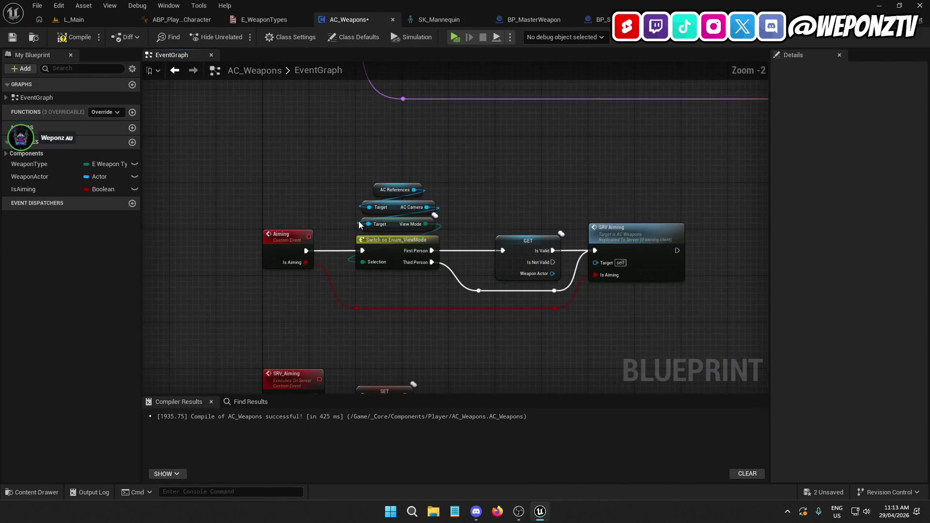
{"action": "left_click_drag", "start_coordinate": [390, 329], "coordinate": [378, 187]}
{"action": "scroll", "coordinate": [378, 187], "scroll_direction": "down", "scroll_amount": 4}
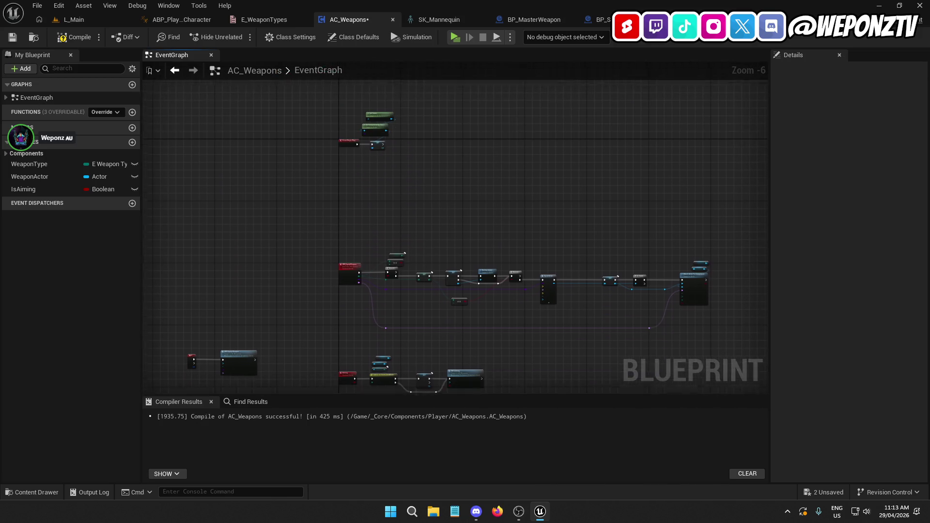
{"action": "left_click_drag", "start_coordinate": [705, 314], "coordinate": [345, 206]}
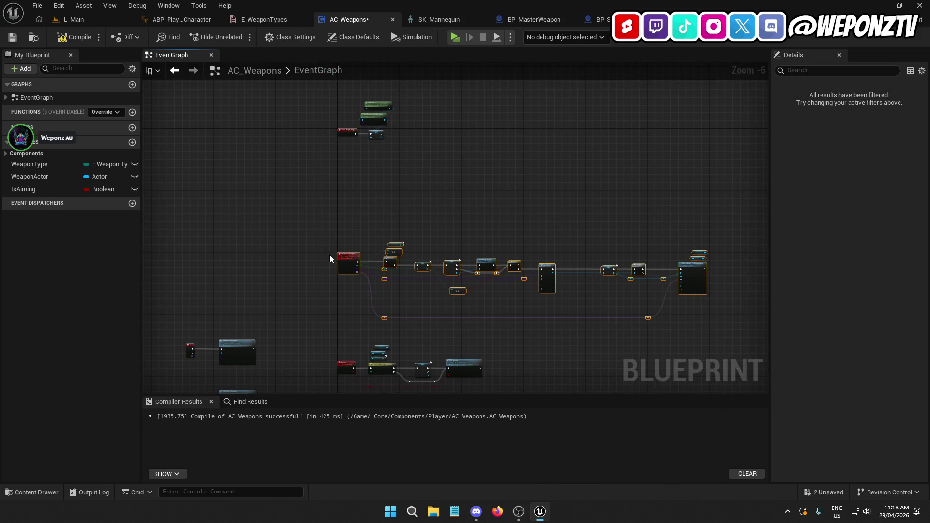
{"action": "scroll", "coordinate": [382, 265], "scroll_direction": "up", "scroll_amount": 5}
{"action": "mouse_move", "coordinate": [457, 114]}
{"action": "left_mouse_down"}
{"action": "mouse_move", "coordinate": [390, 272]}
{"action": "mouse_move", "coordinate": [418, 208]}
{"action": "left_mouse_up"}
{"action": "scroll", "coordinate": [418, 208], "scroll_direction": "down", "scroll_amount": 5}
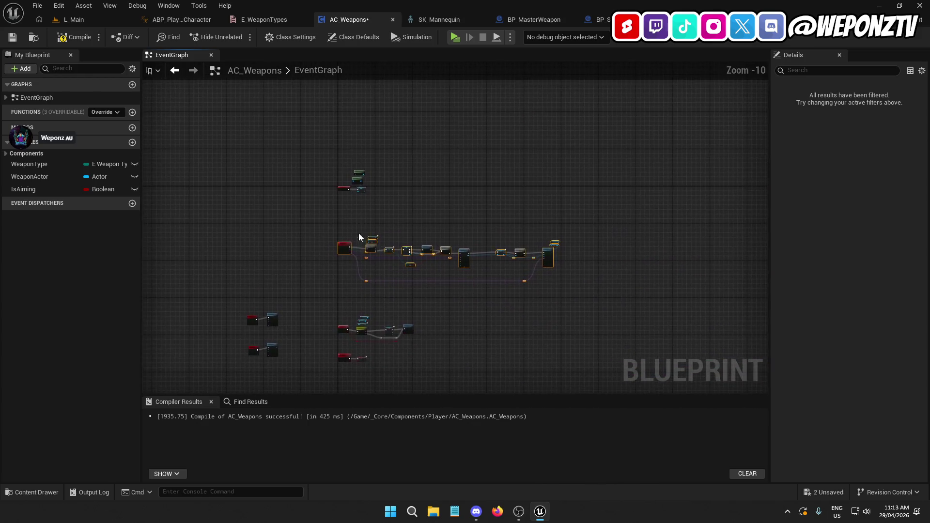
{"action": "mouse_move", "coordinate": [706, 329]}
{"action": "left_mouse_down"}
{"action": "mouse_move", "coordinate": [398, 207]}
{"action": "mouse_move", "coordinate": [310, 215]}
{"action": "left_mouse_up"}
Step: Inspect the chain's SpawnActor and SET nodes, then bring the Aiming event into view
{"action": "scroll", "coordinate": [348, 271], "scroll_direction": "up", "scroll_amount": 3}
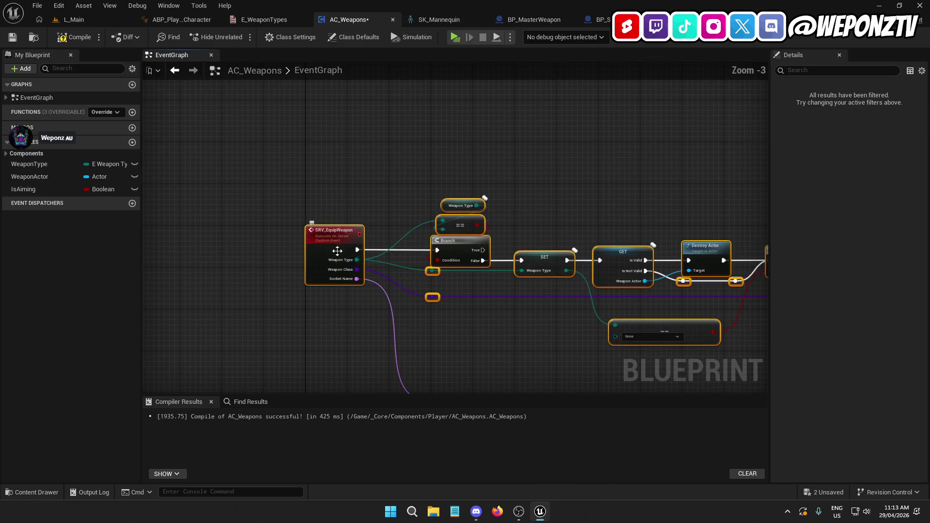
{"action": "mouse_move", "coordinate": [388, 164]}
{"action": "left_mouse_down"}
{"action": "mouse_move", "coordinate": [367, 257]}
{"action": "mouse_move", "coordinate": [376, 220]}
{"action": "mouse_move", "coordinate": [369, 139]}
{"action": "mouse_move", "coordinate": [347, 33]}
{"action": "left_mouse_up"}
{"action": "mouse_move", "coordinate": [485, 212]}
{"action": "left_mouse_down"}
{"action": "mouse_move", "coordinate": [342, 245]}
{"action": "mouse_move", "coordinate": [275, 242]}
{"action": "mouse_move", "coordinate": [587, 97]}
{"action": "mouse_move", "coordinate": [578, 6]}
{"action": "left_mouse_up"}
{"action": "left_click_drag", "start_coordinate": [524, 209], "coordinate": [474, 263]}
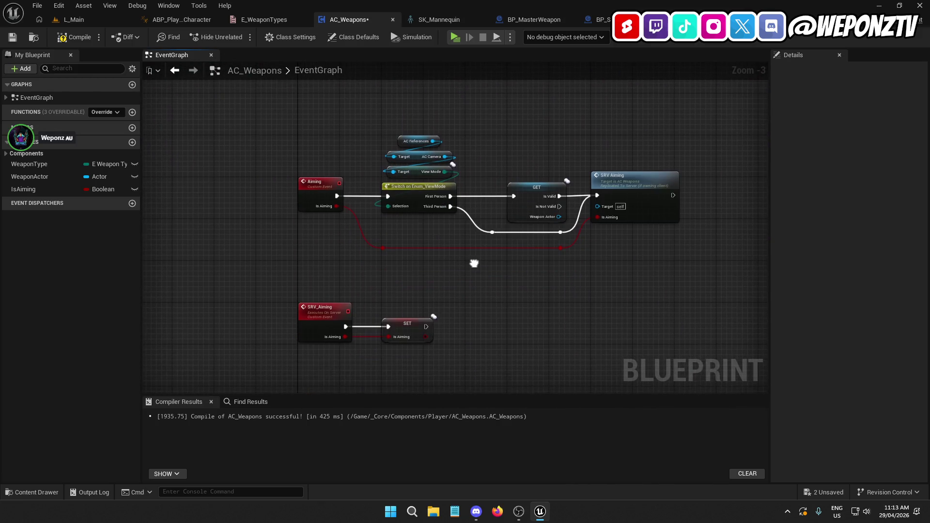
Step: Find references to the Aiming event by name and jump to it in the graph
{"action": "right_click", "coordinate": [315, 179]}
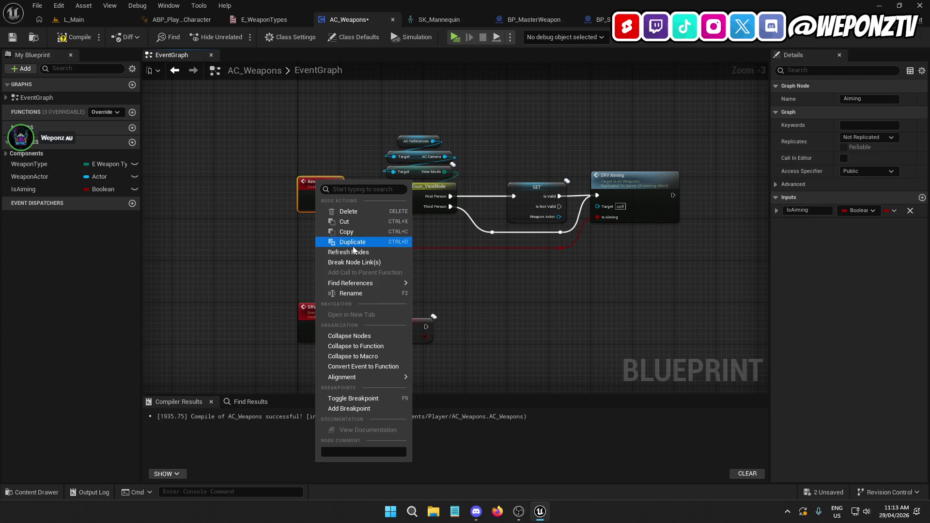
{"action": "mouse_move", "coordinate": [368, 283]}
{"action": "left_click", "coordinate": [431, 288]}
{"action": "scroll", "coordinate": [258, 457], "scroll_direction": "down", "scroll_amount": 3}
{"action": "scroll", "coordinate": [228, 449], "scroll_direction": "up", "scroll_amount": 2}
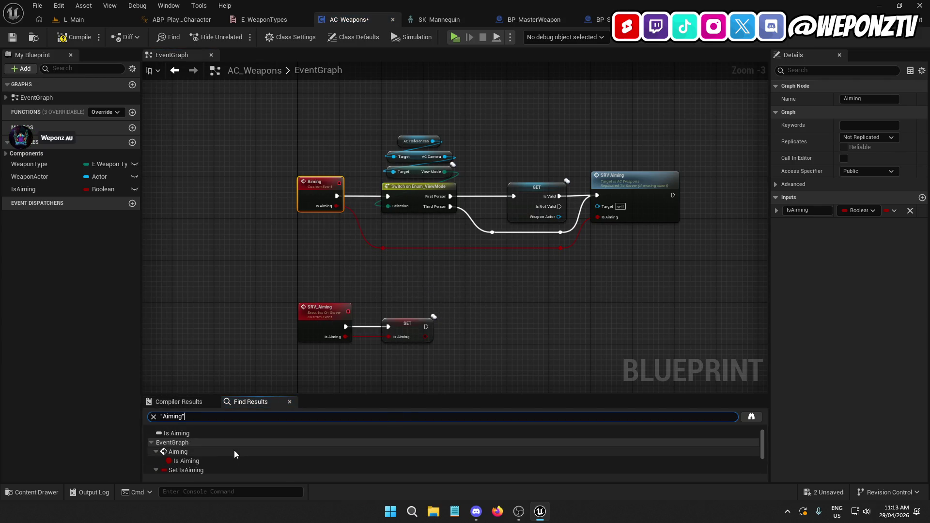
{"action": "left_click", "coordinate": [190, 452]}
Step: Search all blueprints for Aiming and open the BP_PlayerCharacter InputGraph result
{"action": "scroll", "coordinate": [247, 443], "scroll_direction": "down", "scroll_amount": 2}
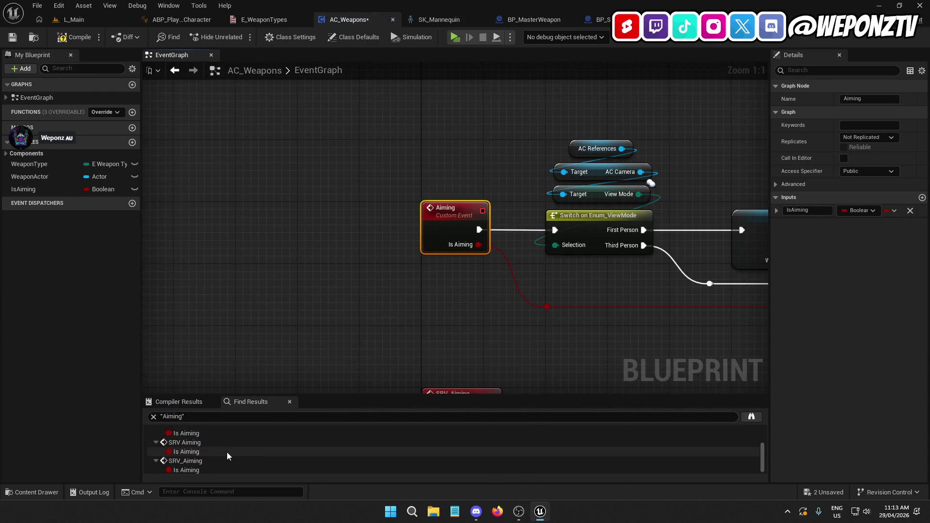
{"action": "scroll", "coordinate": [226, 451], "scroll_direction": "up", "scroll_amount": 2}
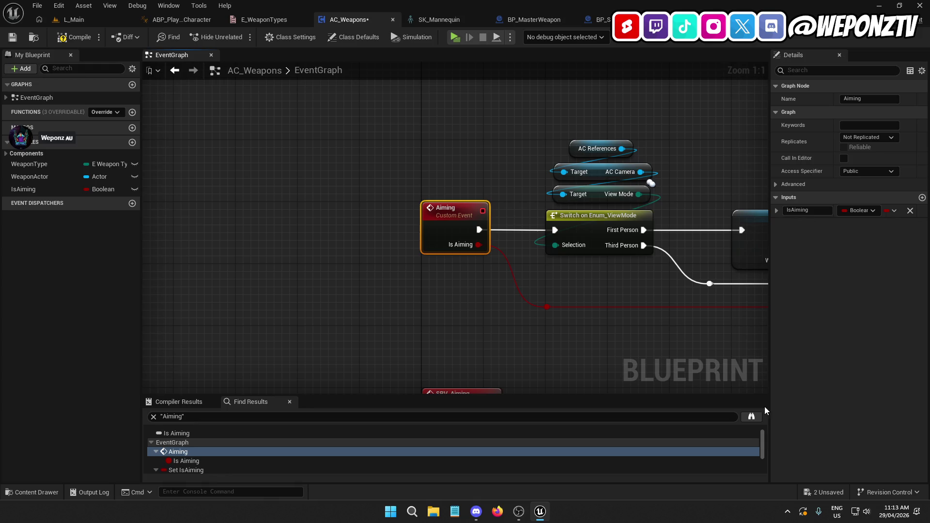
{"action": "left_click", "coordinate": [751, 417]}
{"action": "left_click_drag", "start_coordinate": [667, 211], "coordinate": [627, 150]}
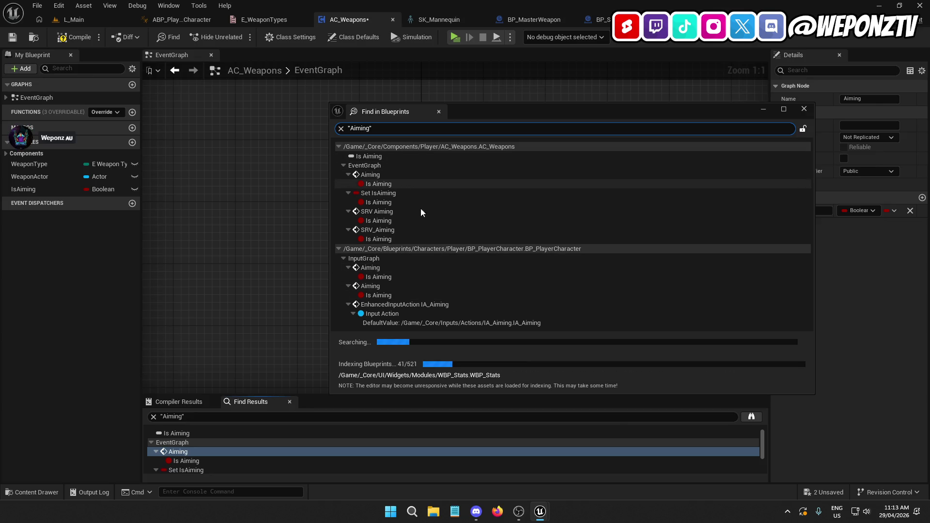
{"action": "left_click", "coordinate": [397, 267]}
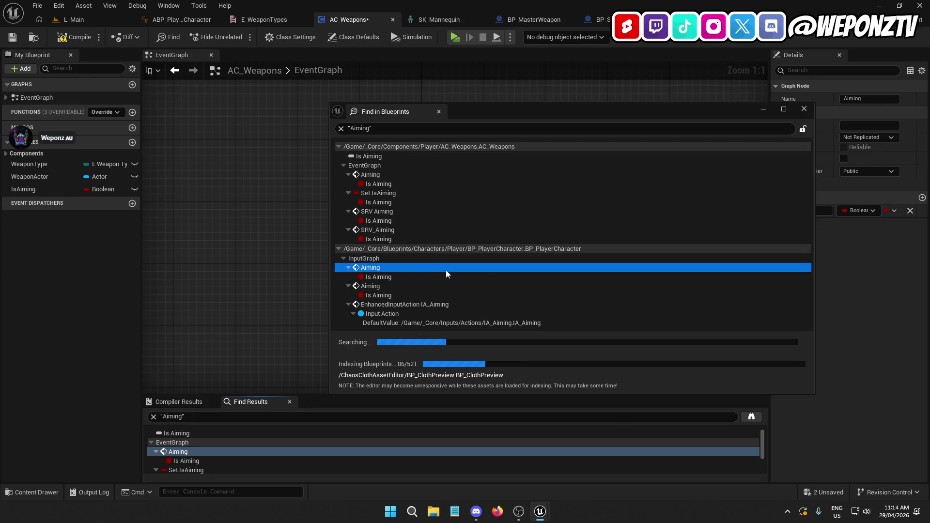
{"action": "left_click", "coordinate": [764, 110]}
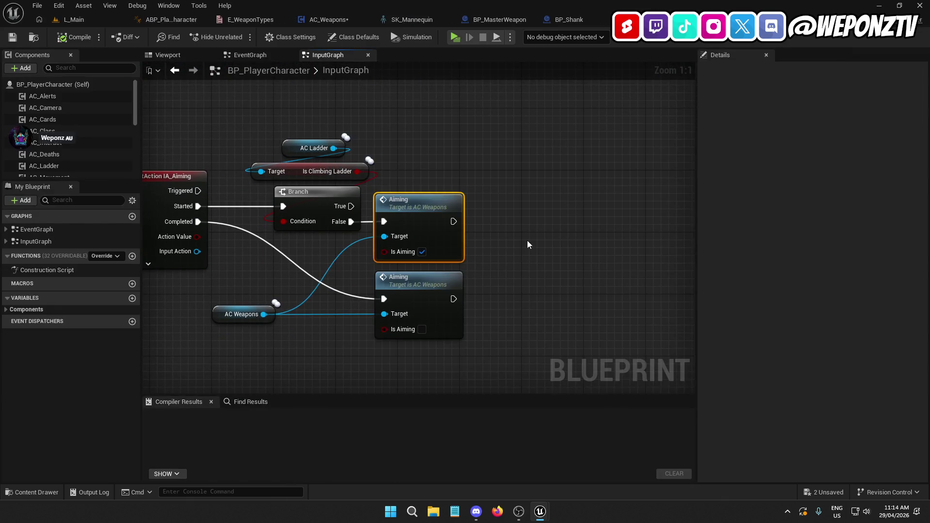
Step: Select the IA_Quit node group in the InputGraph and nudge it slightly upward
{"action": "mouse_move", "coordinate": [559, 222]}
{"action": "left_mouse_down"}
{"action": "mouse_move", "coordinate": [661, 206]}
{"action": "mouse_move", "coordinate": [574, 46]}
{"action": "mouse_move", "coordinate": [581, 66]}
{"action": "left_mouse_up"}
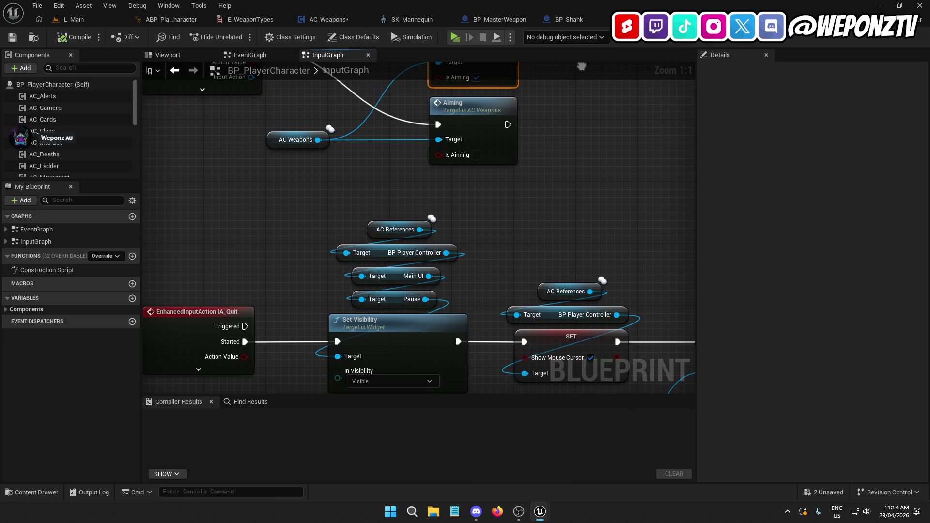
{"action": "scroll", "coordinate": [582, 67], "scroll_direction": "down", "scroll_amount": 2}
{"action": "scroll", "coordinate": [609, 127], "scroll_direction": "down", "scroll_amount": 3}
{"action": "scroll", "coordinate": [604, 227], "scroll_direction": "down", "scroll_amount": 3}
{"action": "mouse_move", "coordinate": [605, 225]}
{"action": "left_mouse_down"}
{"action": "mouse_move", "coordinate": [409, 159]}
{"action": "mouse_move", "coordinate": [362, 257]}
{"action": "mouse_move", "coordinate": [364, 344]}
{"action": "mouse_move", "coordinate": [362, 330]}
{"action": "left_mouse_up"}
{"action": "scroll", "coordinate": [410, 183], "scroll_direction": "up", "scroll_amount": 4}
{"action": "left_click", "coordinate": [478, 210]}
{"action": "left_click_drag", "start_coordinate": [478, 209], "coordinate": [394, 301]}
Step: Compile BP_PlayerCharacter and return to the L_Main level
{"action": "scroll", "coordinate": [406, 219], "scroll_direction": "down", "scroll_amount": 2}
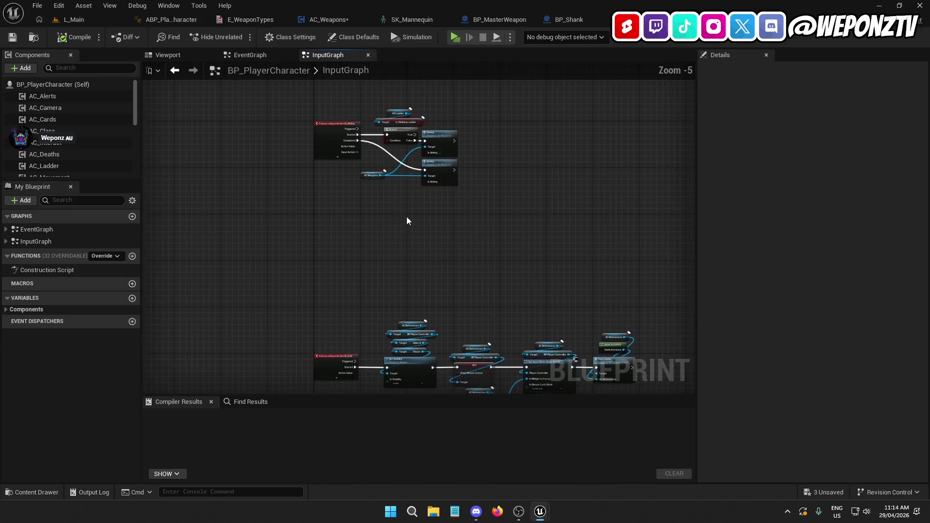
{"action": "left_click_drag", "start_coordinate": [406, 219], "coordinate": [413, 162]}
{"action": "left_click", "coordinate": [75, 38]}
{"action": "left_click", "coordinate": [100, 20]}
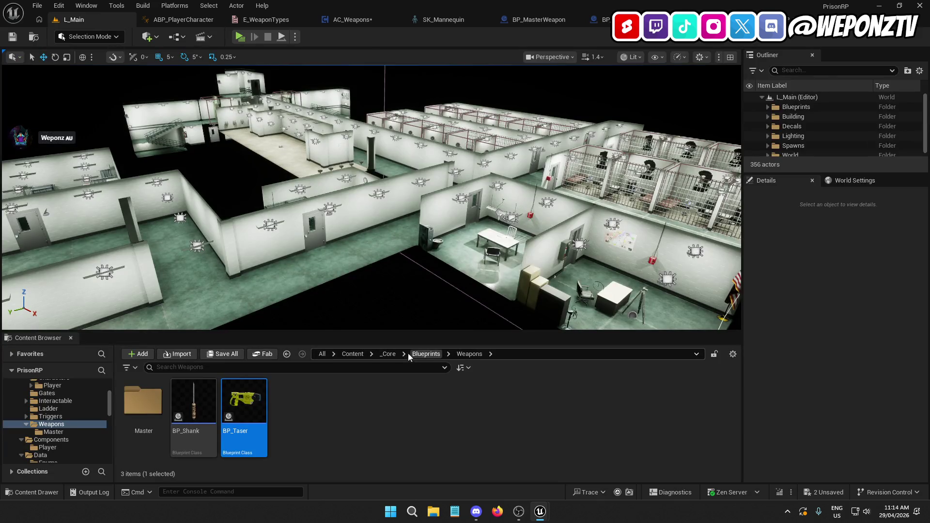
Step: In _Core > Inputs > Actions, duplicate IA_Jump as a new input action named IA_Fire
{"action": "left_click", "coordinate": [388, 354]}
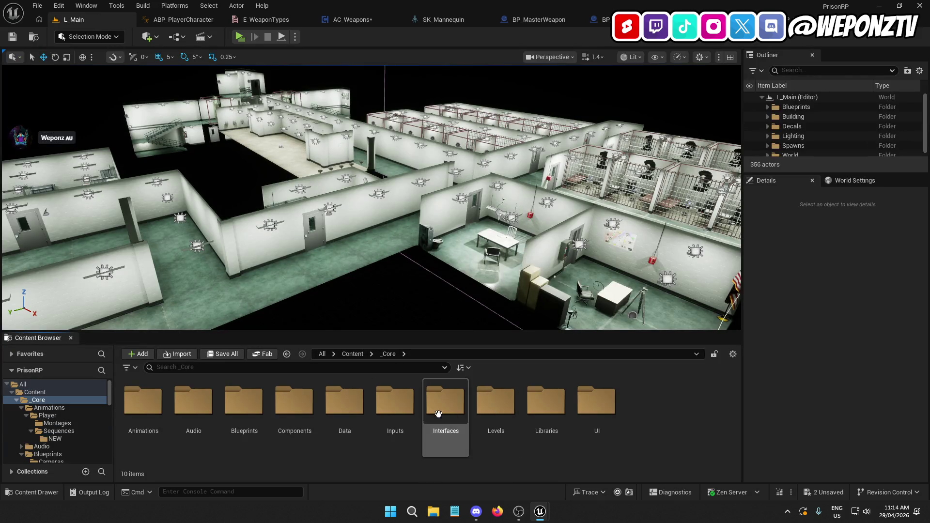
{"action": "double_click", "coordinate": [395, 402]}
{"action": "double_click", "coordinate": [148, 397]}
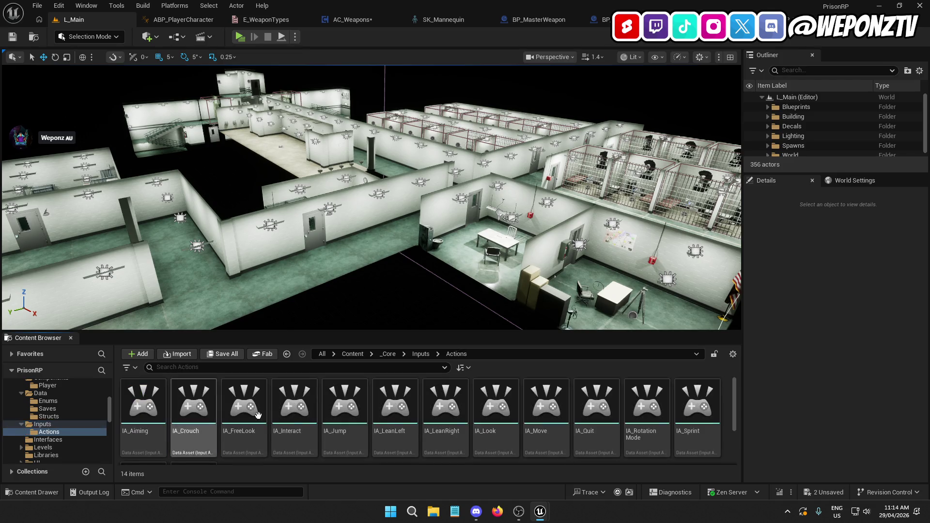
{"action": "left_click", "coordinate": [345, 430]}
{"action": "key", "text": "ctrl+d"}
{"action": "type", "text": "IA_Fire"}
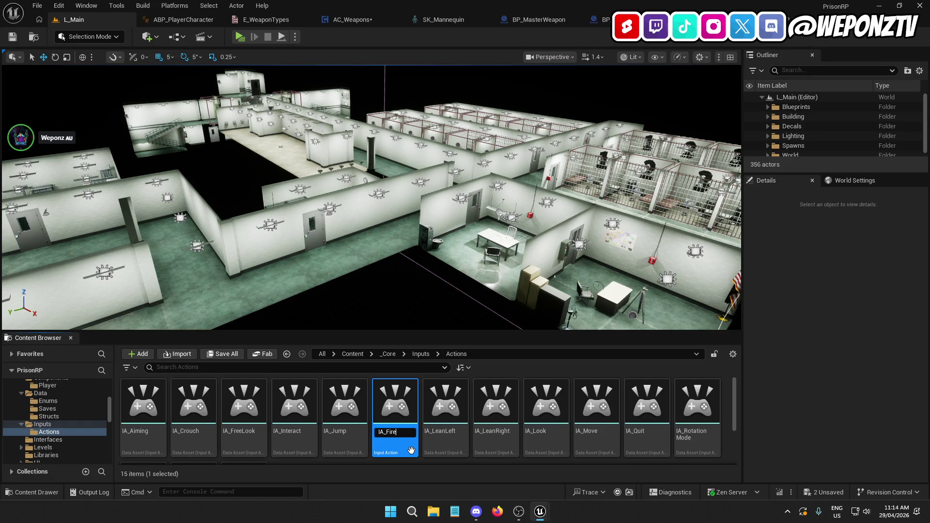
{"action": "key", "text": "Return"}
Step: Rename IA_Aiming to IA_Aim and open the input mapping context
{"action": "left_click", "coordinate": [139, 432]}
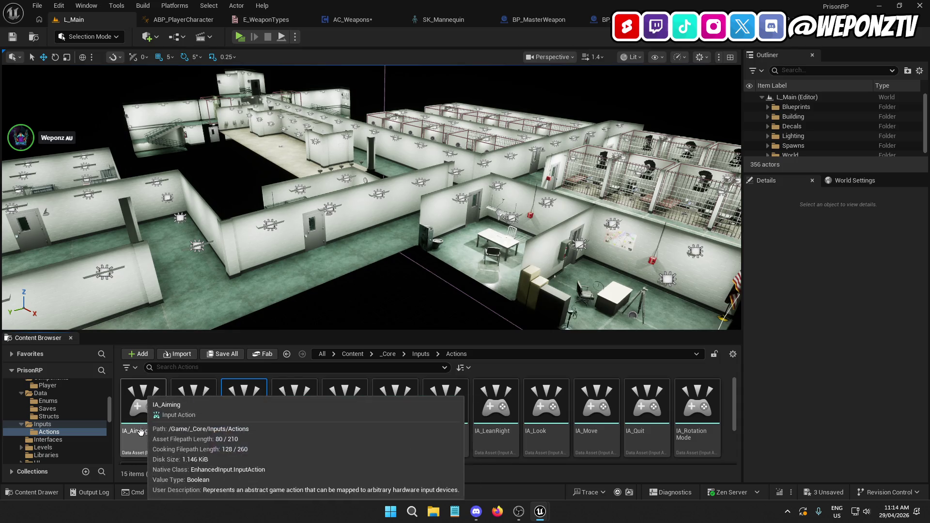
{"action": "left_click", "coordinate": [139, 432]}
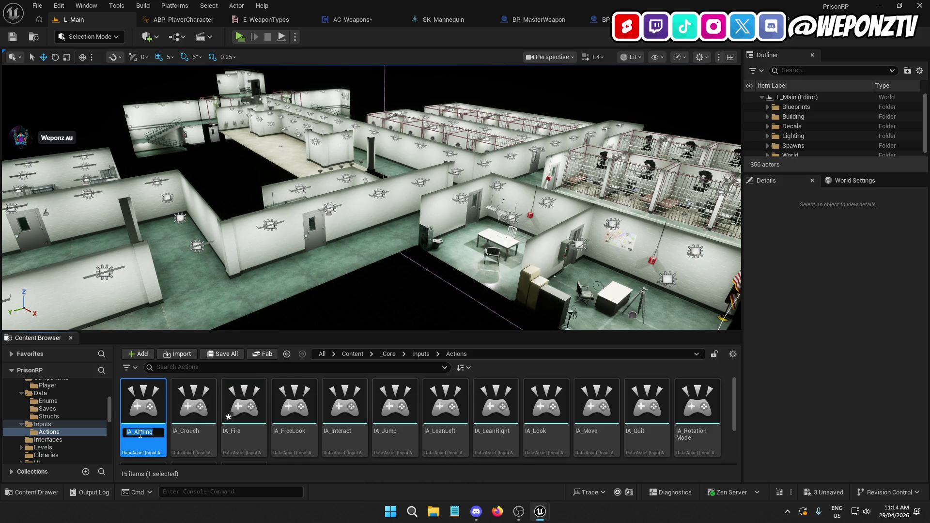
{"action": "key", "text": "Return"}
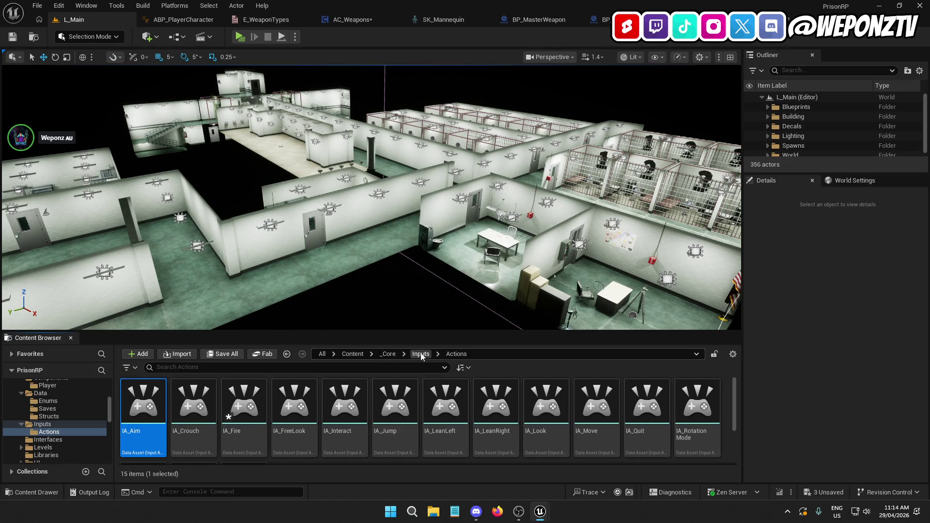
{"action": "left_click", "coordinate": [421, 354]}
{"action": "double_click", "coordinate": [192, 406]}
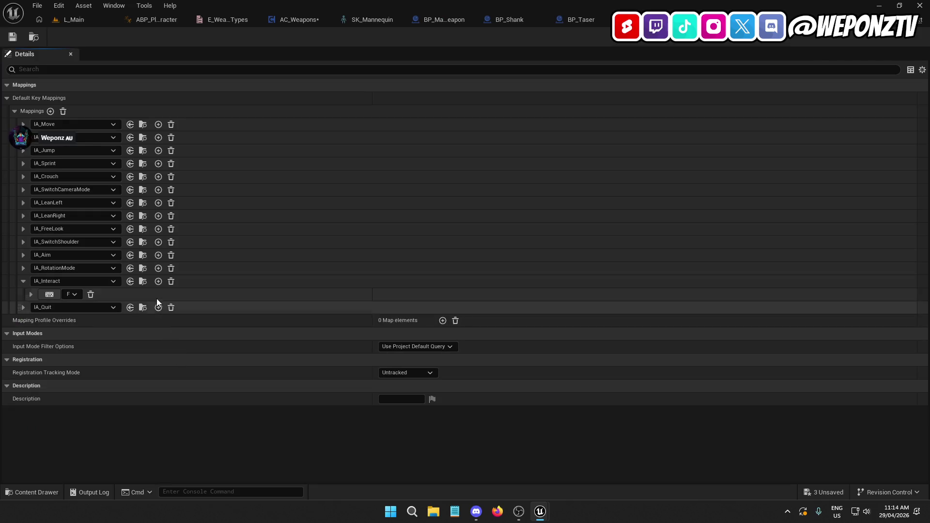
Step: Add a new mapping placed after IA_Aim and assign it the IA_Fire action
{"action": "left_click", "coordinate": [23, 281]}
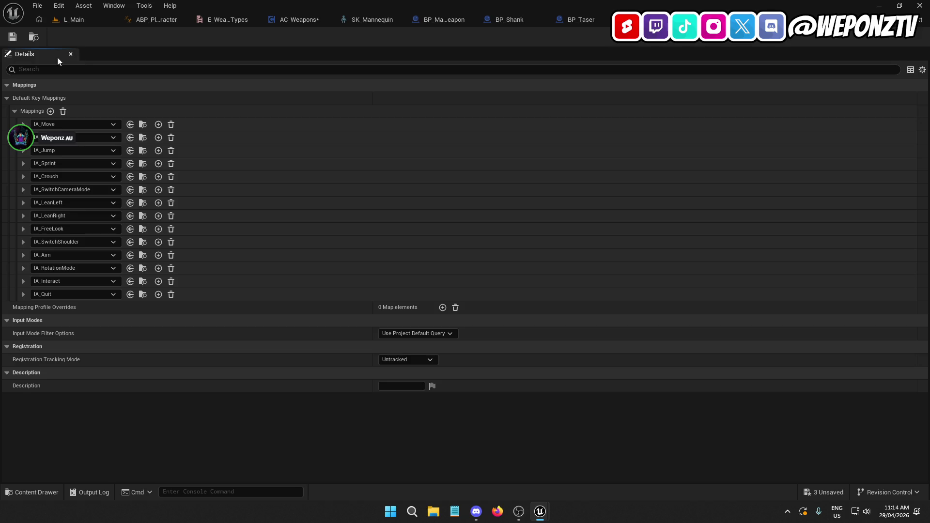
{"action": "left_click", "coordinate": [51, 111]}
{"action": "left_click", "coordinate": [23, 282]}
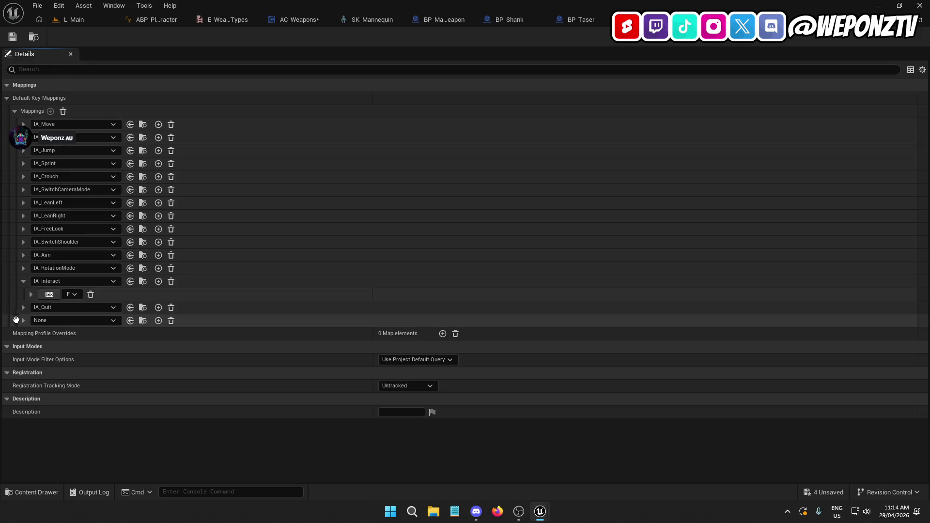
{"action": "left_click_drag", "start_coordinate": [18, 319], "coordinate": [24, 265]}
{"action": "left_click", "coordinate": [68, 269]}
{"action": "scroll", "coordinate": [116, 224], "scroll_direction": "down", "scroll_amount": 2}
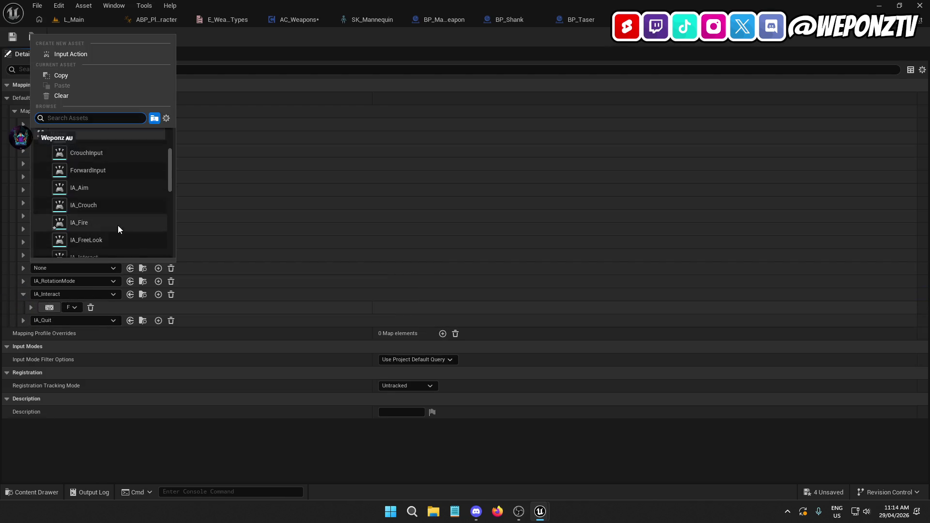
{"action": "left_click", "coordinate": [112, 211]}
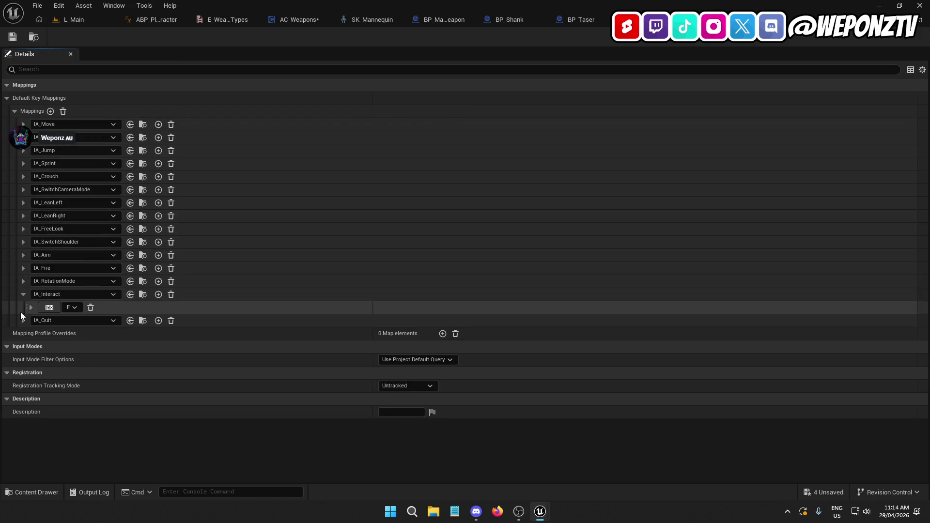
Step: Bind IA_Fire to Left Mouse Button and save the mapping context
{"action": "left_click", "coordinate": [24, 293]}
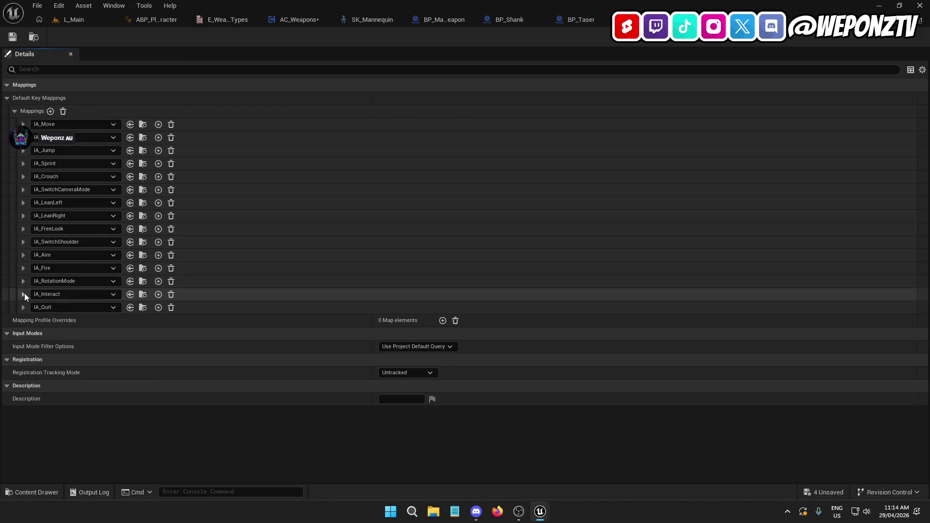
{"action": "left_click", "coordinate": [25, 268]}
{"action": "left_click", "coordinate": [49, 280]}
{"action": "left_click", "coordinate": [48, 280]}
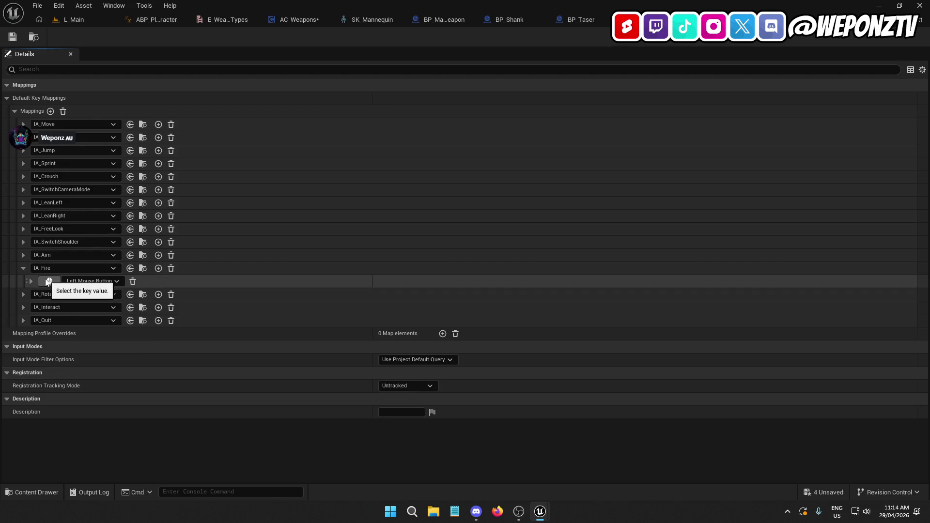
{"action": "left_click", "coordinate": [24, 254]}
{"action": "left_click", "coordinate": [24, 254]}
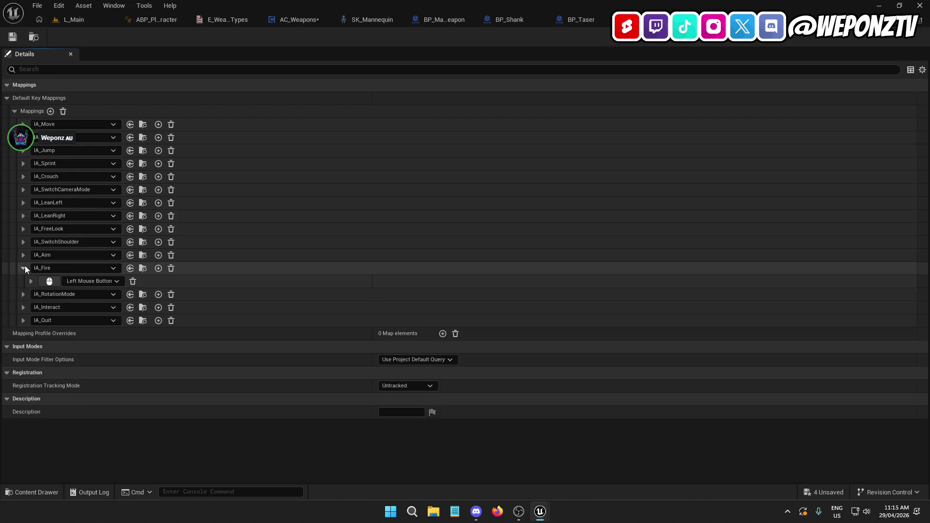
{"action": "left_click", "coordinate": [23, 267]}
{"action": "left_click", "coordinate": [14, 38]}
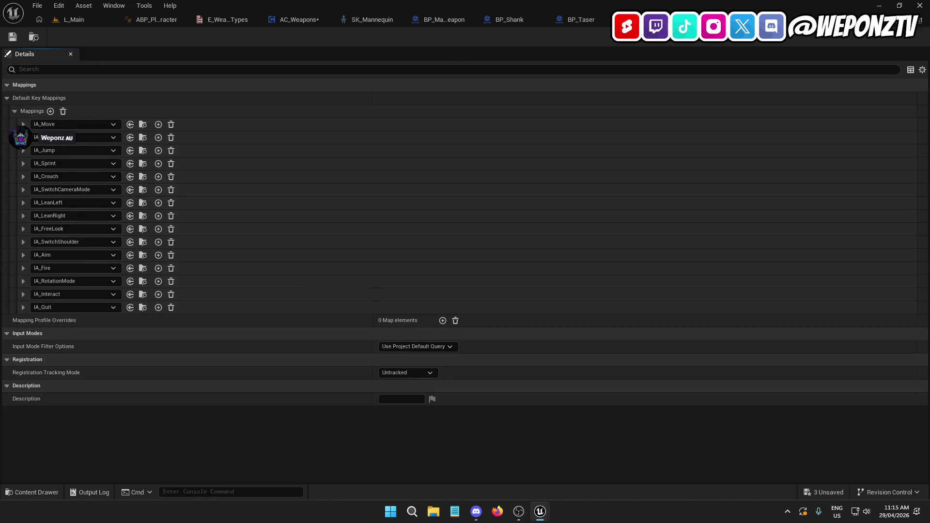
{"action": "key", "text": "ctrl+Tab"}
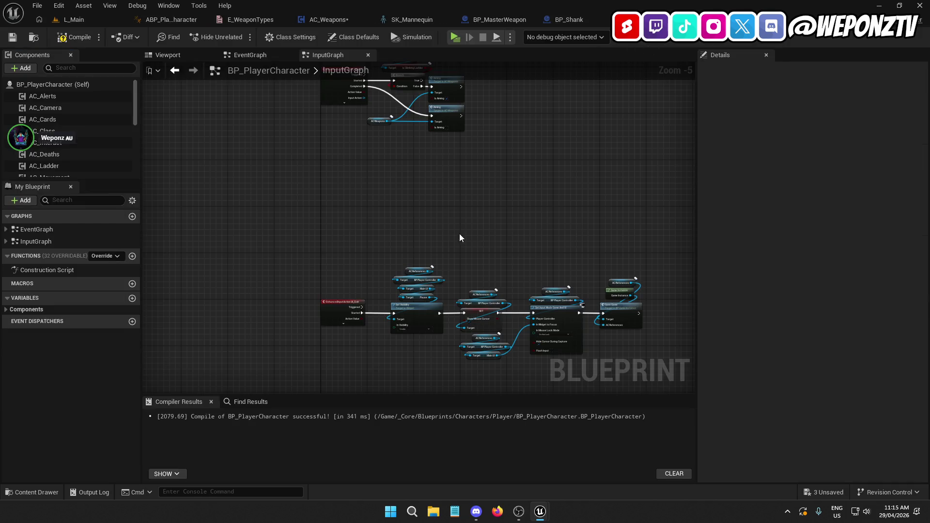
Step: Add an IA_Fire enhanced input event node to the InputGraph and position it higher
{"action": "right_click", "coordinate": [351, 189]}
{"action": "type", "text": "fire"}
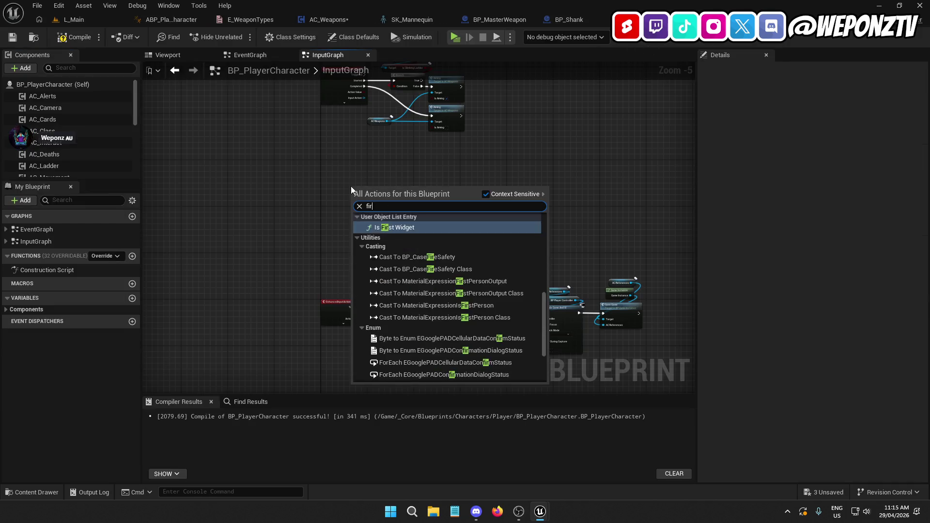
{"action": "left_click", "coordinate": [392, 236]}
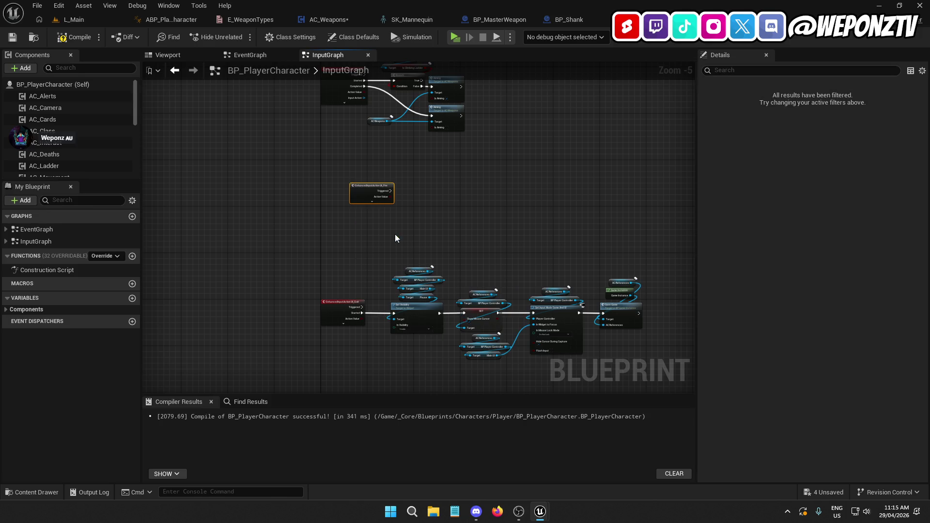
{"action": "scroll", "coordinate": [339, 182], "scroll_direction": "up", "scroll_amount": 3}
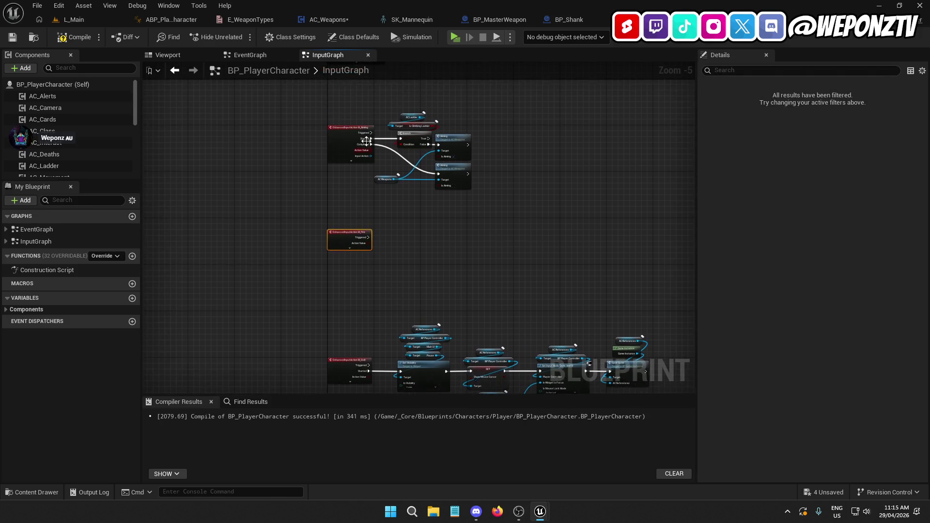
{"action": "left_click", "coordinate": [331, 226]}
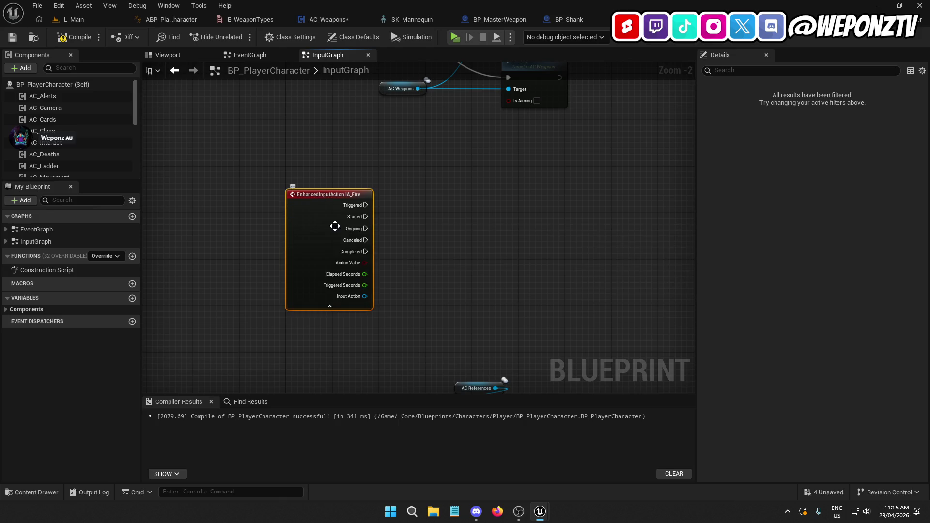
{"action": "scroll", "coordinate": [417, 203], "scroll_direction": "down", "scroll_amount": 3}
{"action": "left_click_drag", "start_coordinate": [418, 203], "coordinate": [354, 170]}
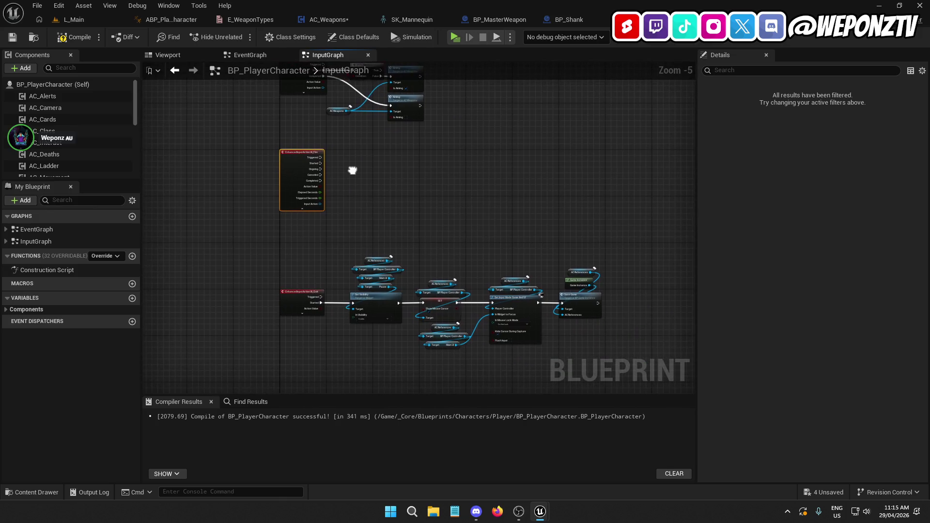
{"action": "scroll", "coordinate": [326, 208], "scroll_direction": "up", "scroll_amount": 3}
{"action": "mouse_move", "coordinate": [269, 174]}
{"action": "left_mouse_down"}
{"action": "mouse_move", "coordinate": [264, 122]}
{"action": "mouse_move", "coordinate": [264, 239]}
{"action": "left_mouse_up"}
{"action": "left_click", "coordinate": [283, 208]}
{"action": "left_click", "coordinate": [238, 232]}
Step: Jump from the Aiming call on AC Weapons to its event in AC_Weapons
{"action": "left_click_drag", "start_coordinate": [367, 203], "coordinate": [318, 300]}
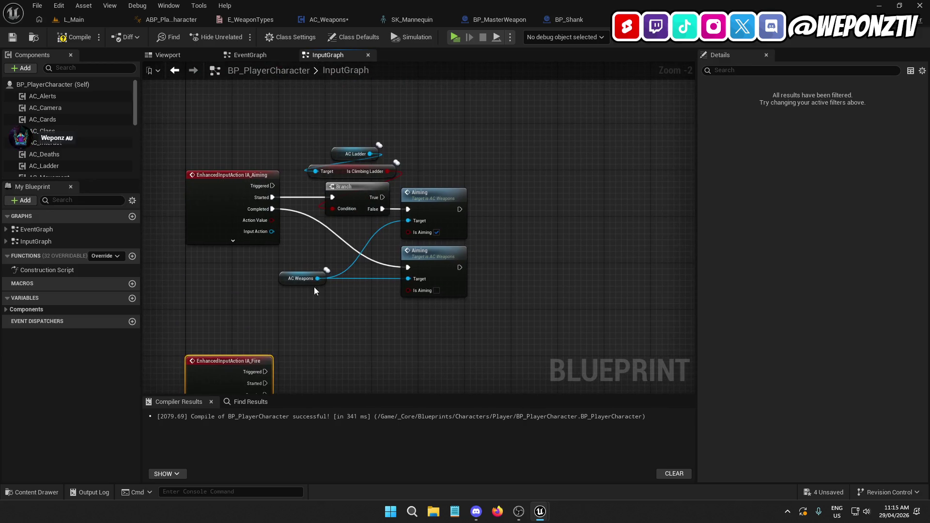
{"action": "left_click", "coordinate": [429, 204]}
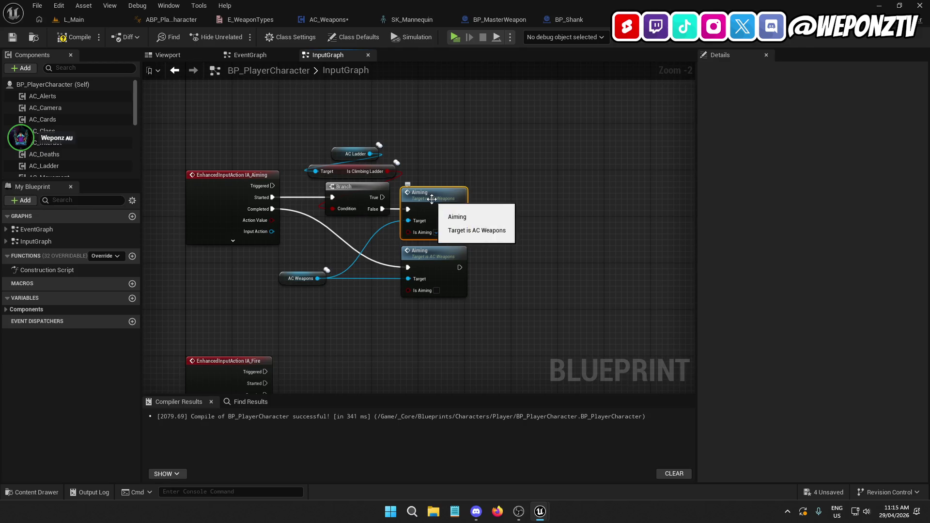
{"action": "double_click", "coordinate": [429, 199]}
{"action": "left_click_drag", "start_coordinate": [400, 268], "coordinate": [233, 251]}
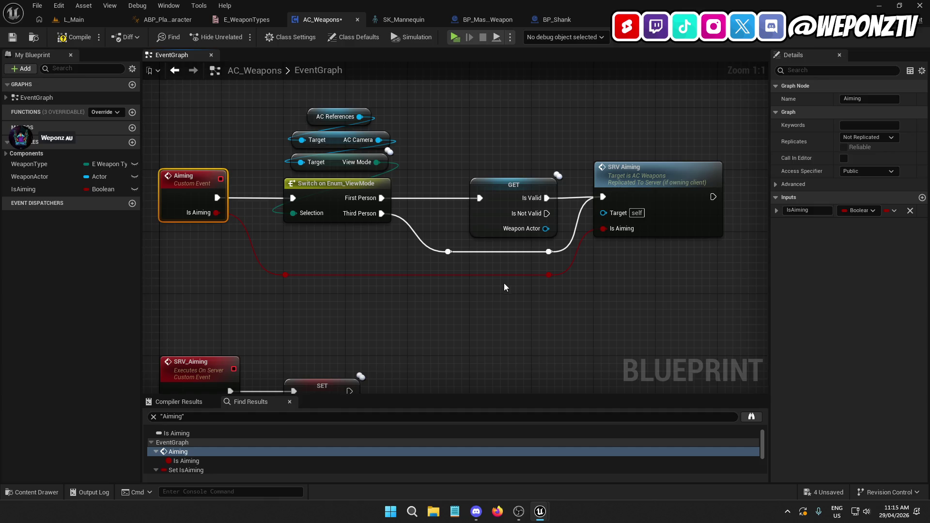
Step: Paste the view-mode check and GET nodes beside SRV_Aiming, moving SET right for room
{"action": "scroll", "coordinate": [456, 309], "scroll_direction": "down", "scroll_amount": 2}
{"action": "left_click_drag", "start_coordinate": [456, 309], "coordinate": [426, 260]}
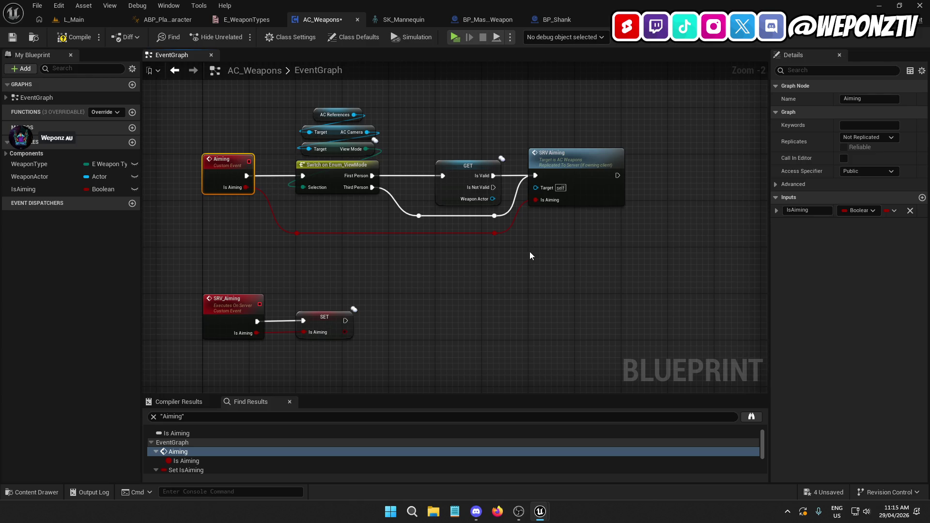
{"action": "left_click_drag", "start_coordinate": [501, 222], "coordinate": [339, 133]}
{"action": "left_click_drag", "start_coordinate": [314, 102], "coordinate": [304, 111]}
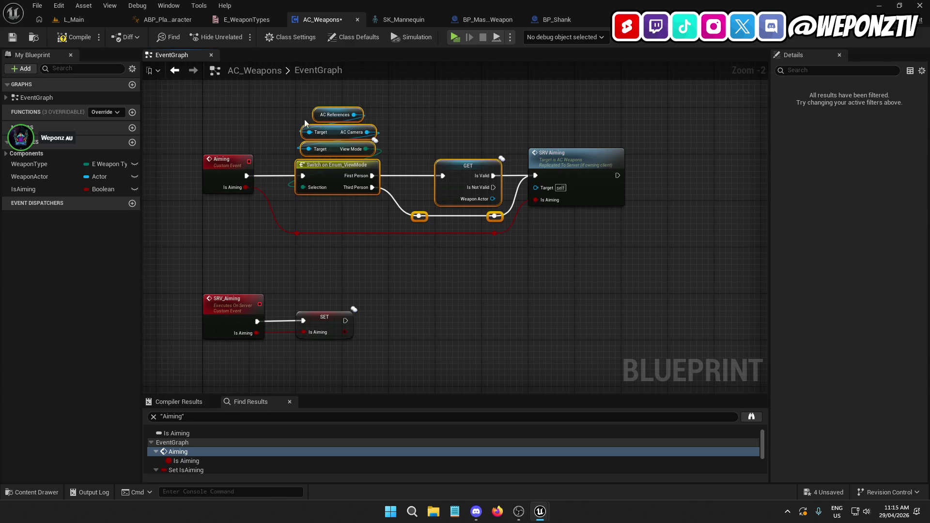
{"action": "left_click_drag", "start_coordinate": [408, 356], "coordinate": [341, 238]}
{"action": "left_click_drag", "start_coordinate": [489, 243], "coordinate": [587, 256]}
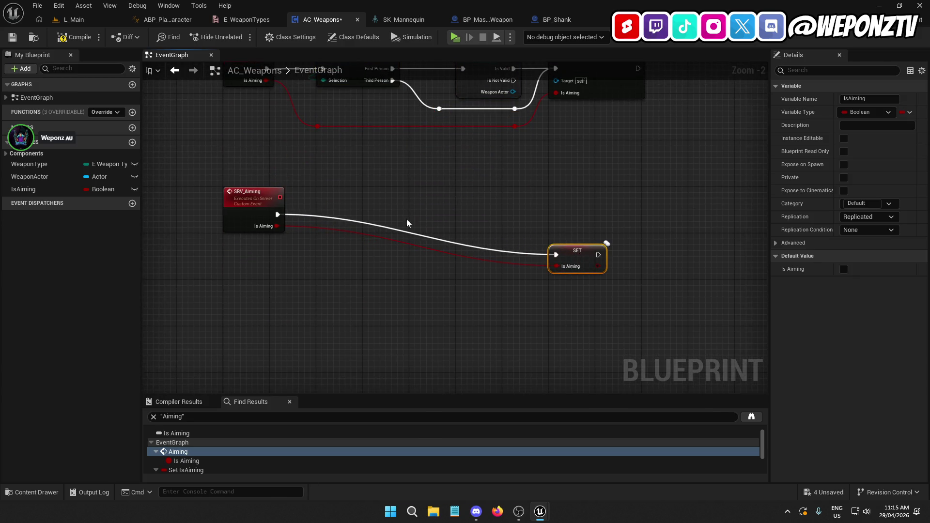
{"action": "left_click", "coordinate": [405, 184]}
{"action": "key", "text": "ctrl+v"}
{"action": "left_click_drag", "start_coordinate": [315, 188], "coordinate": [355, 199]}
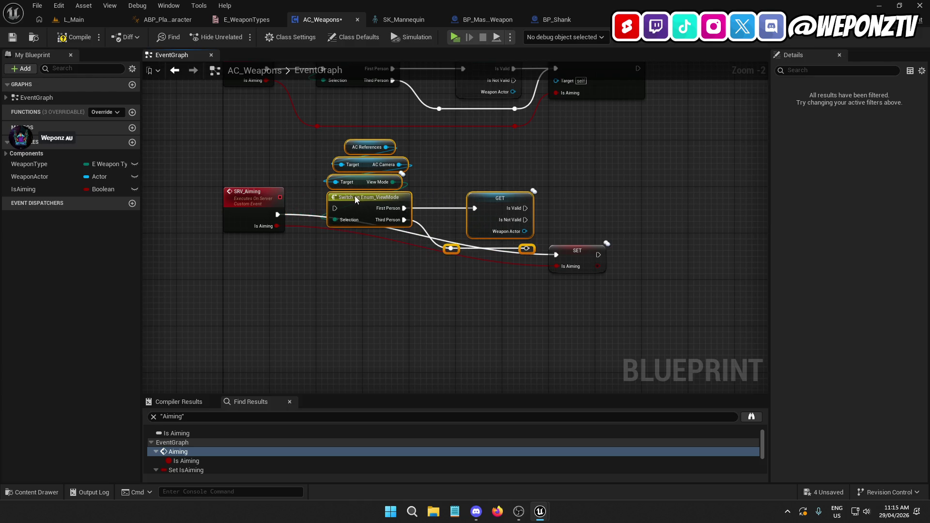
Step: Rename the event SRV_Aim and wire it through the view-mode check and Is Valid into SET
{"action": "left_click", "coordinate": [245, 204]}
{"action": "left_click_drag", "start_coordinate": [865, 99], "coordinate": [925, 110]}
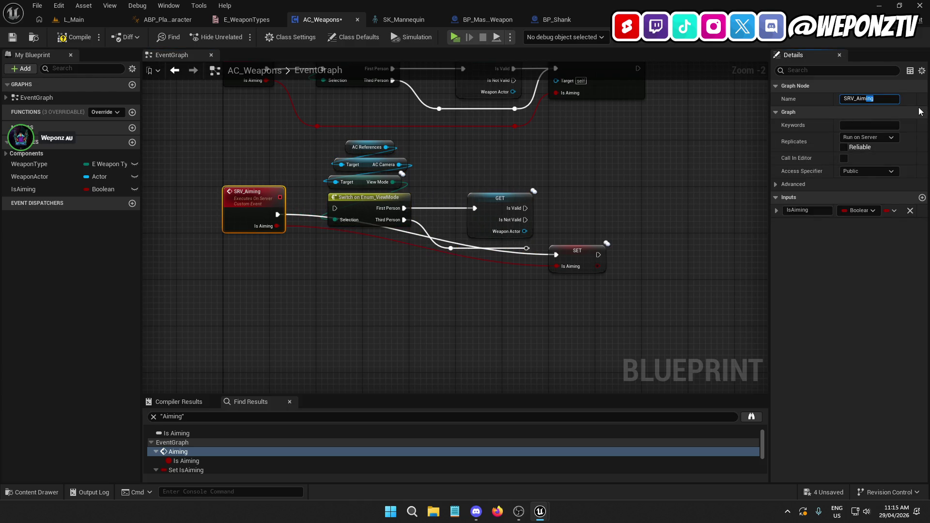
{"action": "left_click_drag", "start_coordinate": [278, 215], "coordinate": [334, 208]}
{"action": "left_click_drag", "start_coordinate": [536, 258], "coordinate": [331, 143]}
{"action": "left_click_drag", "start_coordinate": [358, 199], "coordinate": [347, 201]}
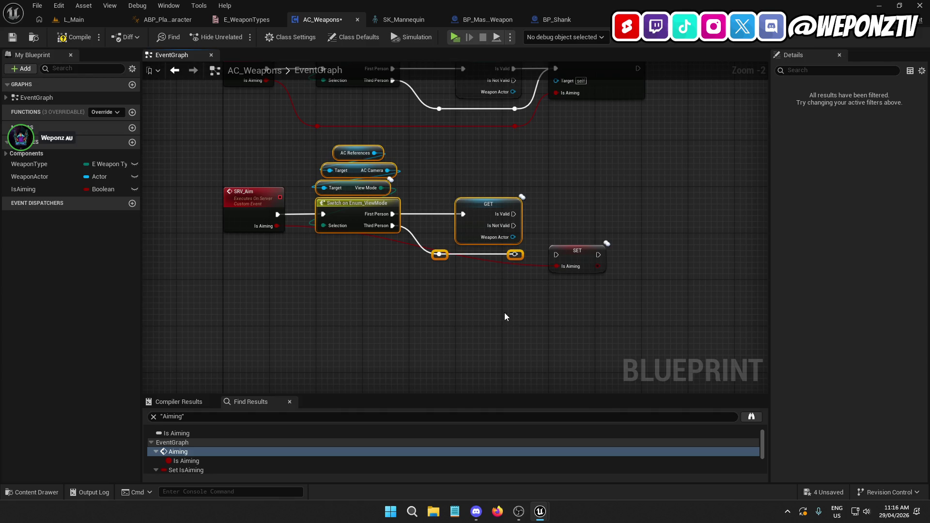
{"action": "mouse_move", "coordinate": [574, 258]}
{"action": "left_mouse_down"}
{"action": "mouse_move", "coordinate": [496, 328]}
{"action": "mouse_move", "coordinate": [495, 270]}
{"action": "mouse_move", "coordinate": [517, 228]}
{"action": "mouse_move", "coordinate": [496, 222]}
{"action": "left_mouse_up"}
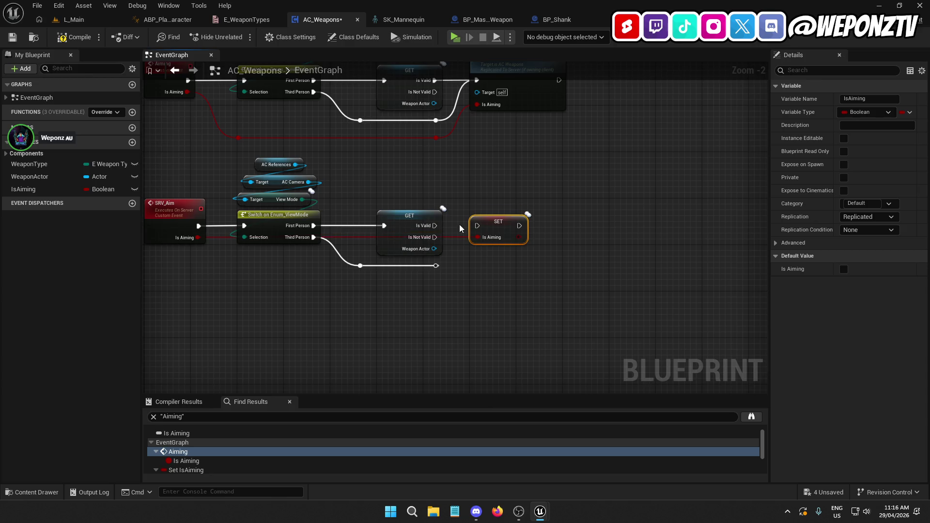
{"action": "left_click_drag", "start_coordinate": [437, 225], "coordinate": [477, 227]}
{"action": "mouse_move", "coordinate": [436, 265]}
{"action": "left_mouse_down"}
{"action": "mouse_move", "coordinate": [479, 226]}
{"action": "mouse_move", "coordinate": [529, 222]}
{"action": "left_mouse_up"}
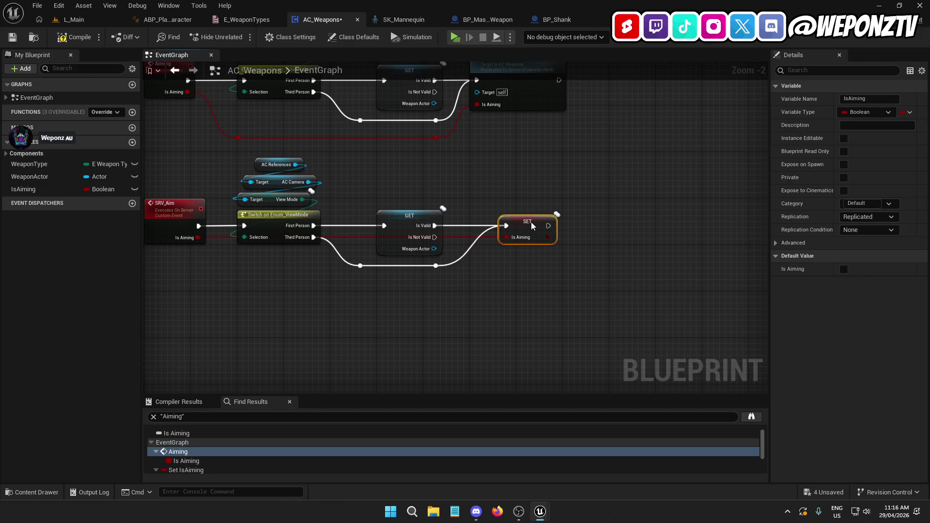
{"action": "left_click", "coordinate": [499, 272]}
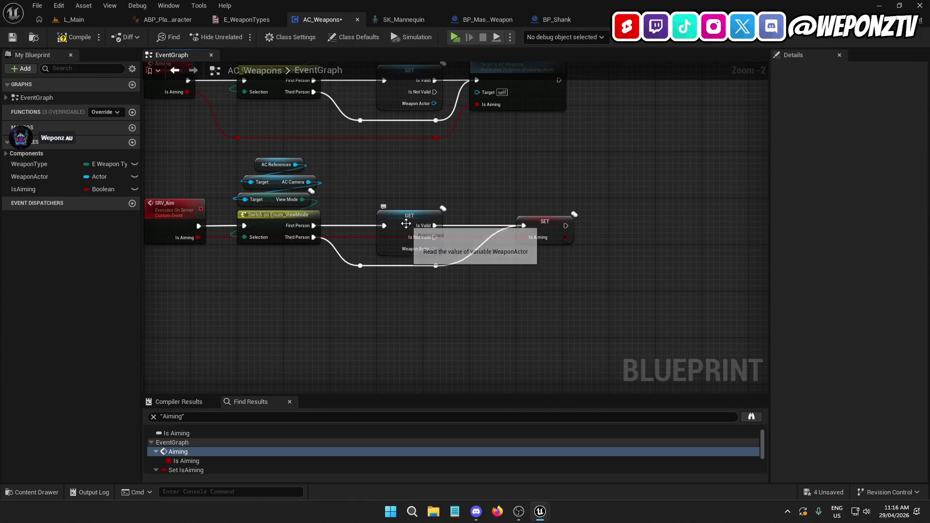
{"action": "mouse_move", "coordinate": [439, 322]}
{"action": "left_mouse_down"}
{"action": "mouse_move", "coordinate": [455, 338]}
{"action": "mouse_move", "coordinate": [469, 321]}
{"action": "mouse_move", "coordinate": [469, 288]}
{"action": "left_mouse_up"}
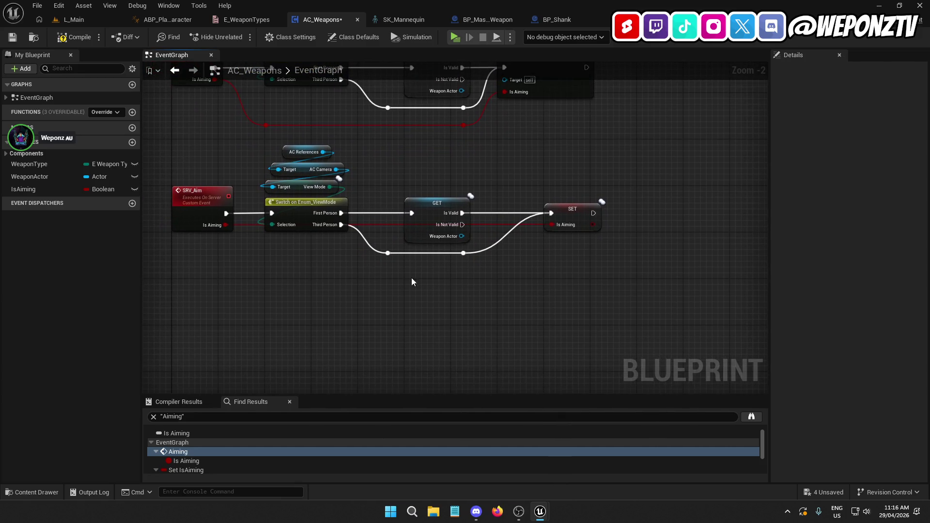
Step: Delete the view-mode switch and camera nodes, wiring SRV_Aim straight into the validity check
{"action": "mouse_move", "coordinate": [359, 233]}
{"action": "left_mouse_down"}
{"action": "mouse_move", "coordinate": [286, 146]}
{"action": "mouse_move", "coordinate": [270, 146]}
{"action": "left_mouse_up"}
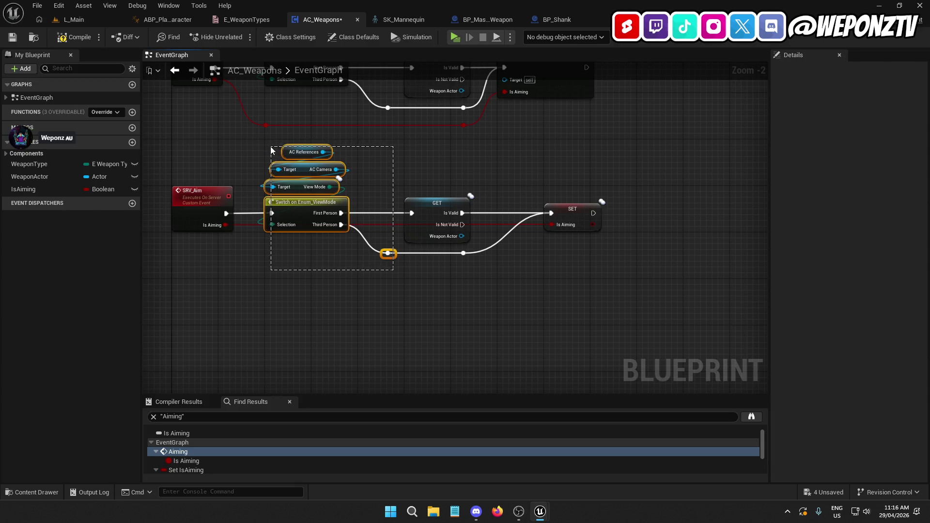
{"action": "left_click_drag", "start_coordinate": [270, 146], "coordinate": [271, 147]}
{"action": "key", "text": "Delete"}
{"action": "left_click_drag", "start_coordinate": [411, 213], "coordinate": [226, 214]}
{"action": "left_click_drag", "start_coordinate": [437, 216], "coordinate": [293, 215]}
{"action": "left_click_drag", "start_coordinate": [566, 214], "coordinate": [393, 210]}
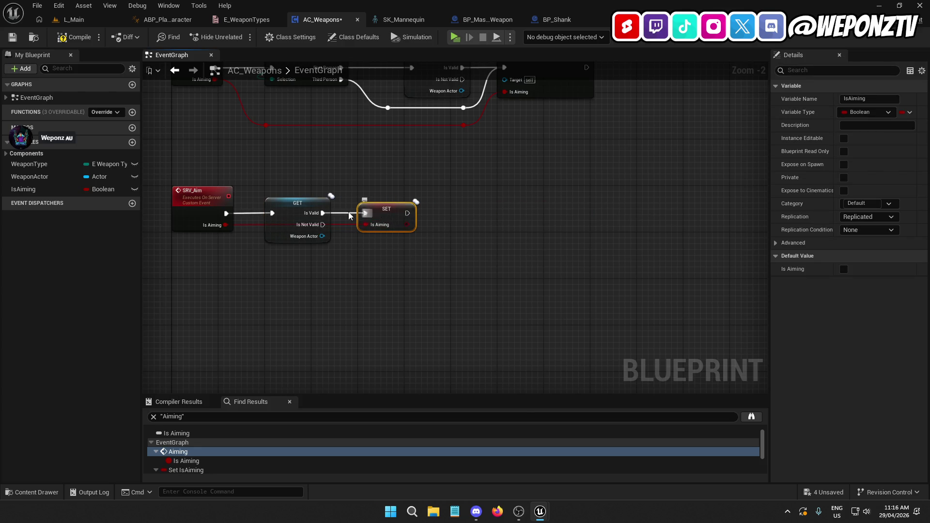
{"action": "left_click", "coordinate": [293, 205]}
{"action": "left_click", "coordinate": [202, 205], "text": "ctrl"}
{"action": "left_click", "coordinate": [268, 304]}
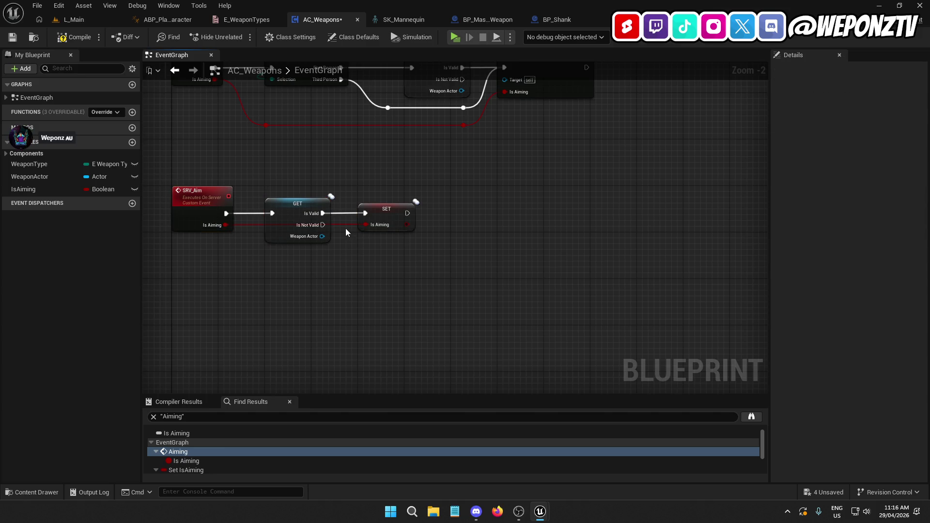
Step: Add two reroute points on the Is Aiming wire, then select the old Aiming graph
{"action": "double_click", "coordinate": [345, 225]}
{"action": "left_click_drag", "start_coordinate": [346, 223], "coordinate": [334, 257]}
{"action": "double_click", "coordinate": [249, 227]}
{"action": "left_click_drag", "start_coordinate": [256, 261], "coordinate": [270, 254]}
{"action": "left_click", "coordinate": [208, 193]}
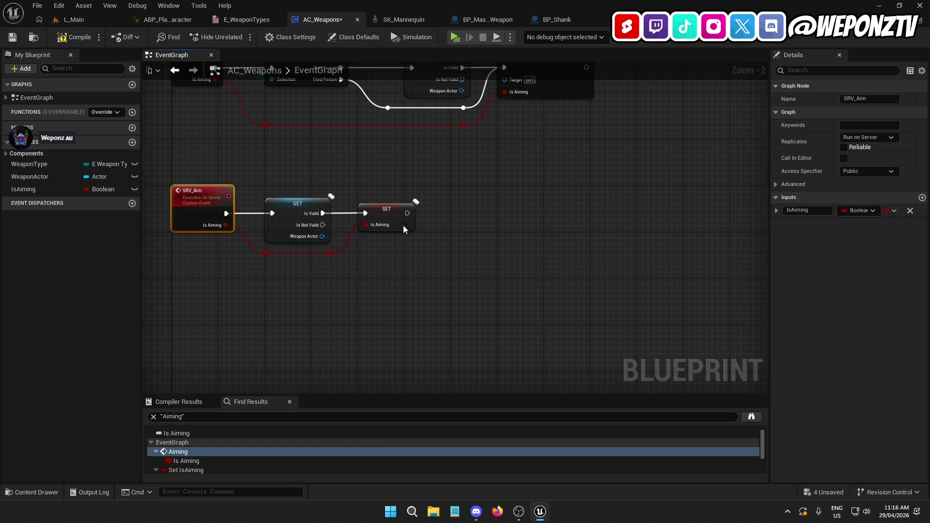
{"action": "key", "text": "Home"}
{"action": "left_click_drag", "start_coordinate": [647, 229], "coordinate": [251, 94]}
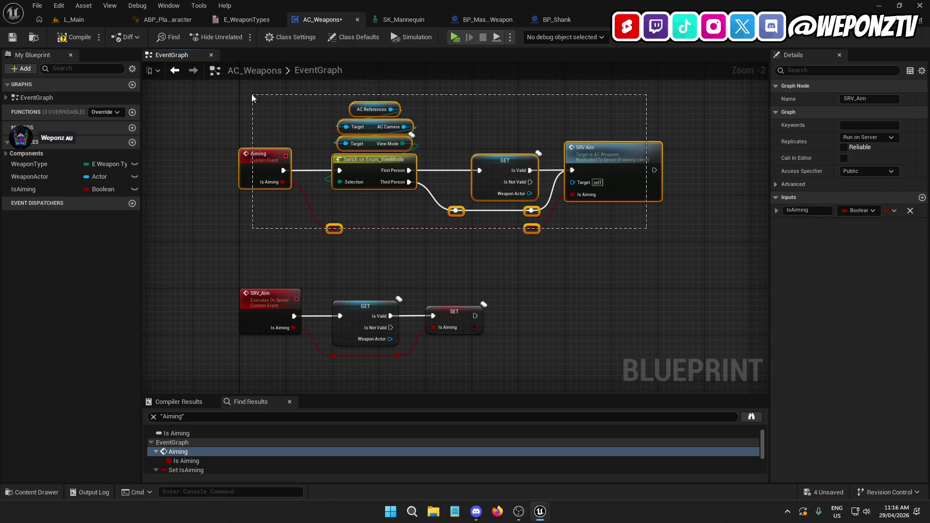
Step: Delete the old Aiming event graph and move the SRV_Aim node group up
{"action": "key", "text": "Delete"}
{"action": "scroll", "coordinate": [528, 368], "scroll_direction": "down", "scroll_amount": 5}
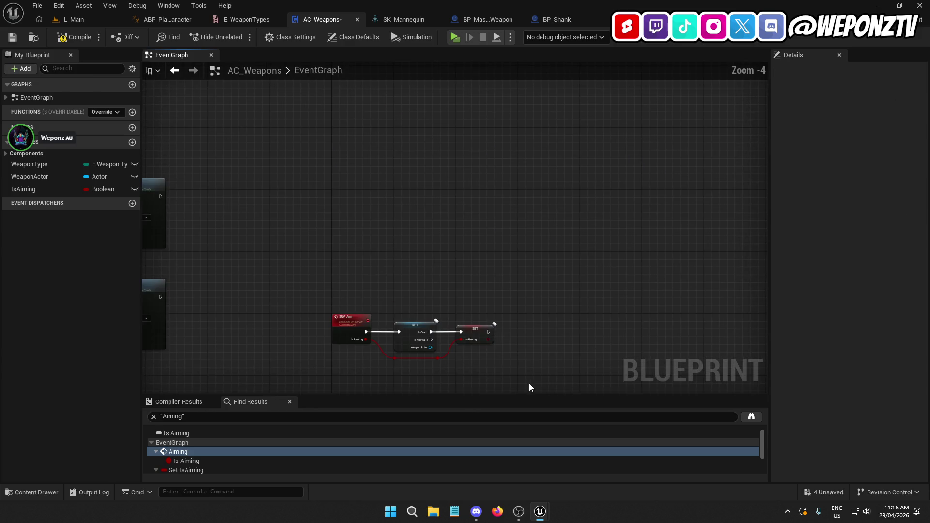
{"action": "left_click_drag", "start_coordinate": [535, 360], "coordinate": [400, 298]}
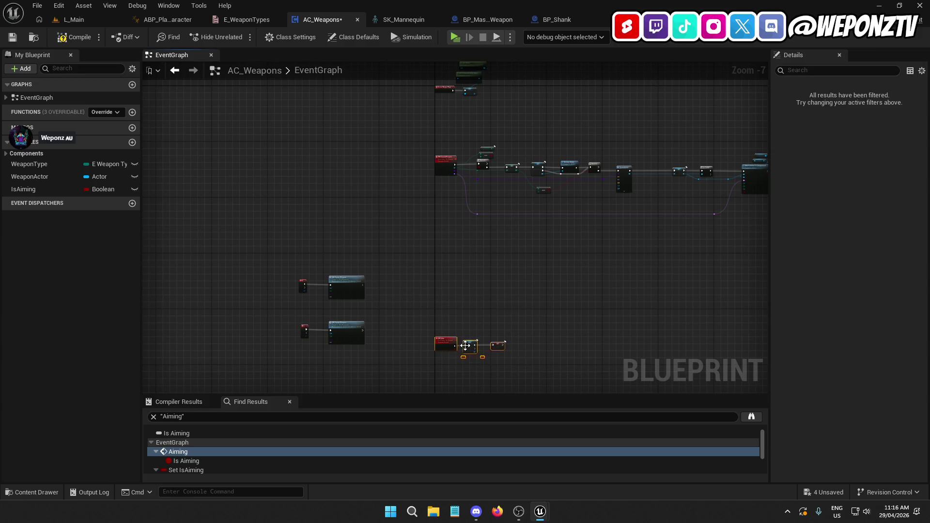
{"action": "scroll", "coordinate": [456, 206], "scroll_direction": "up", "scroll_amount": 3}
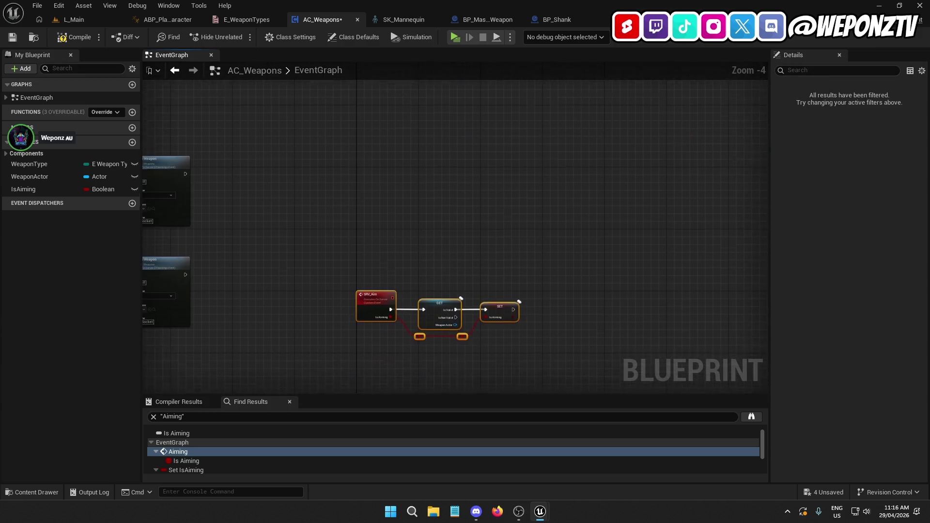
{"action": "left_click_drag", "start_coordinate": [391, 307], "coordinate": [385, 261]}
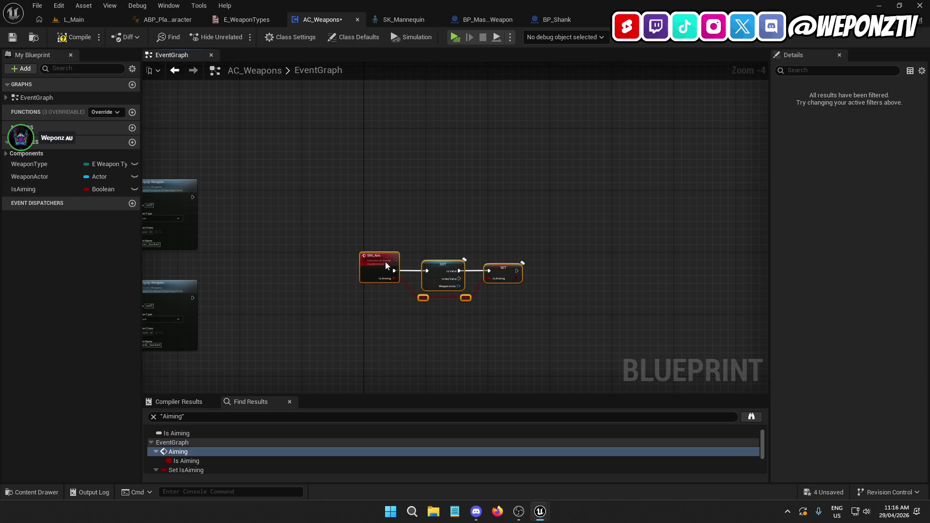
{"action": "left_click", "coordinate": [414, 221]}
{"action": "mouse_move", "coordinate": [415, 221]}
{"action": "left_mouse_down"}
{"action": "mouse_move", "coordinate": [363, 307]}
{"action": "mouse_move", "coordinate": [376, 378]}
{"action": "mouse_move", "coordinate": [371, 232]}
{"action": "left_mouse_up"}
Step: Rename the SRV_Aim server event to SRV_AimWeapon
{"action": "left_click", "coordinate": [325, 245]}
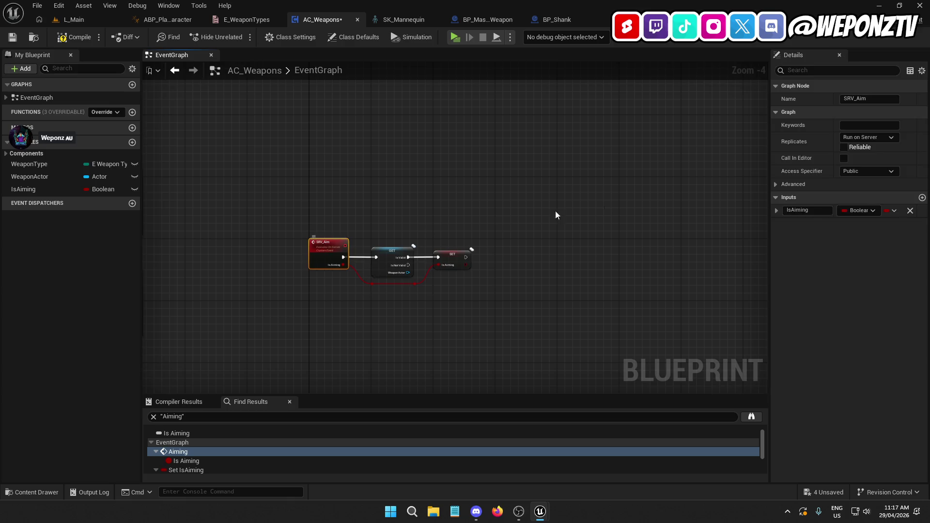
{"action": "left_click", "coordinate": [875, 99]}
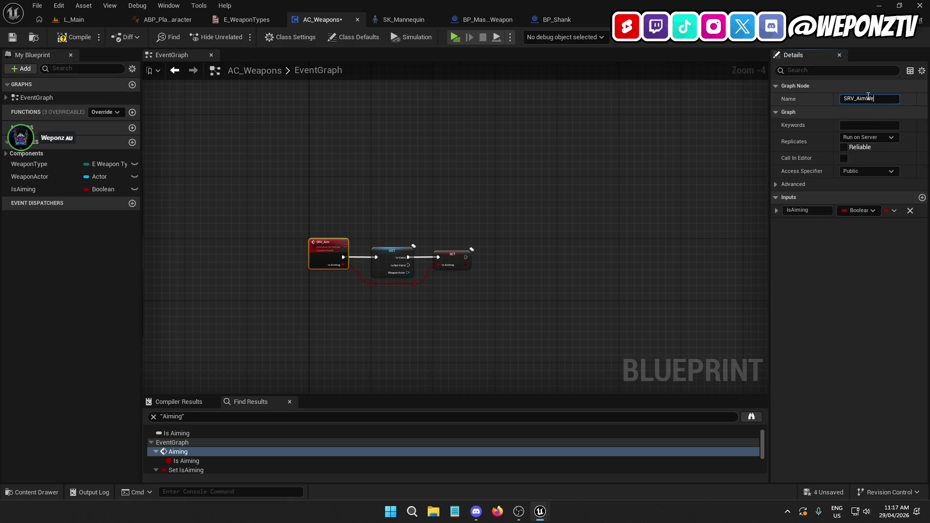
{"action": "key", "text": "Return"}
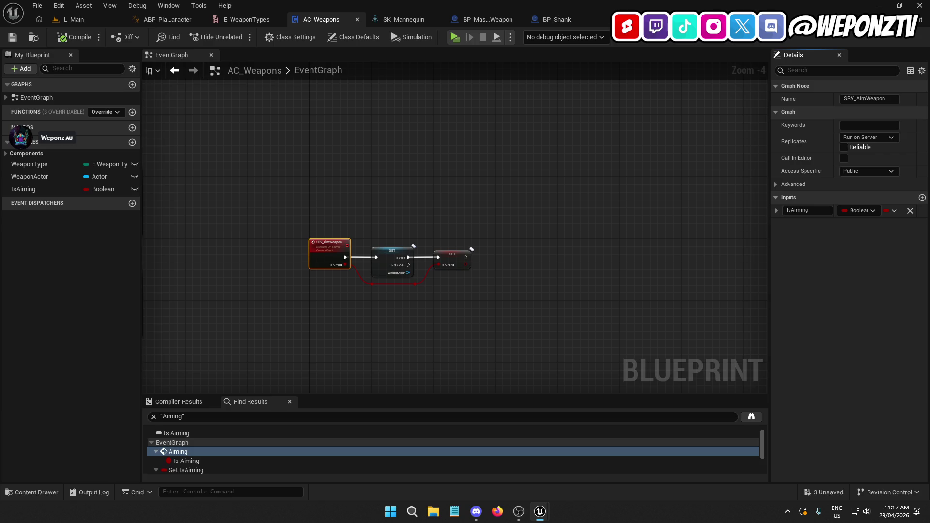
{"action": "left_click", "coordinate": [649, 20]}
Step: Add an SRV Aim Weapon call from AC Weapons and wire the Branch's False path into it
{"action": "mouse_move", "coordinate": [318, 278]}
{"action": "left_mouse_down"}
{"action": "mouse_move", "coordinate": [455, 255]}
{"action": "mouse_move", "coordinate": [524, 197]}
{"action": "left_mouse_up"}
{"action": "type", "text": "srv"}
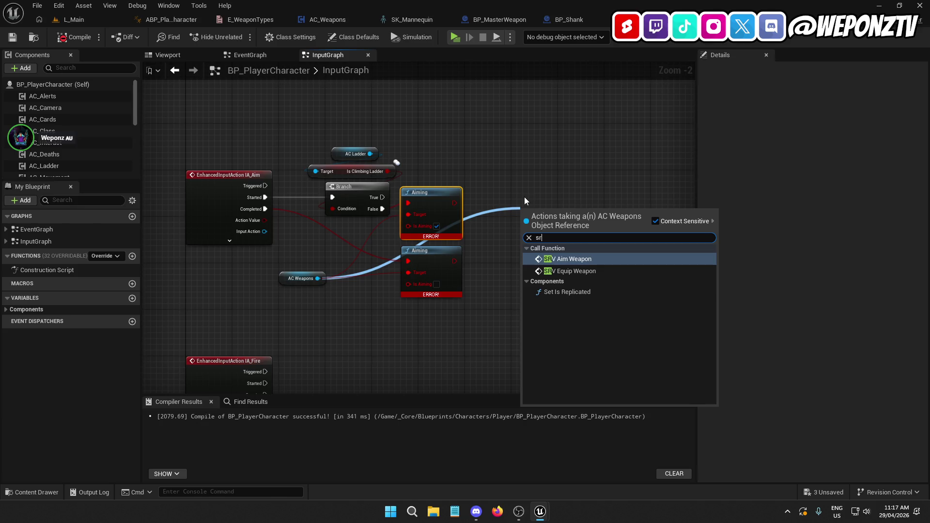
{"action": "left_click", "coordinate": [602, 261]}
{"action": "left_click_drag", "start_coordinate": [557, 208], "coordinate": [532, 174]}
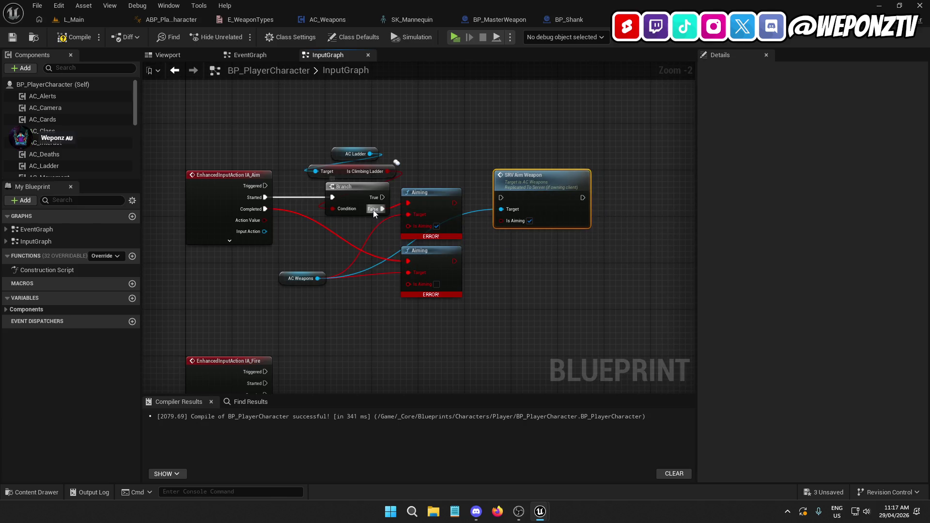
{"action": "left_click_drag", "start_coordinate": [437, 199], "coordinate": [436, 204]}
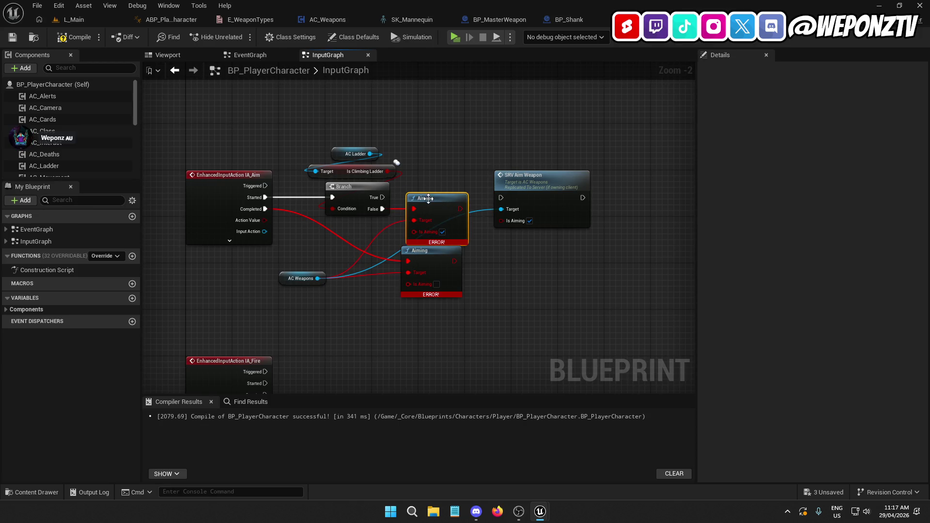
{"action": "mouse_move", "coordinate": [380, 212]}
{"action": "left_mouse_down"}
{"action": "mouse_move", "coordinate": [475, 213]}
{"action": "mouse_move", "coordinate": [501, 197]}
{"action": "left_mouse_up"}
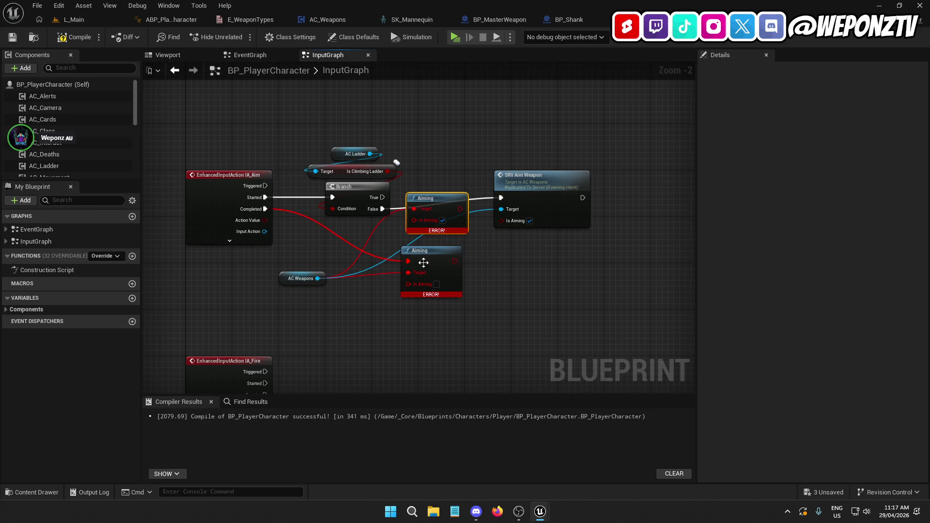
Step: Copy the SRV Aim Weapon call and wire IA_Aim's Completed pin into the copy
{"action": "mouse_move", "coordinate": [259, 208]}
{"action": "left_mouse_down"}
{"action": "mouse_move", "coordinate": [373, 260]}
{"action": "mouse_move", "coordinate": [519, 287]}
{"action": "left_mouse_up"}
{"action": "left_click", "coordinate": [344, 318]}
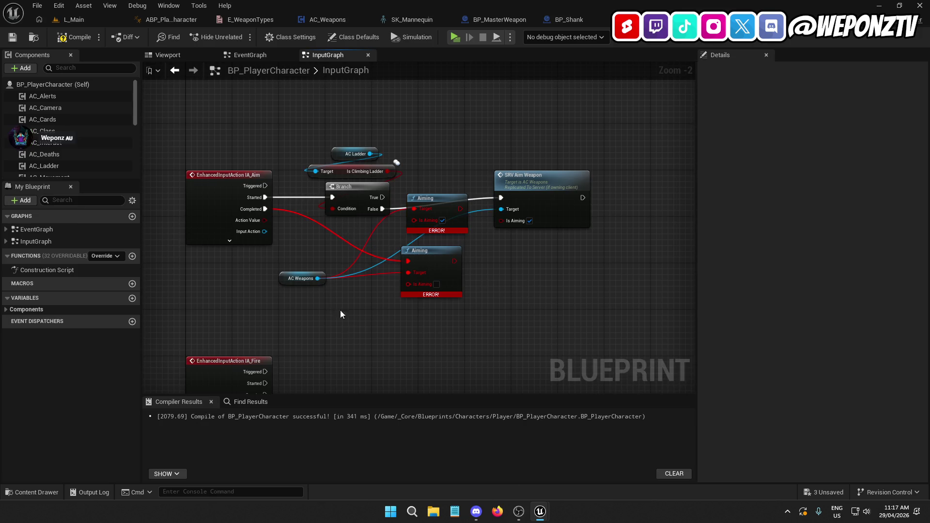
{"action": "left_click", "coordinate": [501, 204]}
{"action": "key", "text": "ctrl+c"}
{"action": "key", "text": "ctrl+v"}
{"action": "left_click_drag", "start_coordinate": [489, 297], "coordinate": [263, 212]}
Step: Delete both broken Aiming nodes and connect AC Weapons to the lower call's Target
{"action": "left_click", "coordinate": [438, 200]}
{"action": "key", "text": "Delete"}
{"action": "left_click", "coordinate": [432, 256]}
{"action": "key", "text": "Delete"}
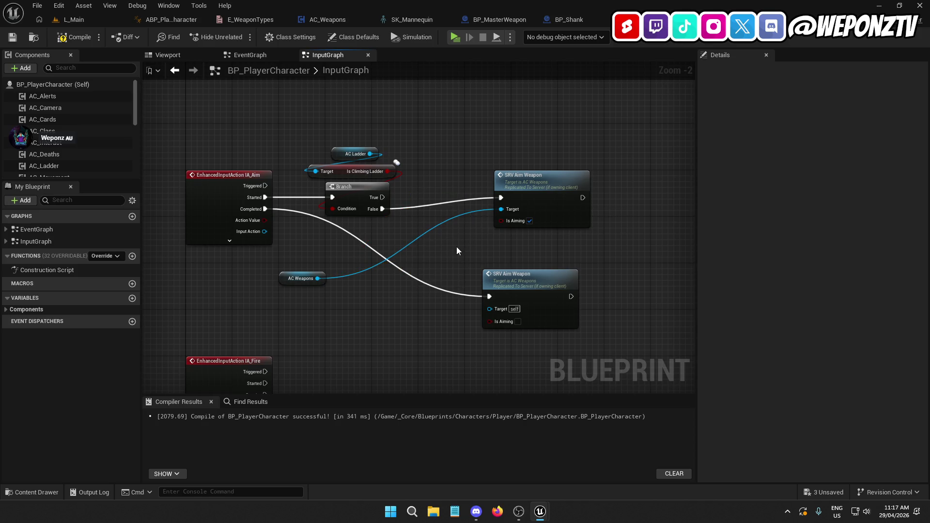
{"action": "left_click_drag", "start_coordinate": [317, 279], "coordinate": [493, 309]}
Step: Rearrange the SRV Aim Weapon calls and ladder check nodes, straightening the AC Weapons wiring
{"action": "left_click_drag", "start_coordinate": [540, 185], "coordinate": [510, 197]}
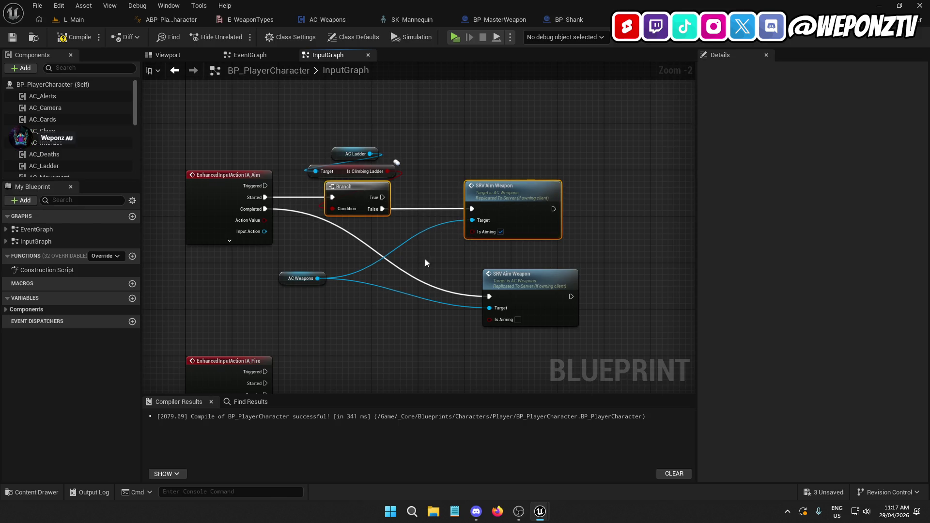
{"action": "left_click_drag", "start_coordinate": [411, 180], "coordinate": [305, 144]}
{"action": "left_click_drag", "start_coordinate": [346, 173], "coordinate": [352, 172]}
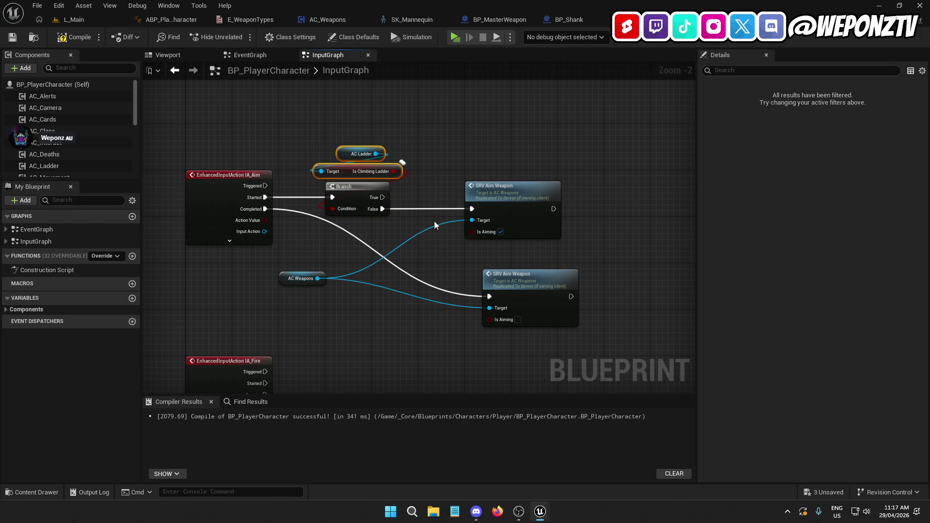
{"action": "left_click_drag", "start_coordinate": [529, 283], "coordinate": [510, 276]}
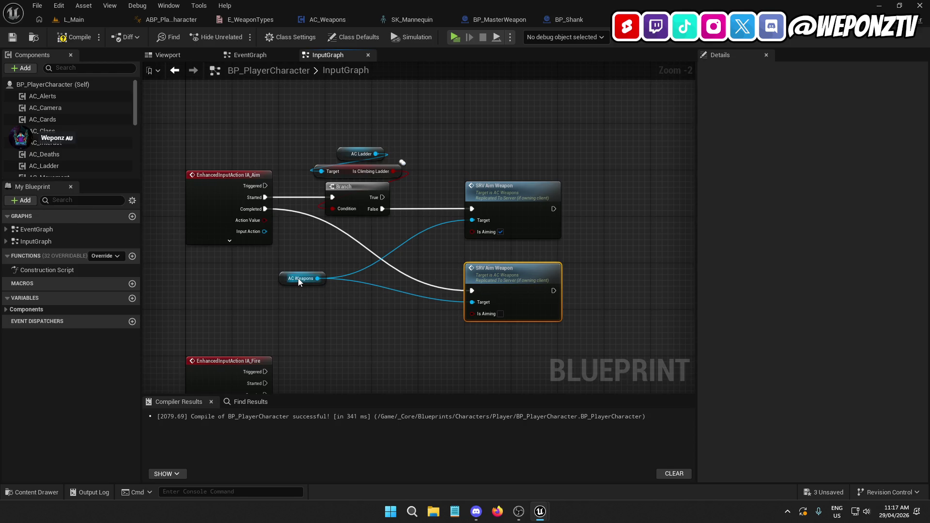
{"action": "left_click_drag", "start_coordinate": [283, 275], "coordinate": [315, 278]}
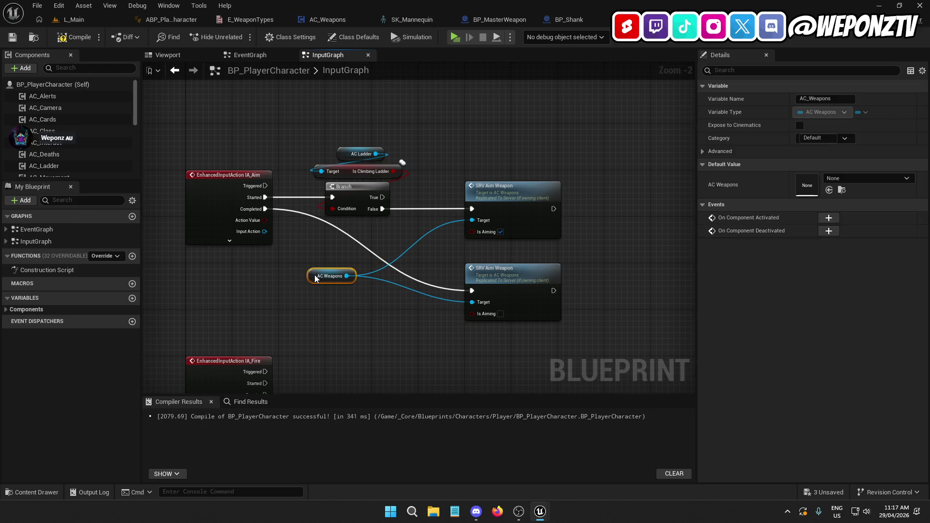
{"action": "left_click", "coordinate": [522, 289], "text": "shift"}
{"action": "key", "text": "q"}
Step: Move the IA_Fire node further down below the IA_Aim logic
{"action": "left_click", "coordinate": [409, 356]}
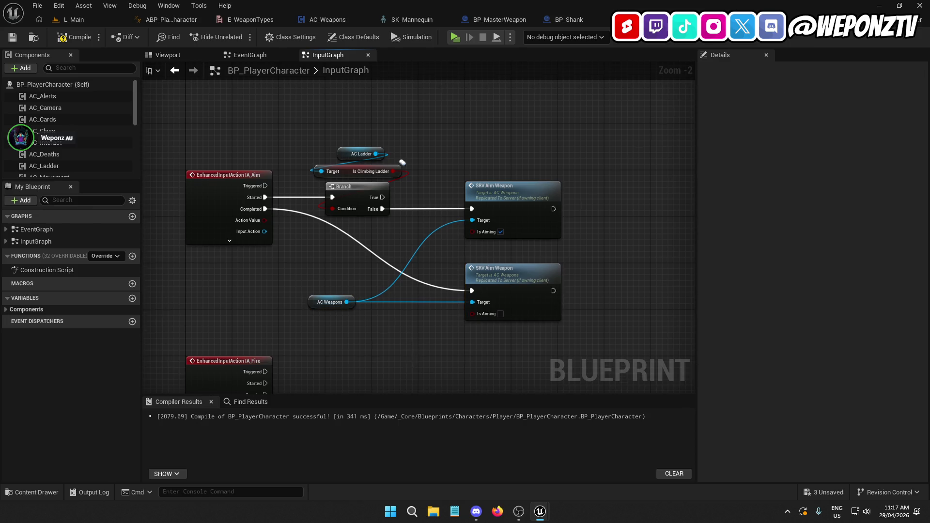
{"action": "left_click_drag", "start_coordinate": [409, 356], "coordinate": [429, 225]}
{"action": "left_click_drag", "start_coordinate": [242, 260], "coordinate": [247, 299]}
{"action": "left_click_drag", "start_coordinate": [337, 268], "coordinate": [181, 88]}
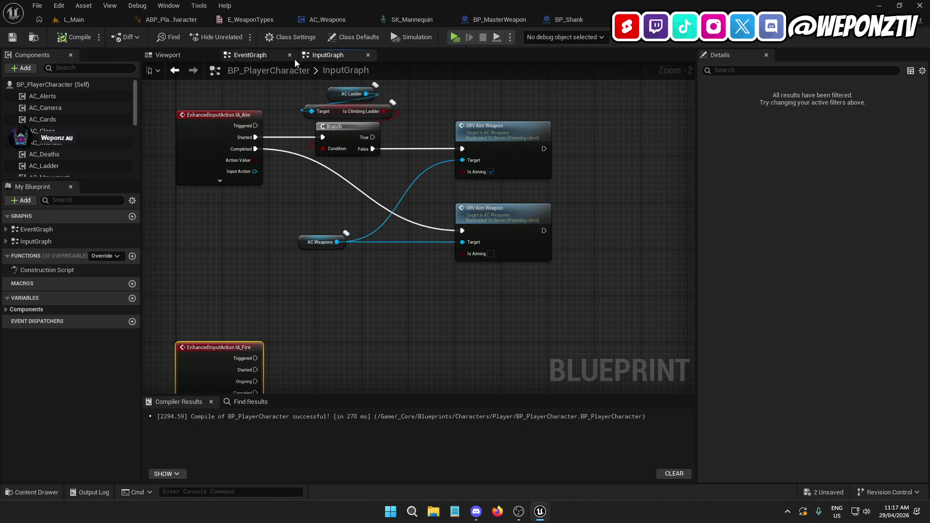
{"action": "left_click", "coordinate": [625, 20]}
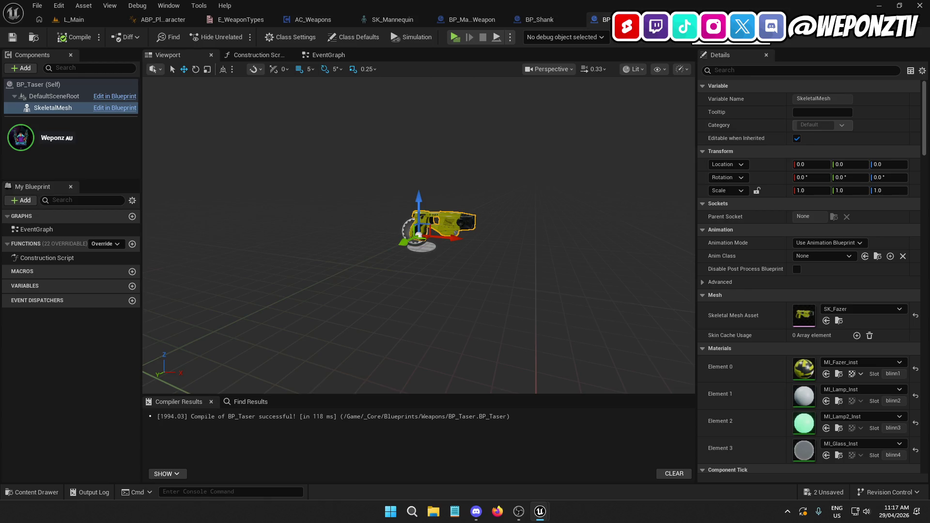
Step: Save all assets from the L_Main level with File > Save All
{"action": "left_click", "coordinate": [77, 22]}
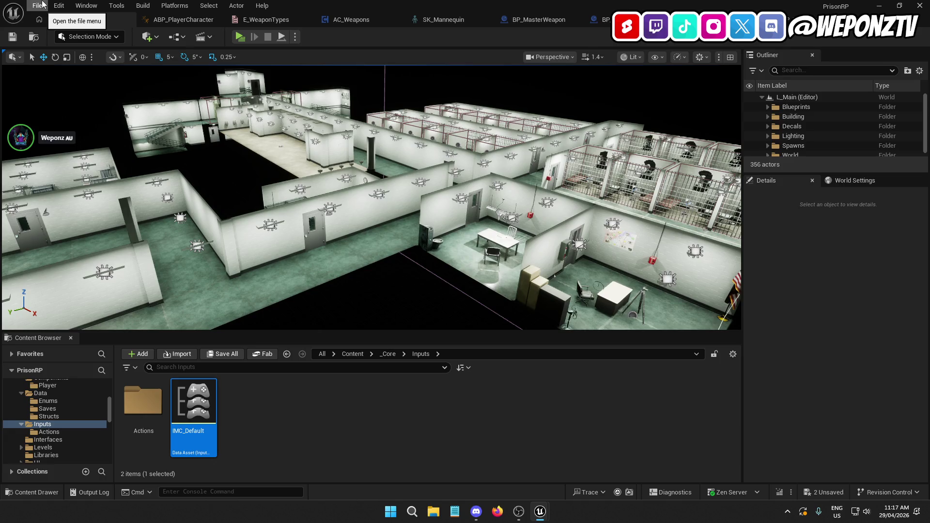
{"action": "left_click", "coordinate": [42, 5]}
{"action": "left_click", "coordinate": [60, 144]}
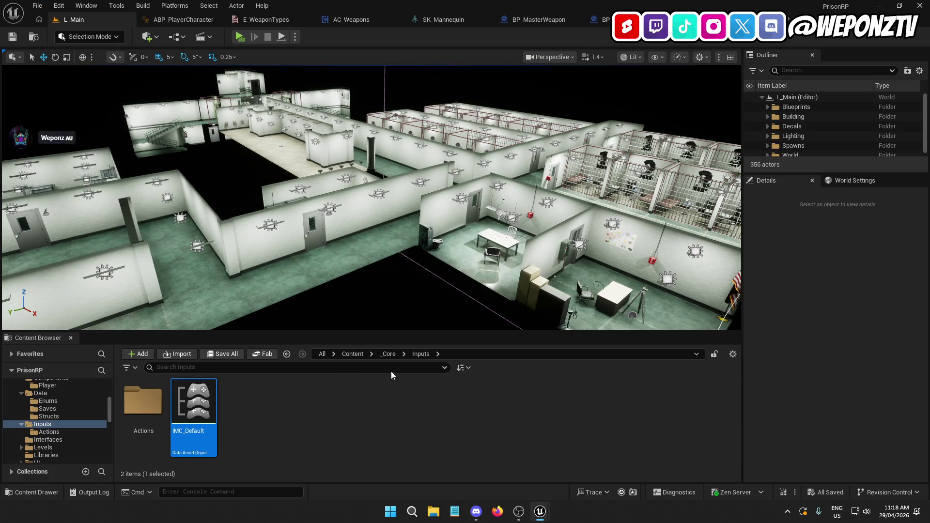
Step: Open ABP_PlayerCharacter from _Core/Animations/Player, then compile and save it
{"action": "left_click", "coordinate": [388, 354]}
{"action": "double_click", "coordinate": [143, 402]}
{"action": "double_click", "coordinate": [143, 402]}
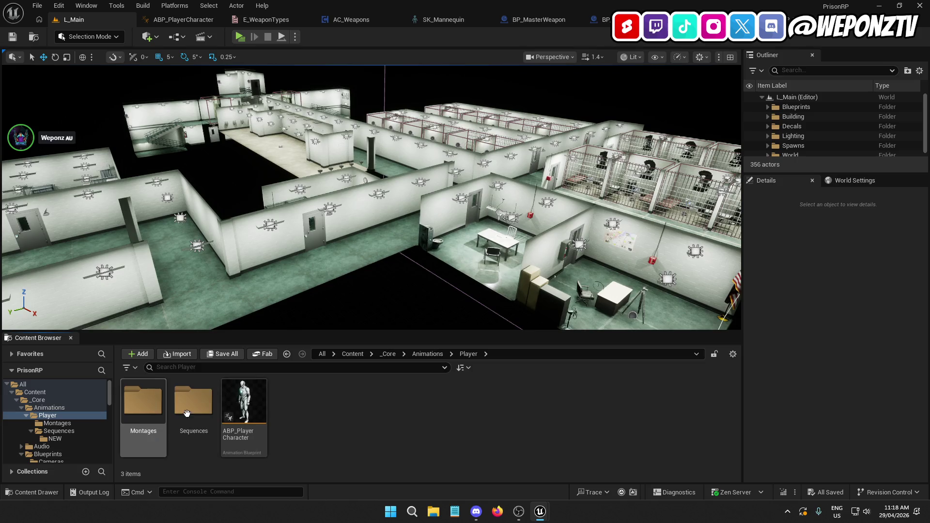
{"action": "double_click", "coordinate": [243, 402]}
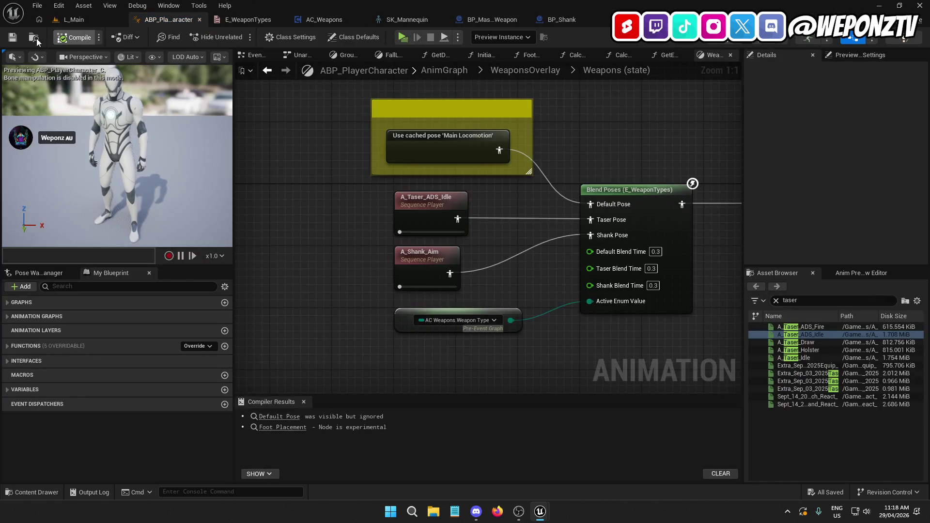
{"action": "left_click", "coordinate": [75, 36]}
{"action": "left_click", "coordinate": [12, 37]}
Step: Compile BP_PlayerCharacter and start playing the game from L_Main
{"action": "left_click", "coordinate": [199, 19]}
{"action": "left_click", "coordinate": [76, 37]}
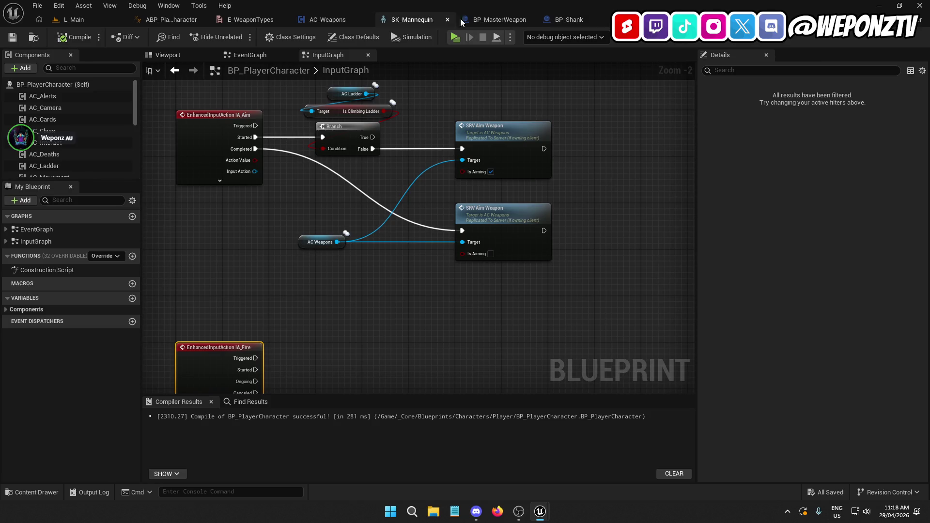
{"action": "left_click", "coordinate": [329, 19]}
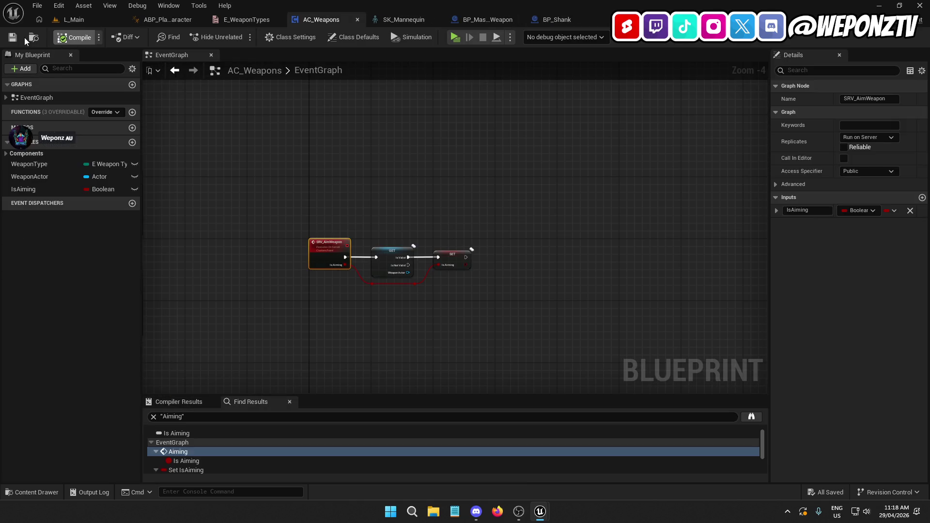
{"action": "left_click", "coordinate": [80, 22]}
{"action": "left_click", "coordinate": [237, 37]}
Step: Walk the prisoner down the corridor, aim the taser, then quit the preview
{"action": "key", "text": "w"}
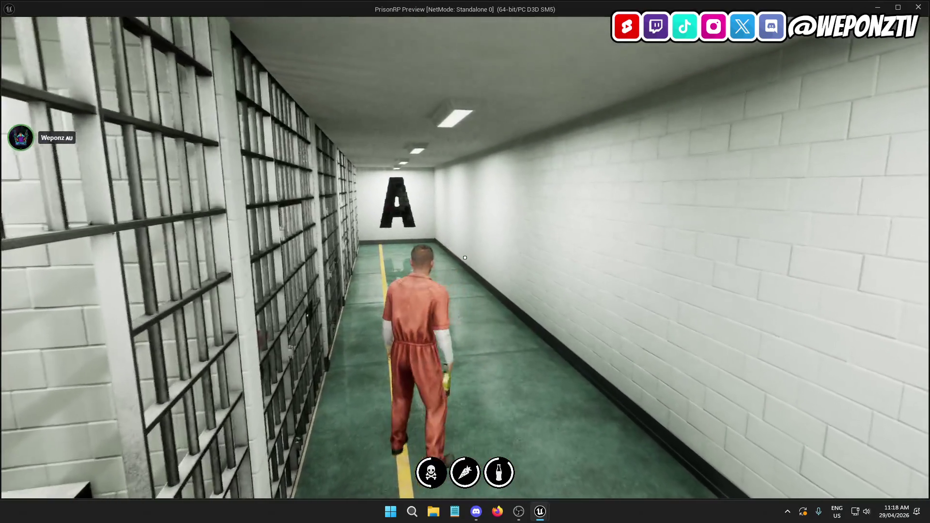
{"action": "right_click", "coordinate": [465, 257]}
{"action": "key", "text": "w"}
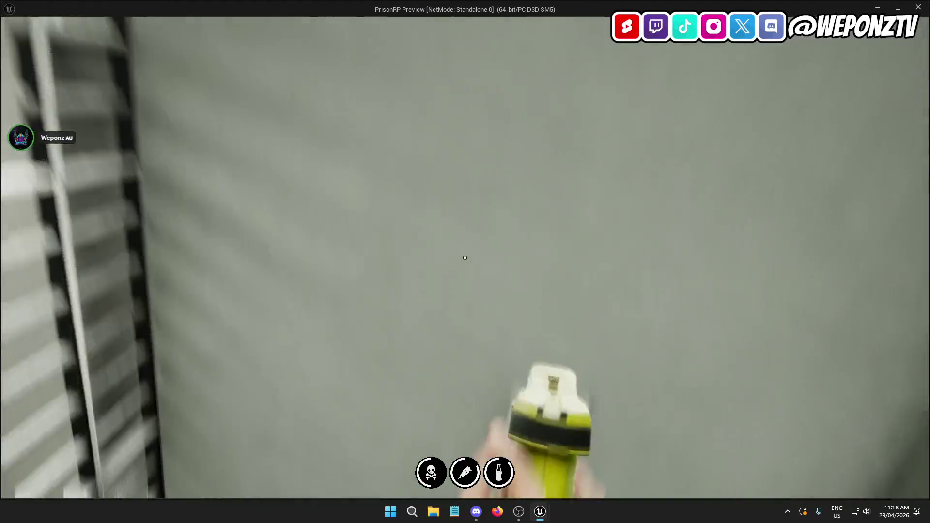
{"action": "key", "text": "Escape"}
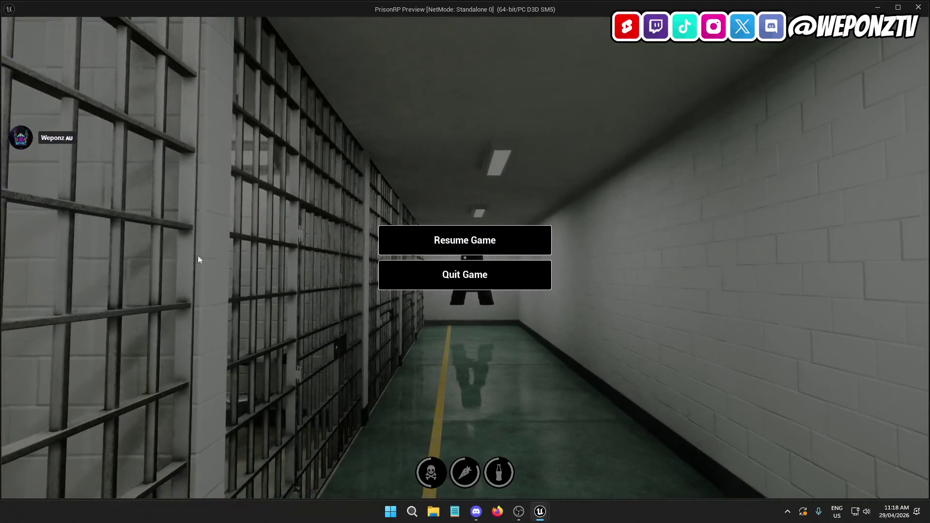
{"action": "left_click", "coordinate": [467, 278]}
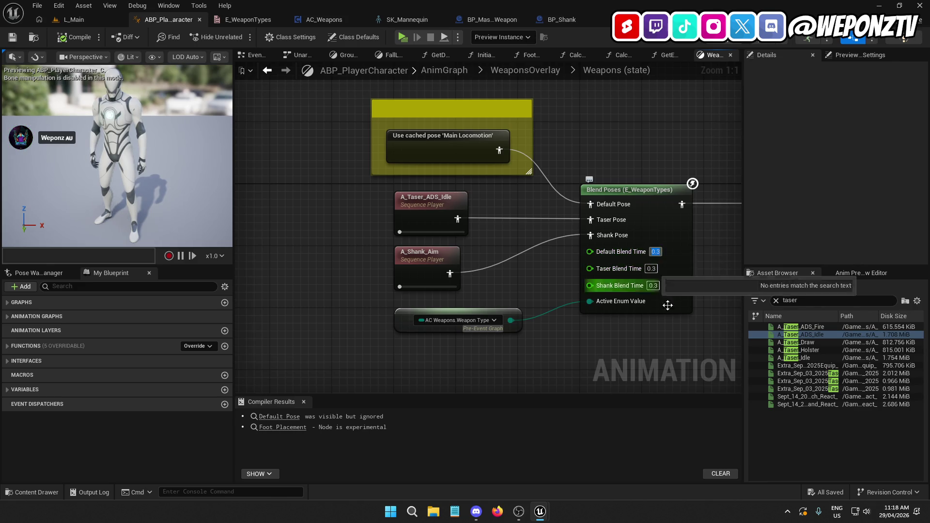
Step: Set the Weapons blend times to 1.0 and save ABP_PlayerCharacter
{"action": "type", "text": "1"}
{"action": "left_click", "coordinate": [653, 286]}
{"action": "type", "text": "1"}
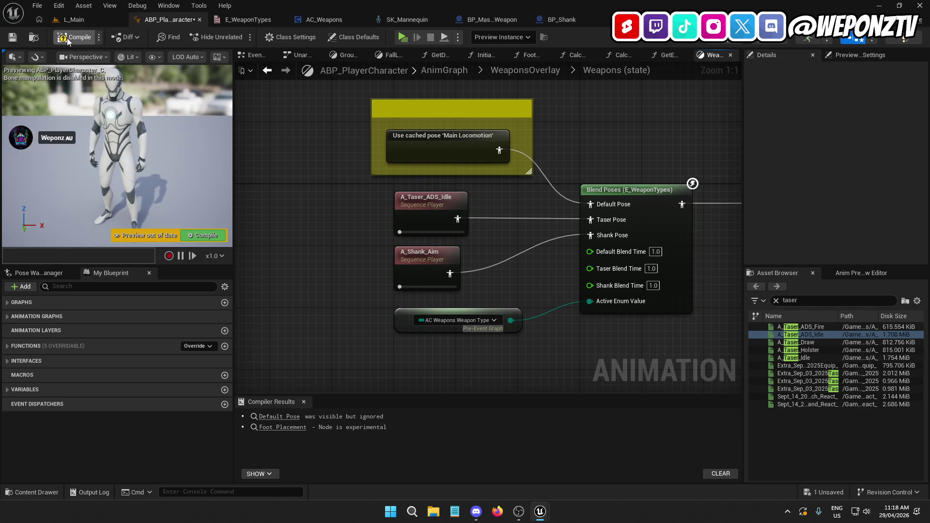
{"action": "left_click", "coordinate": [15, 37]}
Step: Play from L_Main, walk out, draw and aim the taser, then quit the preview
{"action": "left_click", "coordinate": [74, 20]}
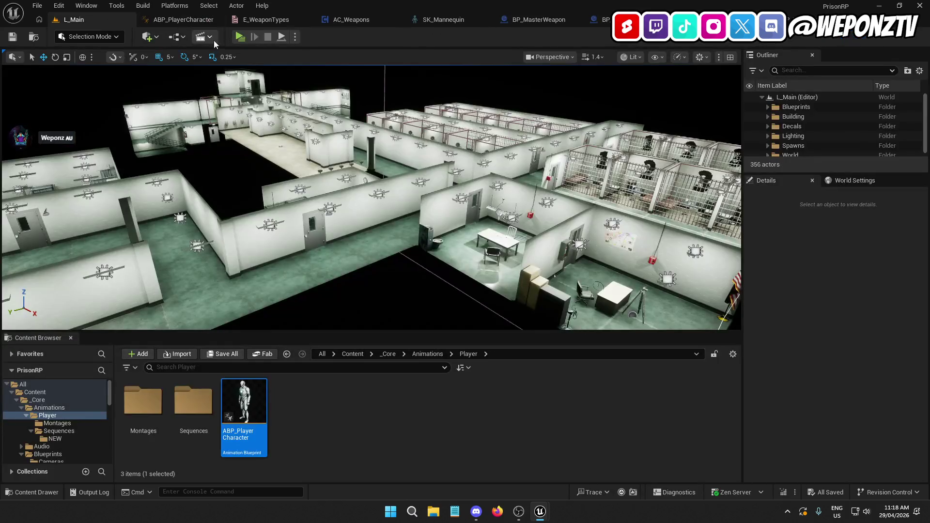
{"action": "left_click", "coordinate": [240, 37]}
{"action": "key", "text": "w"}
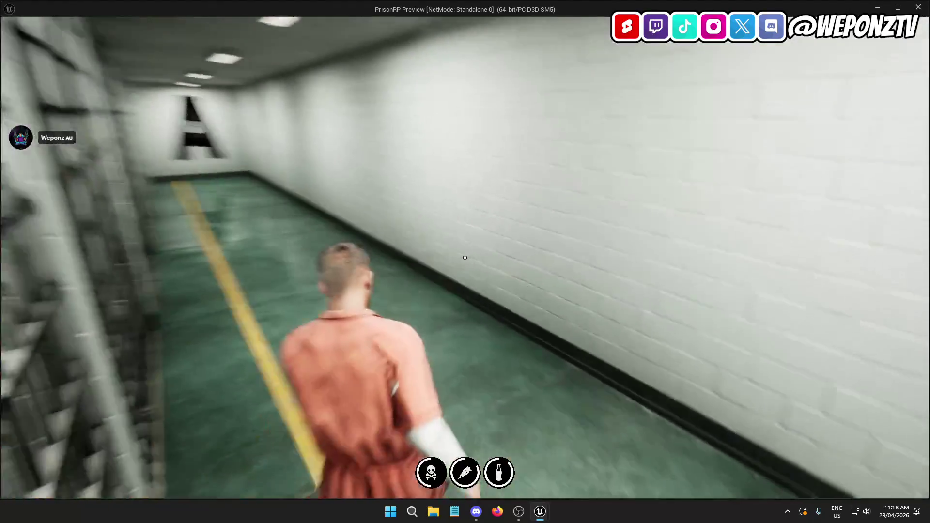
{"action": "key", "text": "1"}
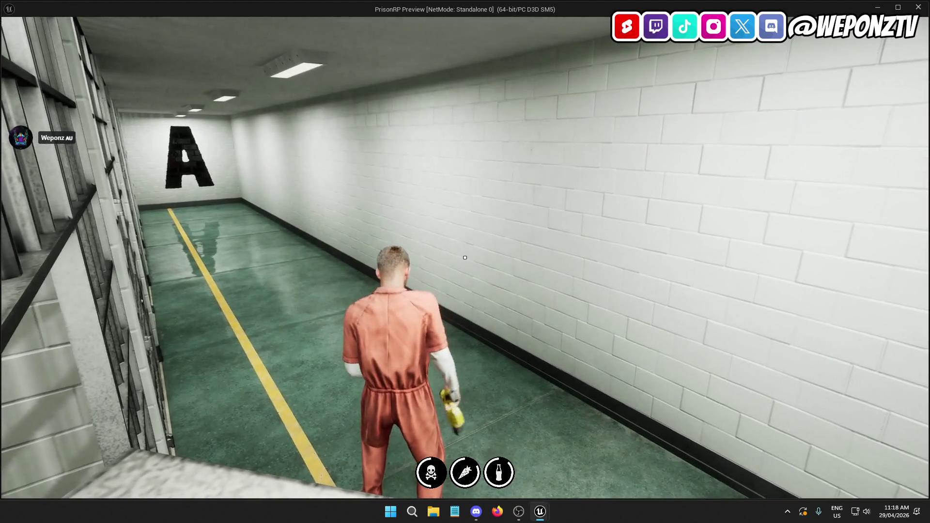
{"action": "key", "text": "w"}
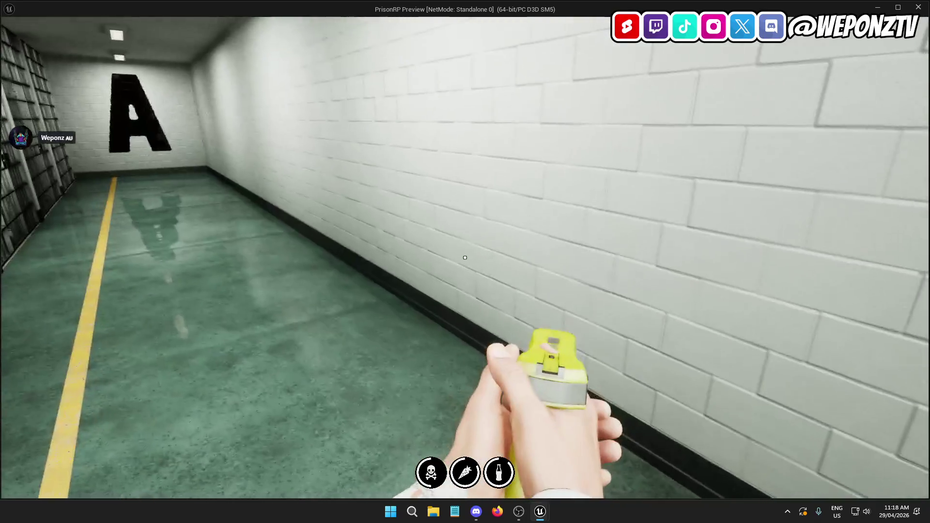
{"action": "key", "text": "Escape"}
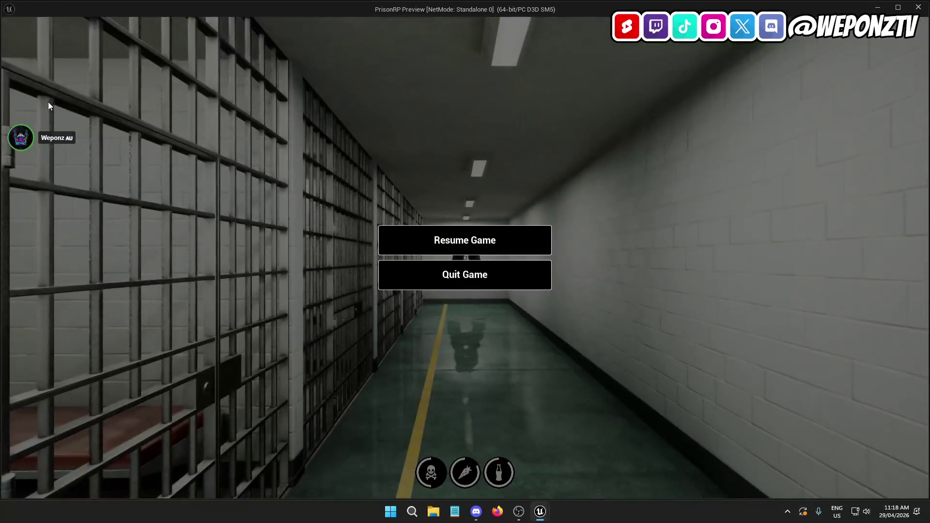
{"action": "left_click", "coordinate": [460, 274]}
Step: Undo the blend time change back to 0.3 and save ABP_PlayerCharacter
{"action": "left_click", "coordinate": [168, 20]}
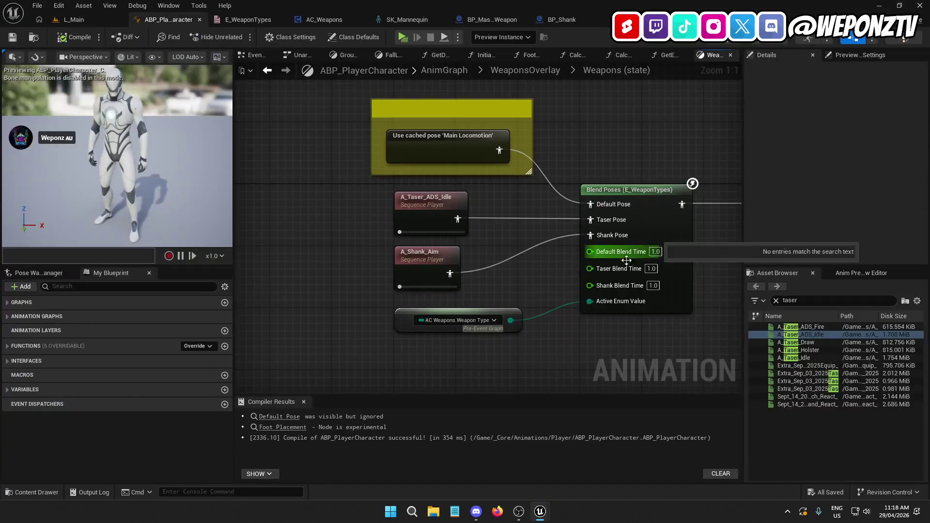
{"action": "key", "text": "ctrl+z"}
{"action": "key", "text": "ctrl+z"}
{"action": "key", "text": "ctrl+z"}
{"action": "left_click_drag", "start_coordinate": [661, 341], "coordinate": [530, 300]}
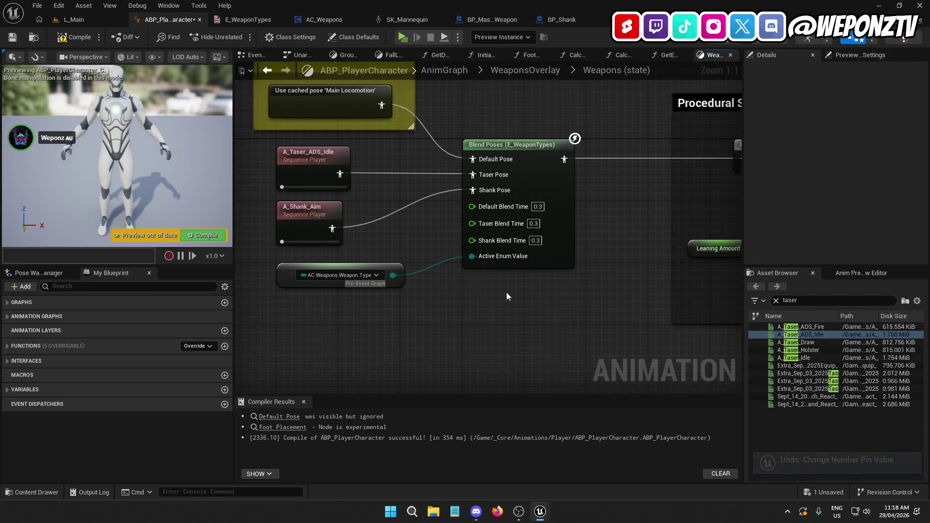
{"action": "left_click", "coordinate": [13, 38]}
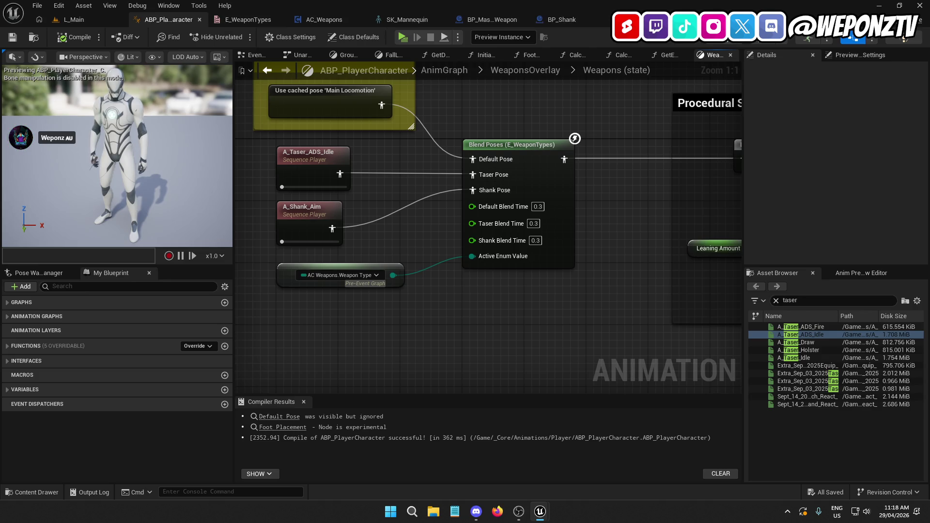
{"action": "left_click", "coordinate": [335, 16]}
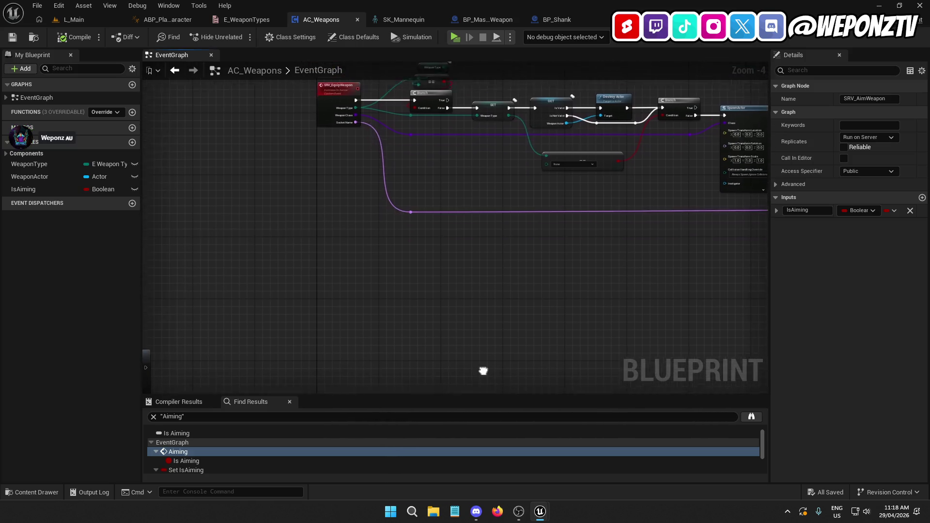
{"action": "left_click_drag", "start_coordinate": [502, 147], "coordinate": [503, 143]}
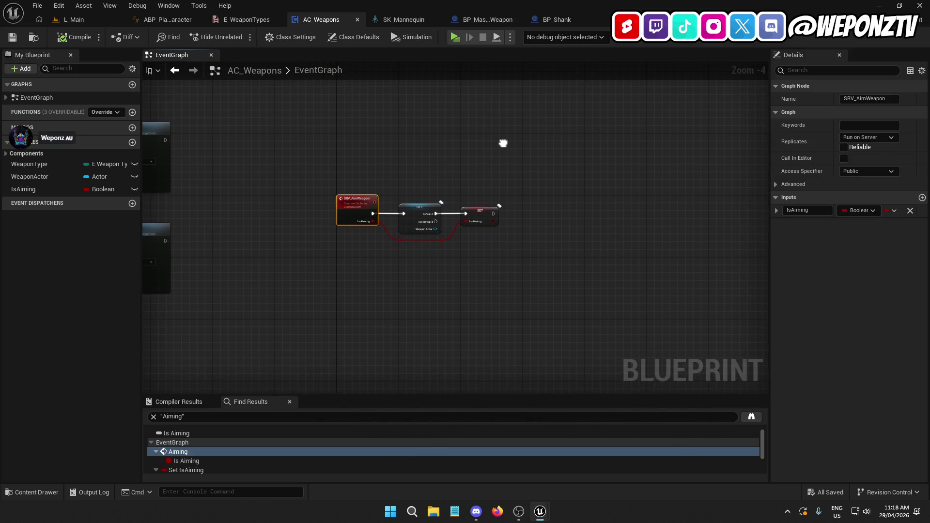
{"action": "scroll", "coordinate": [361, 208], "scroll_direction": "up", "scroll_amount": 4}
{"action": "scroll", "coordinate": [494, 169], "scroll_direction": "down", "scroll_amount": 7}
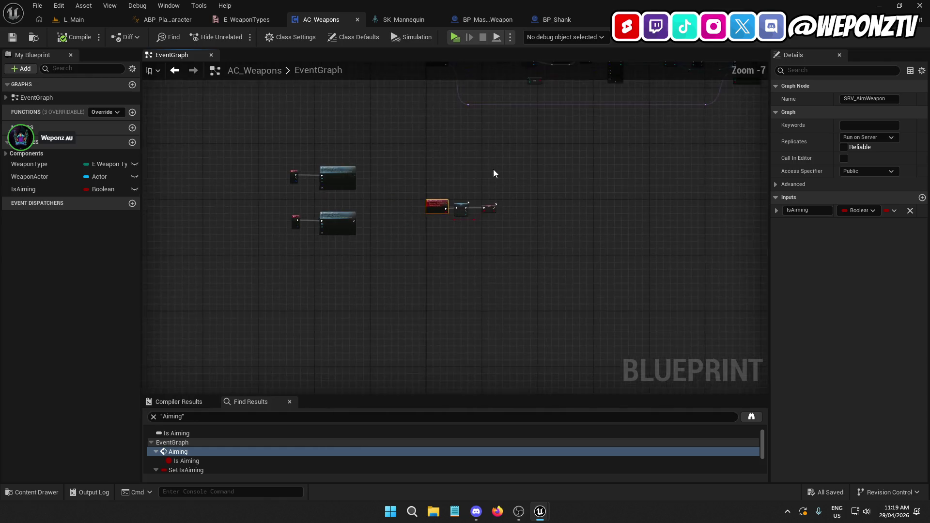
{"action": "scroll", "coordinate": [417, 316], "scroll_direction": "up", "scroll_amount": 5}
{"action": "mouse_move", "coordinate": [413, 249]}
{"action": "left_mouse_down"}
{"action": "mouse_move", "coordinate": [394, 315]}
{"action": "mouse_move", "coordinate": [447, 122]}
{"action": "mouse_move", "coordinate": [423, 205]}
{"action": "mouse_move", "coordinate": [442, 276]}
{"action": "mouse_move", "coordinate": [411, 193]}
{"action": "mouse_move", "coordinate": [356, 218]}
{"action": "mouse_move", "coordinate": [359, 85]}
{"action": "mouse_move", "coordinate": [380, 208]}
{"action": "left_mouse_up"}
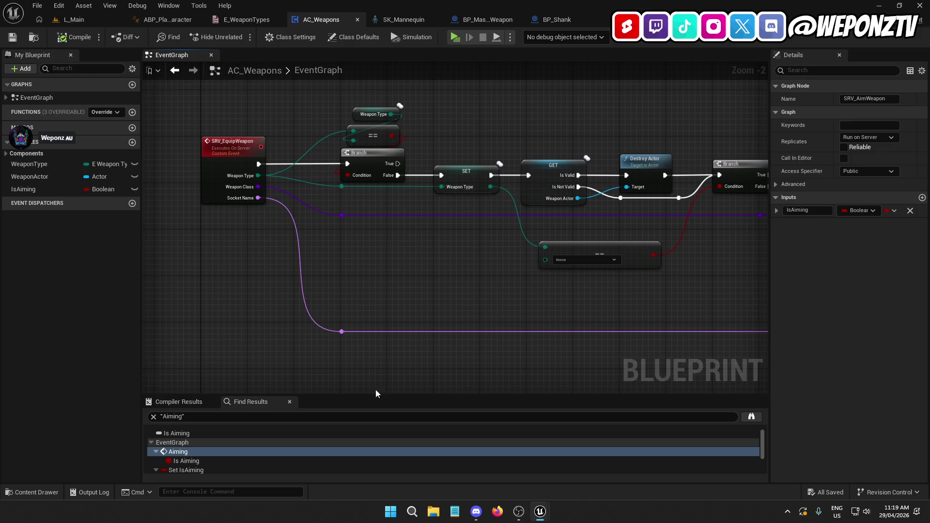
{"action": "scroll", "coordinate": [379, 240], "scroll_direction": "down", "scroll_amount": 3}
{"action": "right_click", "coordinate": [382, 240]}
{"action": "right_click", "coordinate": [322, 187]}
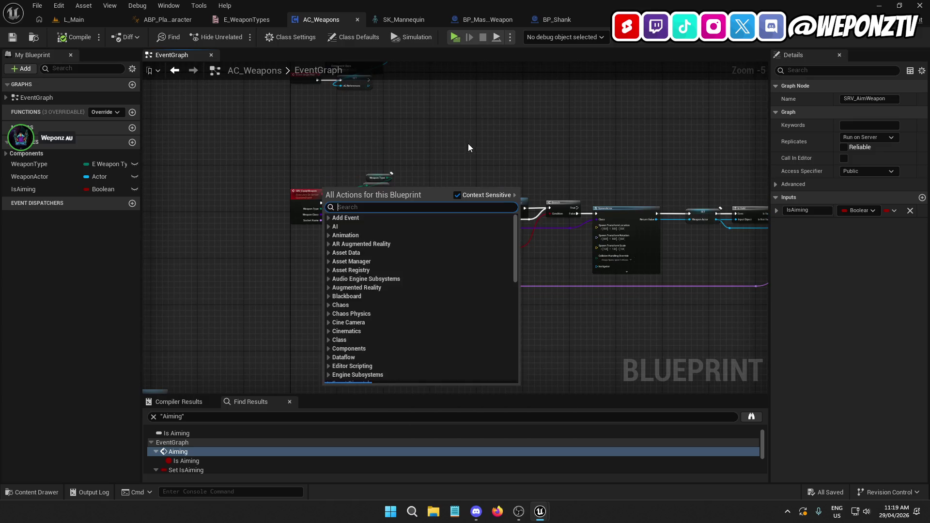
{"action": "left_click", "coordinate": [467, 144]}
{"action": "scroll", "coordinate": [423, 182], "scroll_direction": "up", "scroll_amount": 3}
{"action": "left_click_drag", "start_coordinate": [442, 139], "coordinate": [445, 134]}
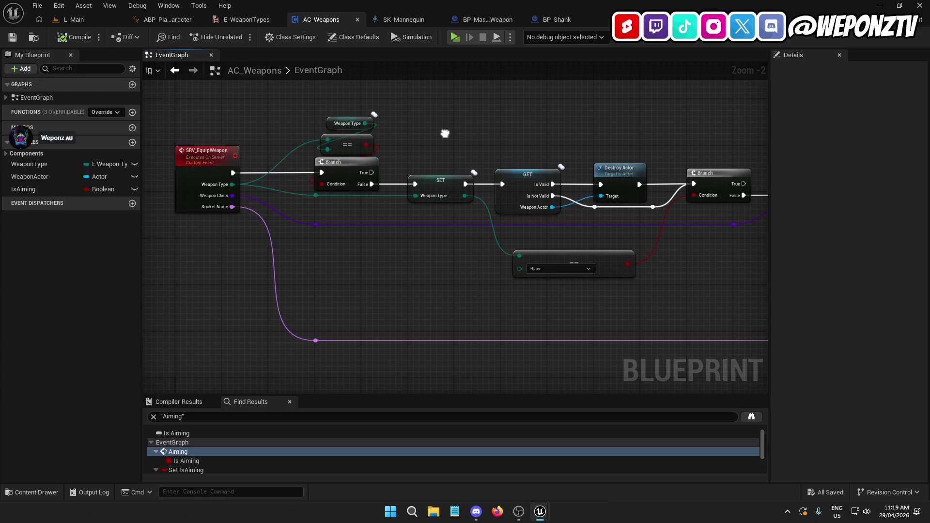
{"action": "left_click_drag", "start_coordinate": [445, 134], "coordinate": [509, 9]}
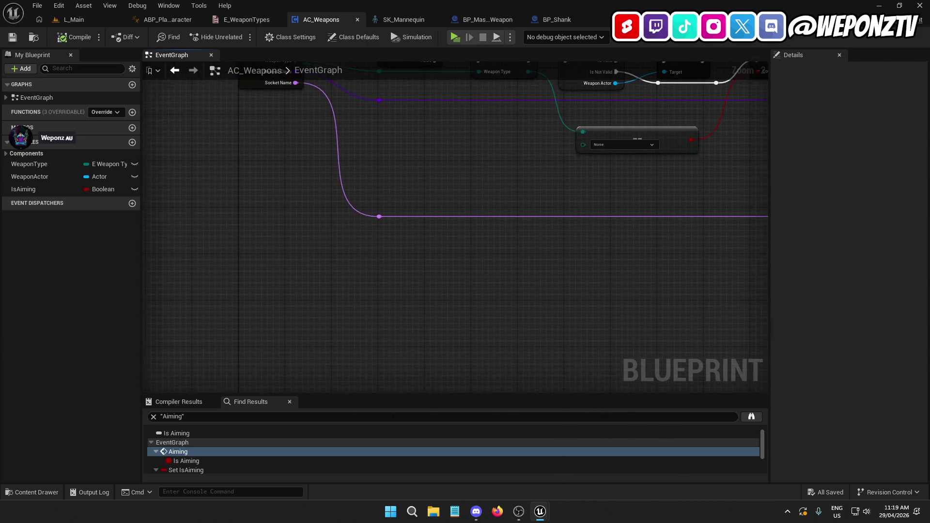
{"action": "right_click", "coordinate": [391, 304]}
Step: Add a custom event named SRV_RemoveWeapon replicated to Run on Server
{"action": "type", "text": "custom"}
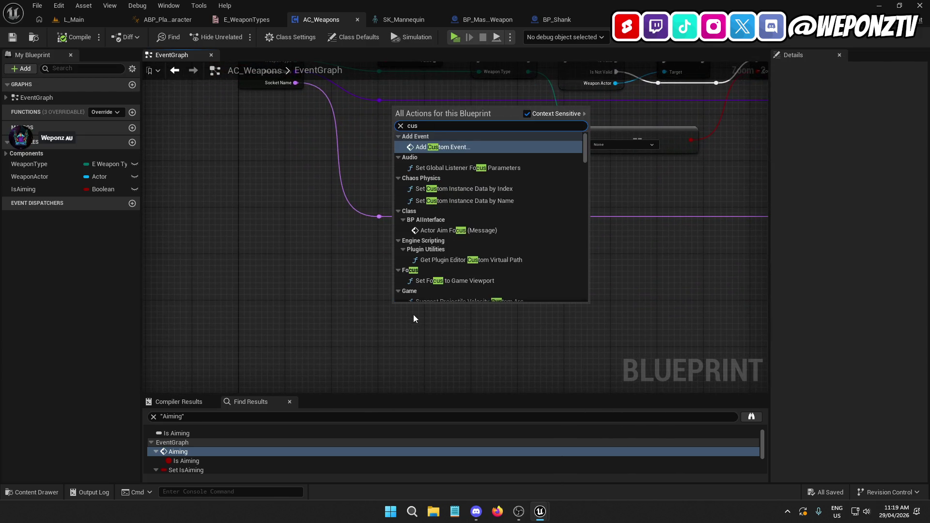
{"action": "left_click", "coordinate": [439, 149]}
{"action": "type", "text": "SR"}
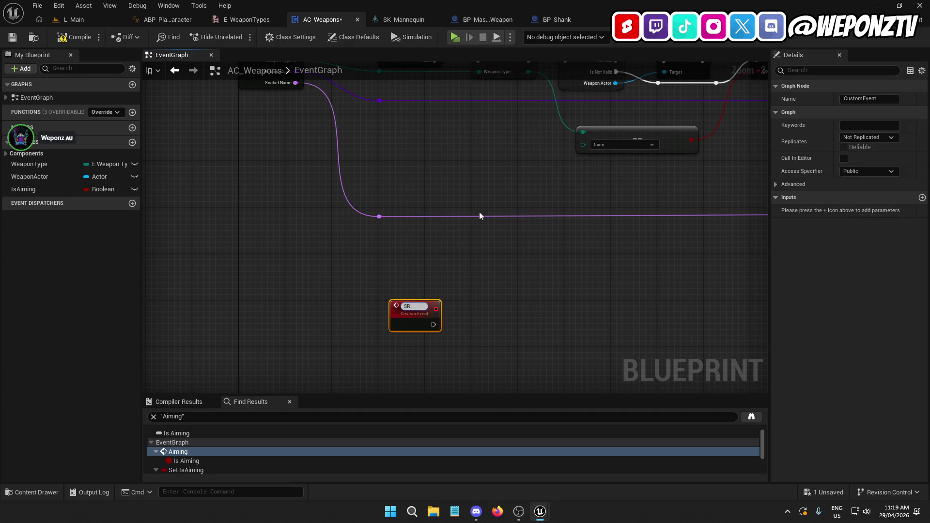
{"action": "type", "text": "V_RemoveWeapon"}
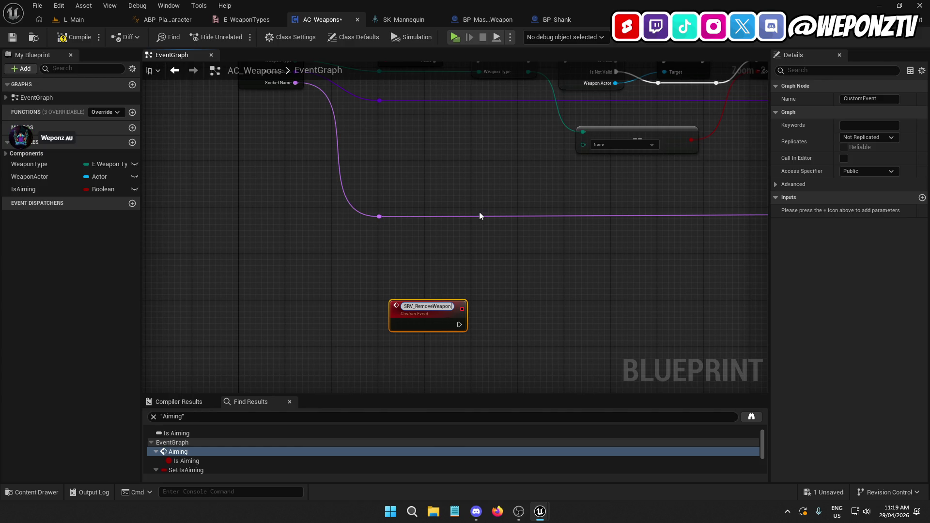
{"action": "key", "text": "Return"}
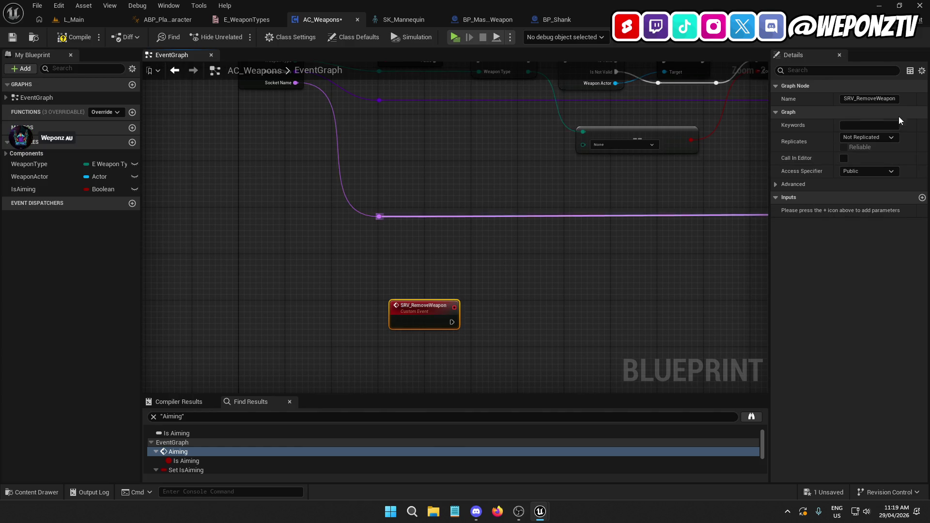
{"action": "left_click", "coordinate": [881, 140]}
{"action": "left_click", "coordinate": [880, 175]}
Step: Position SRV_RemoveWeapon and select the GET and Destroy Actor nodes in the SRV_EquipWeapon chain
{"action": "mouse_move", "coordinate": [422, 325]}
{"action": "left_mouse_down"}
{"action": "mouse_move", "coordinate": [342, 336]}
{"action": "mouse_move", "coordinate": [281, 327]}
{"action": "mouse_move", "coordinate": [409, 187]}
{"action": "left_mouse_up"}
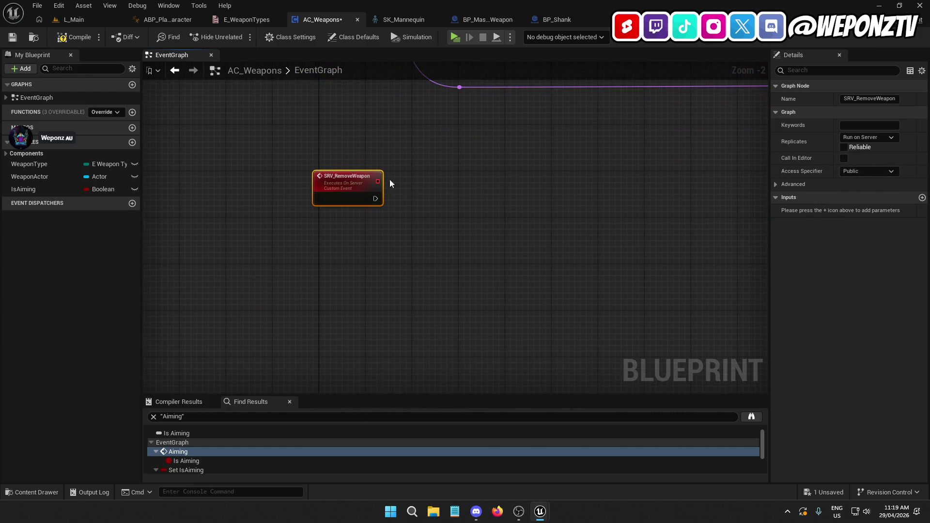
{"action": "left_click_drag", "start_coordinate": [341, 188], "coordinate": [346, 237]}
{"action": "left_click_drag", "start_coordinate": [509, 223], "coordinate": [454, 379]}
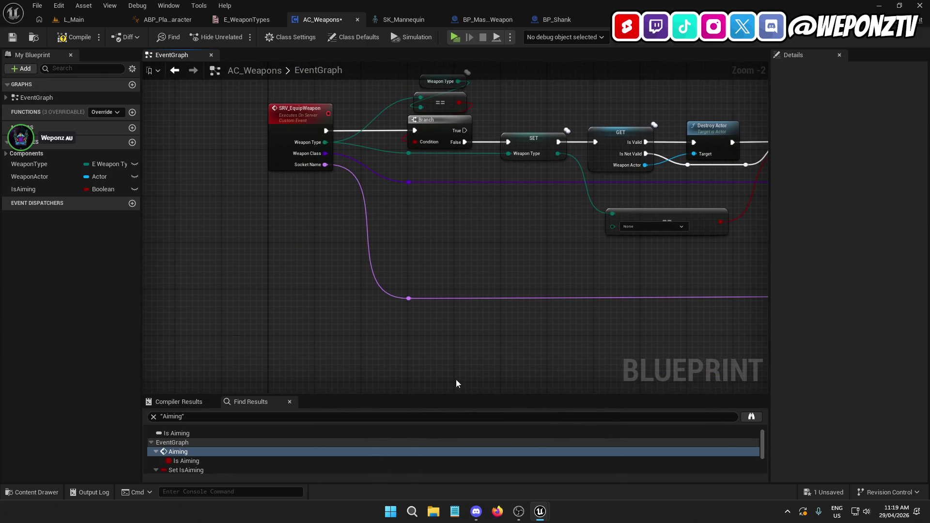
{"action": "mouse_move", "coordinate": [625, 146]}
{"action": "left_mouse_down"}
{"action": "mouse_move", "coordinate": [583, 201]}
{"action": "mouse_move", "coordinate": [492, 224]}
{"action": "left_mouse_up"}
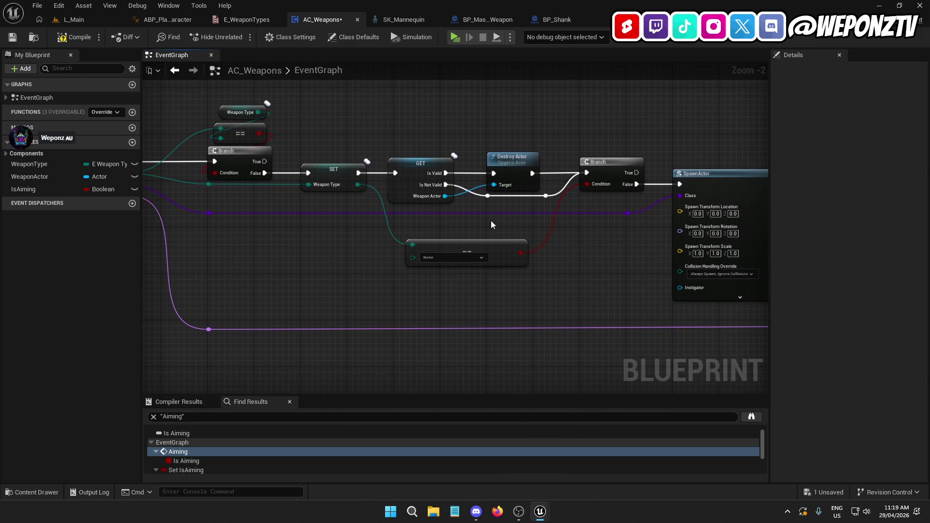
{"action": "left_click_drag", "start_coordinate": [547, 173], "coordinate": [396, 159]}
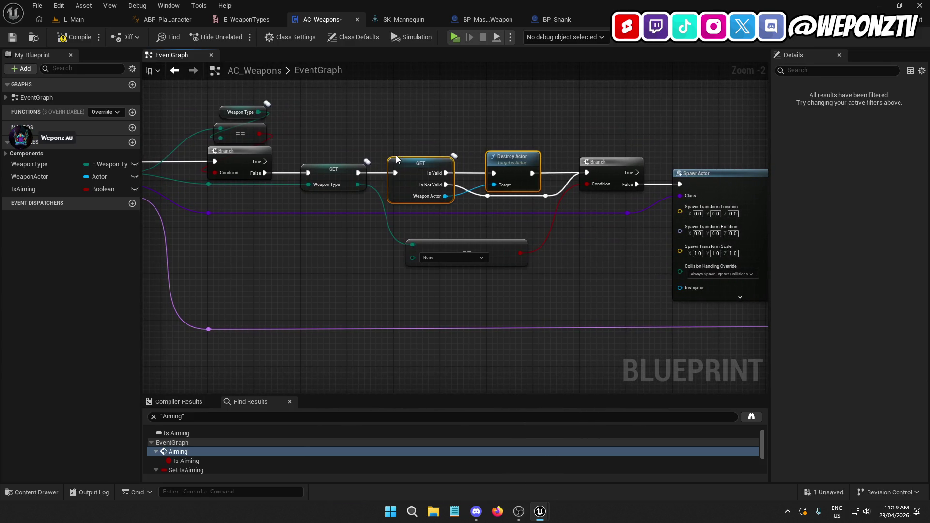
{"action": "left_click_drag", "start_coordinate": [320, 334], "coordinate": [498, 65]}
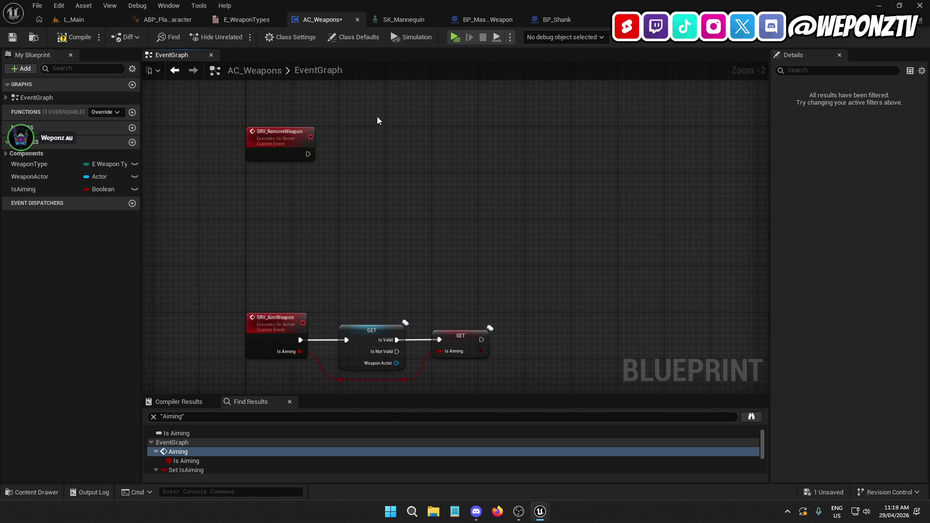
Step: Paste the validated GET and Destroy Actor nodes and wire SRV_RemoveWeapon into them
{"action": "key", "text": "ctrl+v"}
{"action": "left_click_drag", "start_coordinate": [352, 153], "coordinate": [308, 154]}
{"action": "left_click_drag", "start_coordinate": [359, 139], "coordinate": [354, 144]}
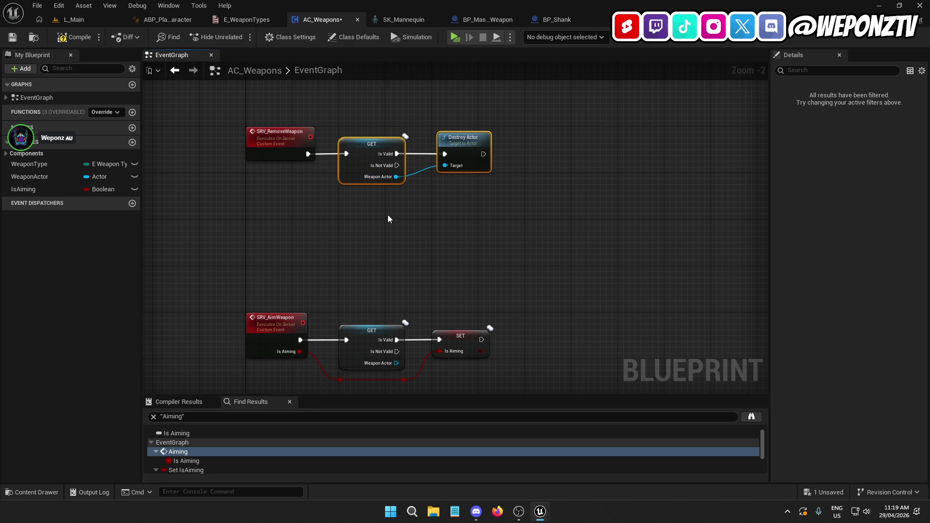
{"action": "left_click", "coordinate": [476, 218]}
{"action": "left_click", "coordinate": [361, 146]}
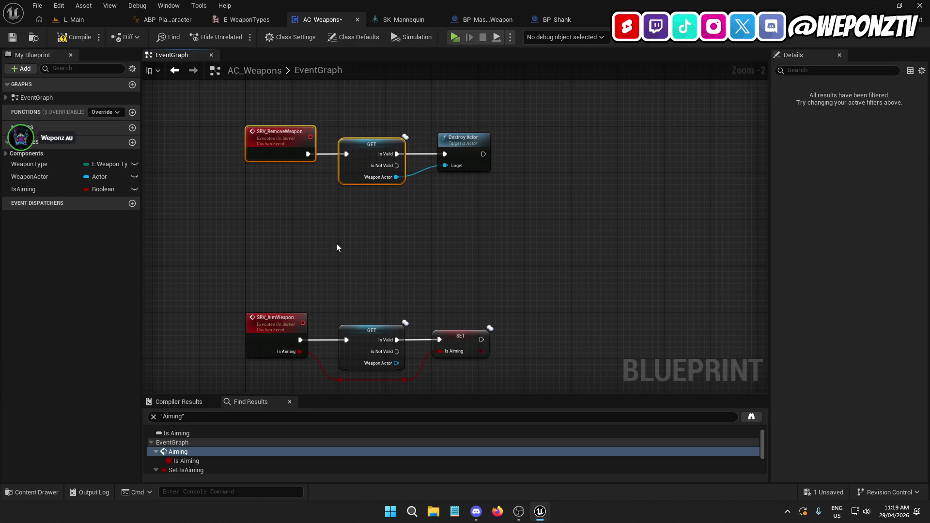
{"action": "left_click_drag", "start_coordinate": [465, 145], "coordinate": [459, 145]}
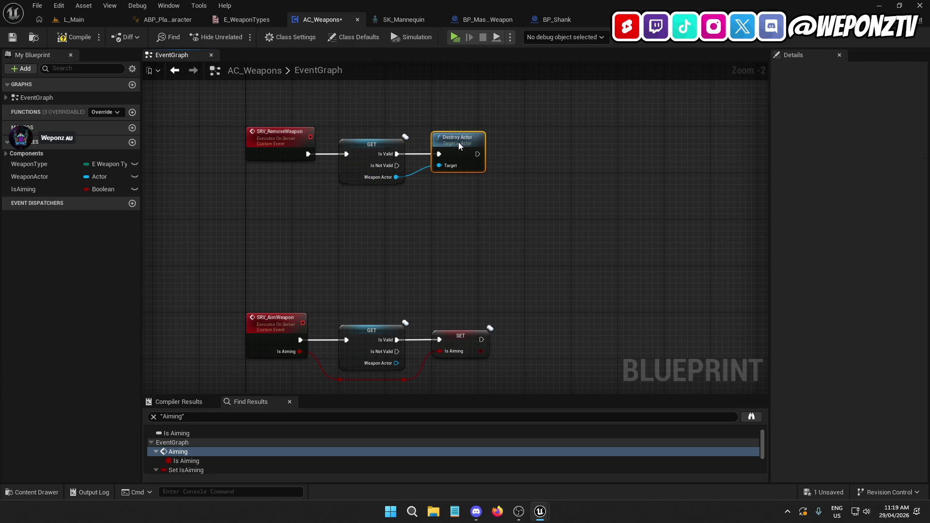
{"action": "left_click", "coordinate": [369, 151], "text": "shift"}
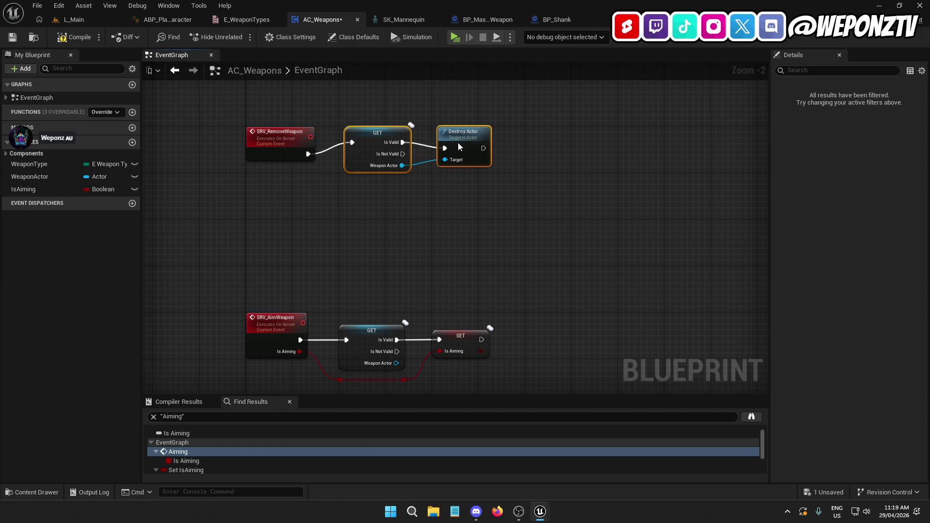
{"action": "left_click", "coordinate": [424, 203]}
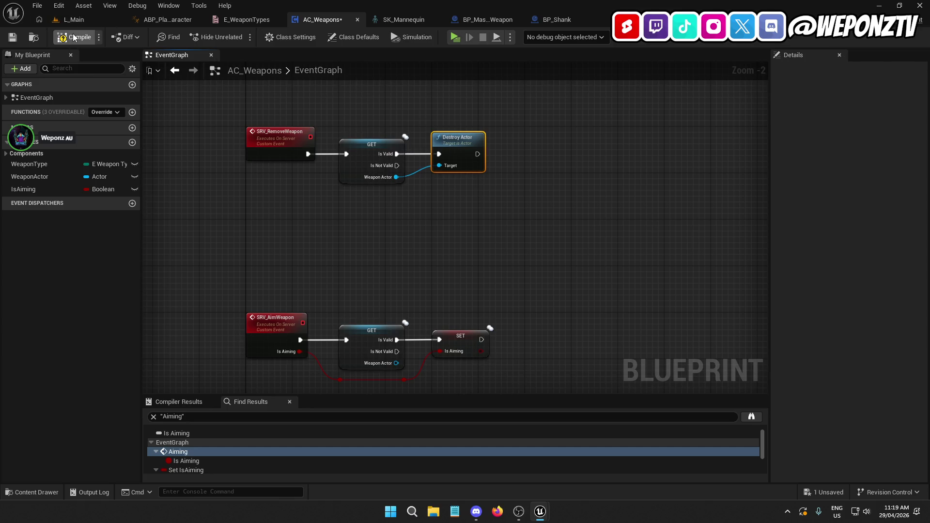
{"action": "left_click", "coordinate": [72, 19]}
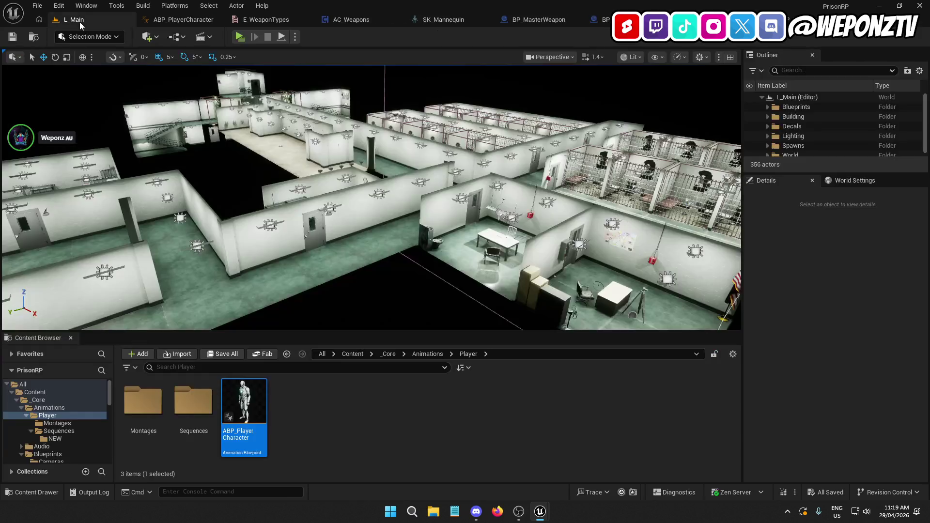
Step: Duplicate IA_Fire in _Core/Inputs/Actions and name the copy IA_Holster
{"action": "left_click", "coordinate": [389, 354]}
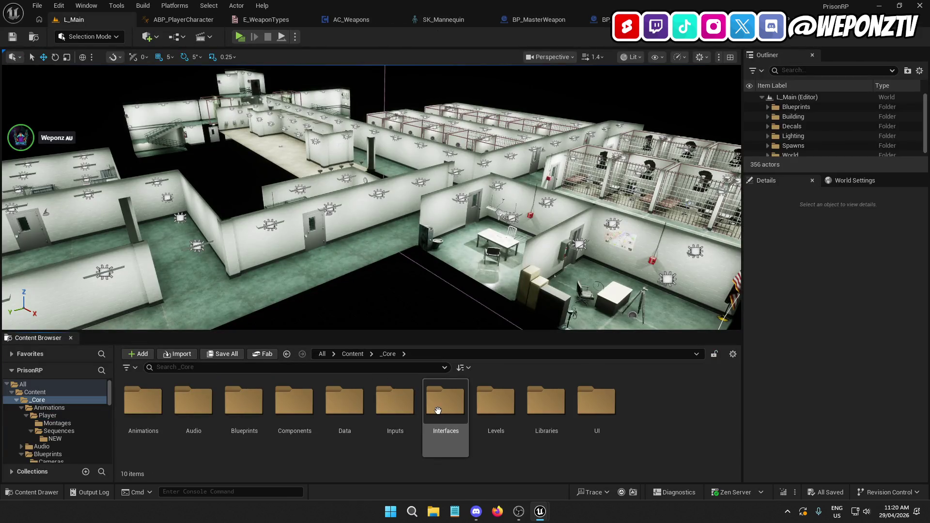
{"action": "double_click", "coordinate": [394, 404]}
{"action": "double_click", "coordinate": [145, 403]}
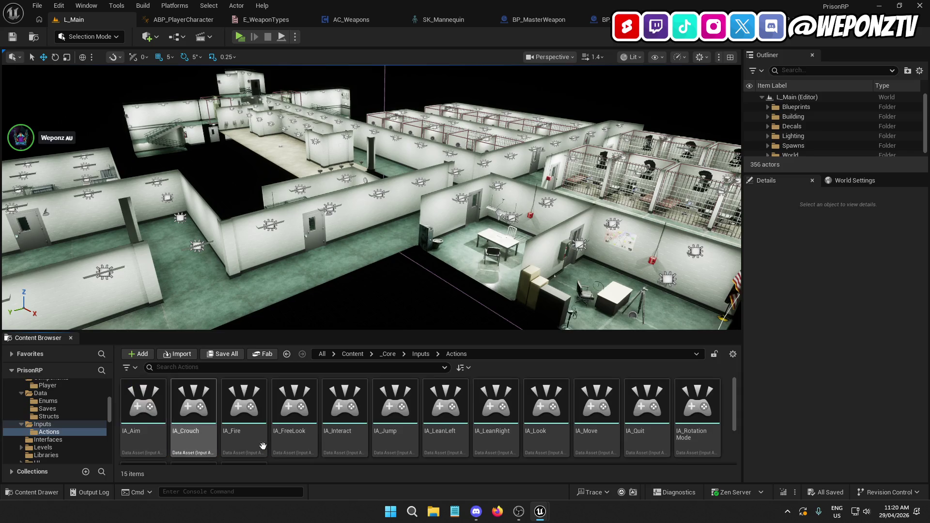
{"action": "left_click", "coordinate": [234, 431]}
{"action": "key", "text": "ctrl+d"}
{"action": "key", "text": "BackSpace"}
{"action": "key", "text": "BackSpace"}
{"action": "key", "text": "BackSpace"}
{"action": "type", "text": "IA_Holster"}
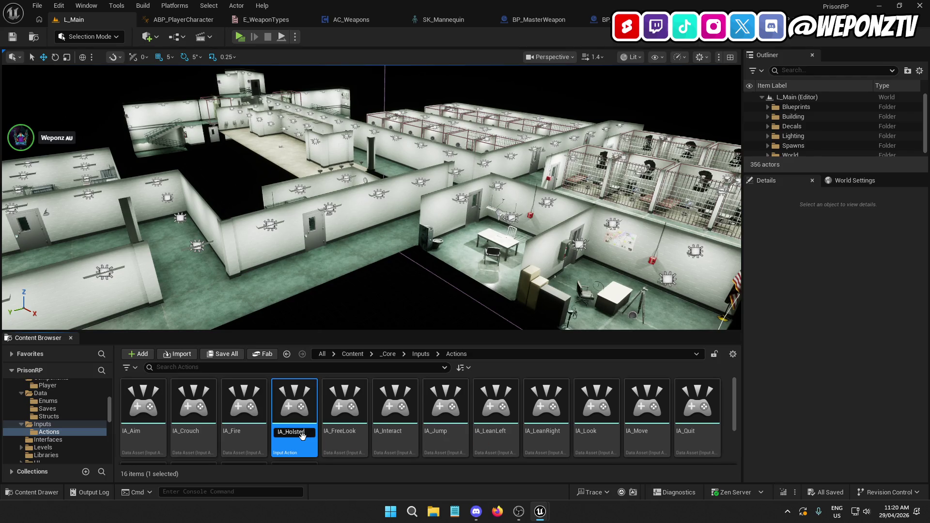
{"action": "key", "text": "Return"}
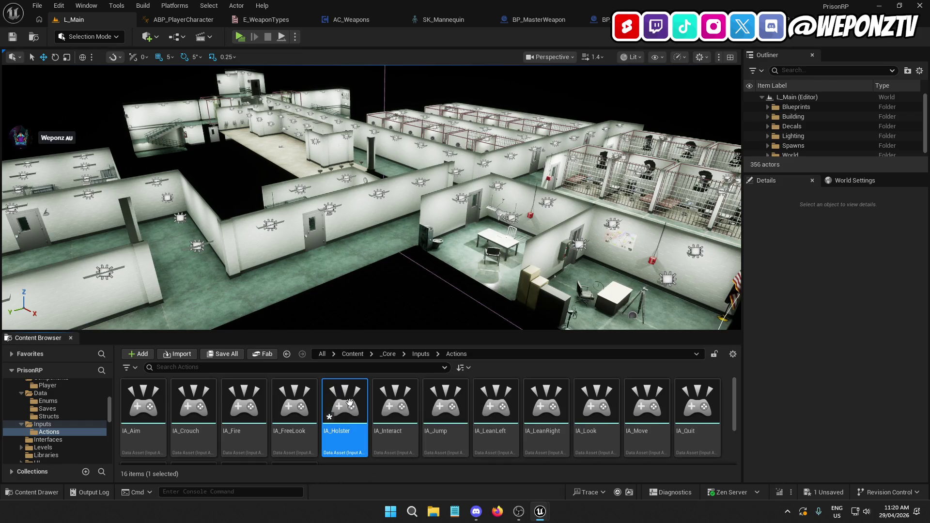
Step: Save all assets and open the IMC_Default mapping context from Inputs
{"action": "left_click", "coordinate": [421, 354]}
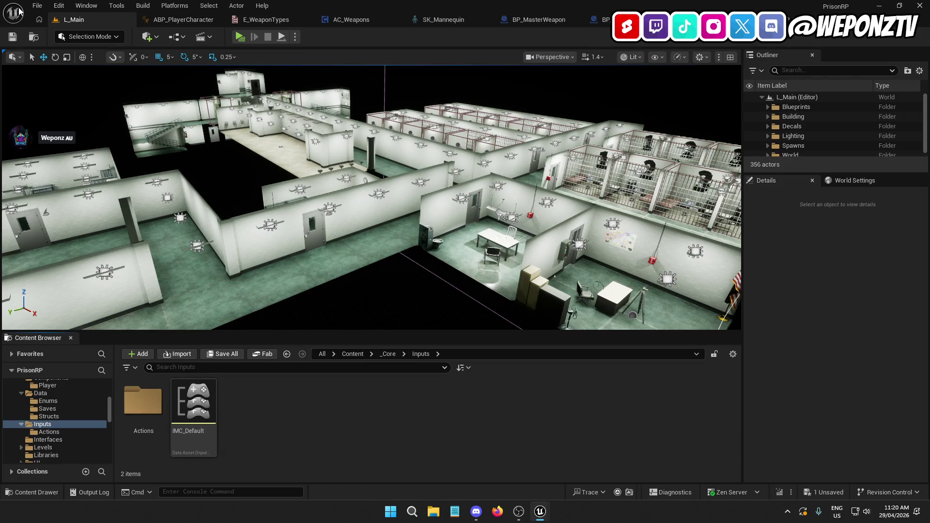
{"action": "left_click", "coordinate": [37, 6]}
{"action": "left_click", "coordinate": [72, 130]}
{"action": "left_click", "coordinate": [200, 431]}
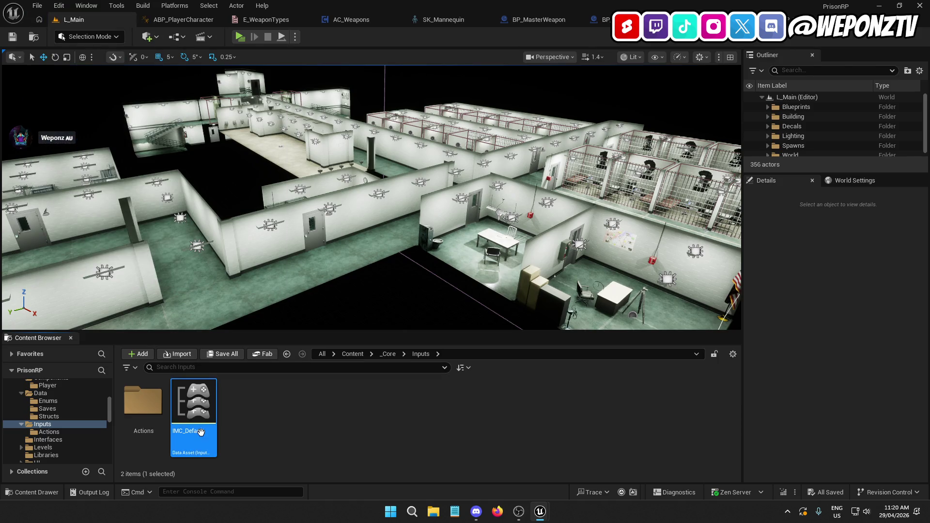
{"action": "double_click", "coordinate": [199, 430]}
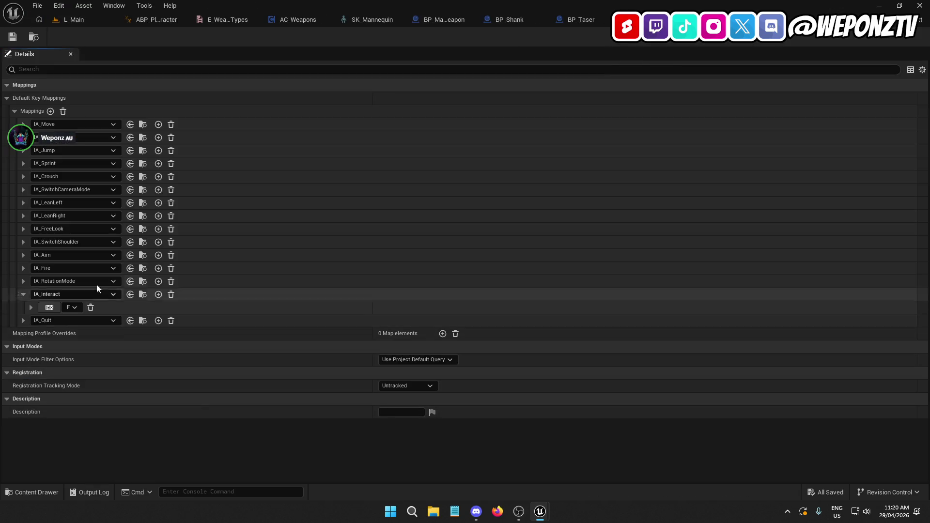
Step: Add an IA_Holster mapping row to IMC_Default and move it just below IA_Fire
{"action": "left_click", "coordinate": [22, 293]}
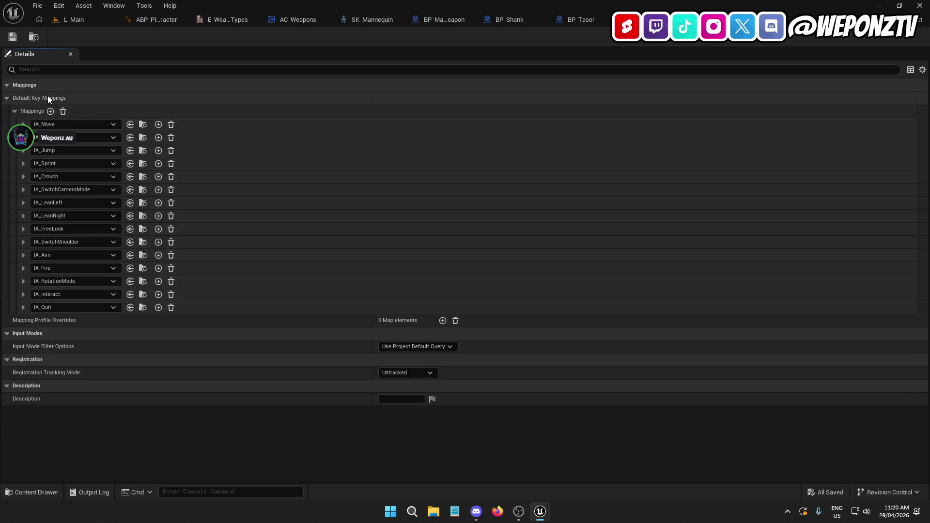
{"action": "left_click", "coordinate": [51, 111]}
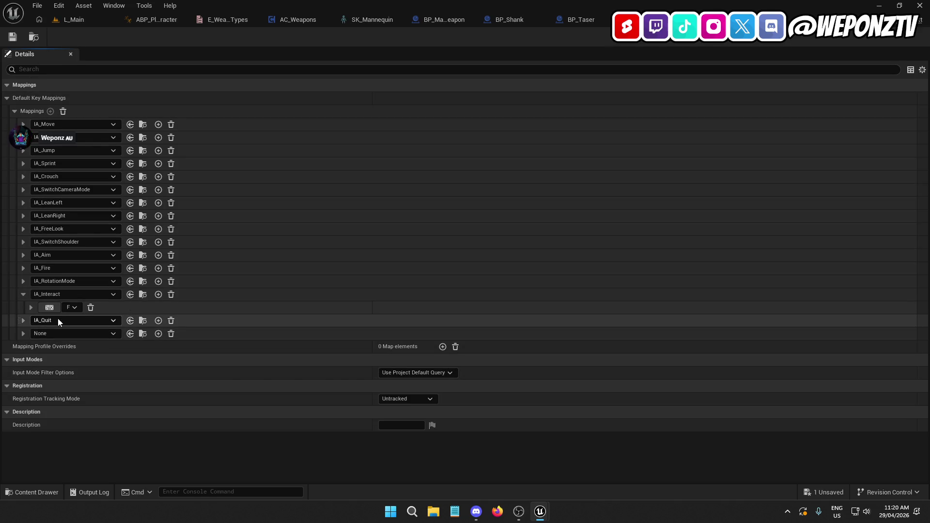
{"action": "left_click", "coordinate": [56, 333]}
{"action": "scroll", "coordinate": [118, 269], "scroll_direction": "down", "scroll_amount": 5}
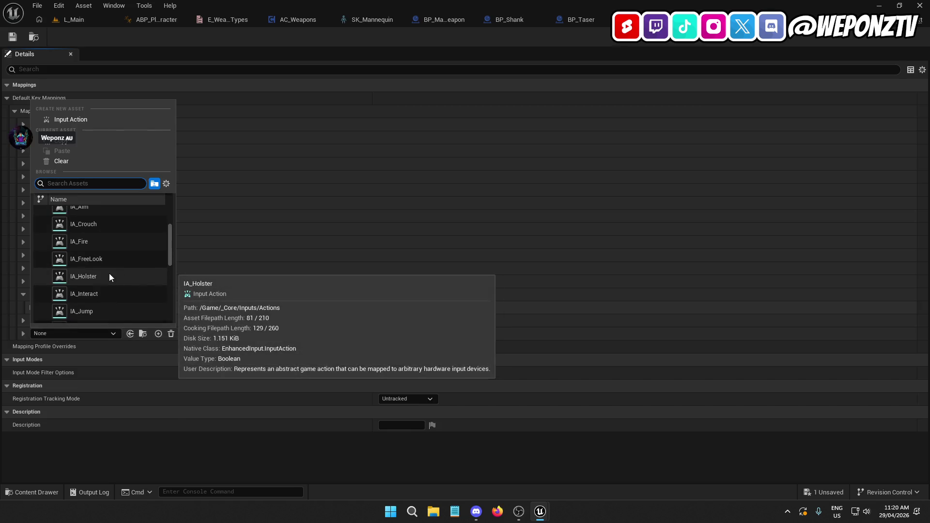
{"action": "left_click", "coordinate": [114, 271]}
{"action": "left_click", "coordinate": [22, 333]}
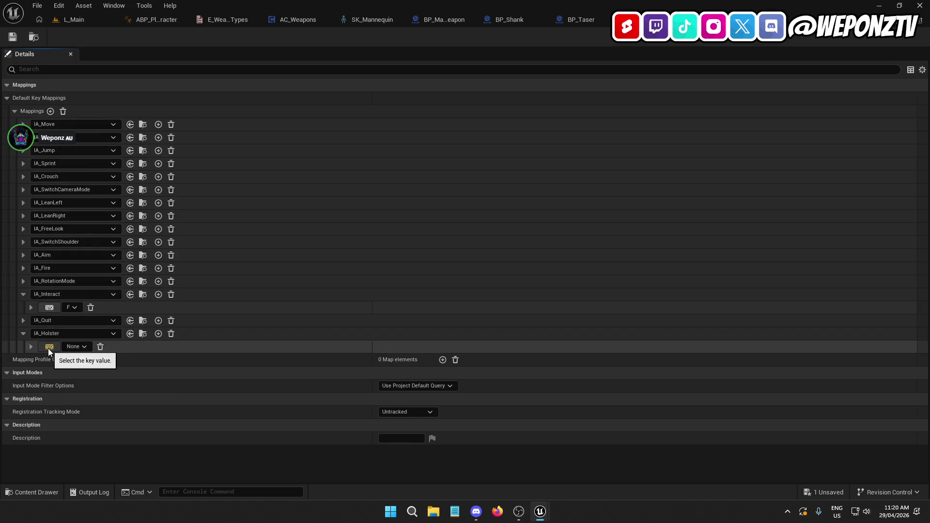
{"action": "left_click", "coordinate": [24, 332]}
{"action": "left_click", "coordinate": [24, 294]}
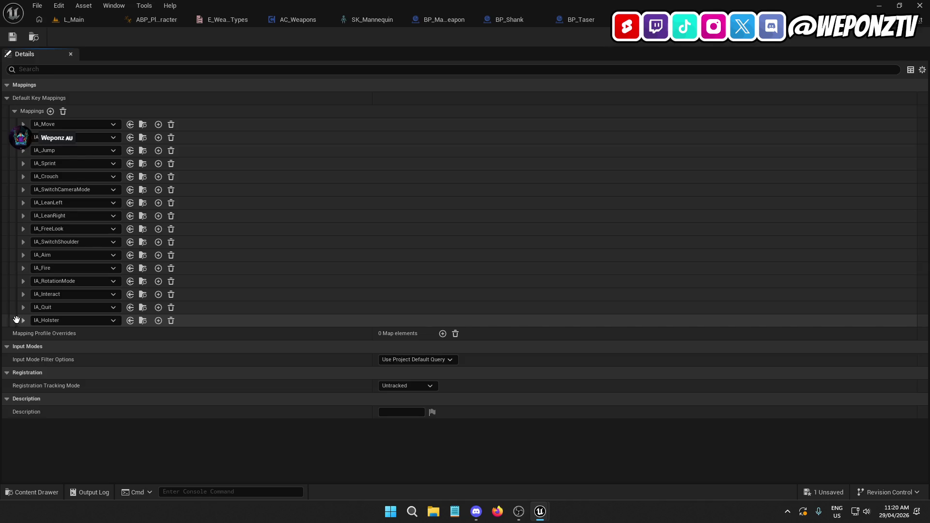
{"action": "left_click_drag", "start_coordinate": [15, 320], "coordinate": [20, 273]}
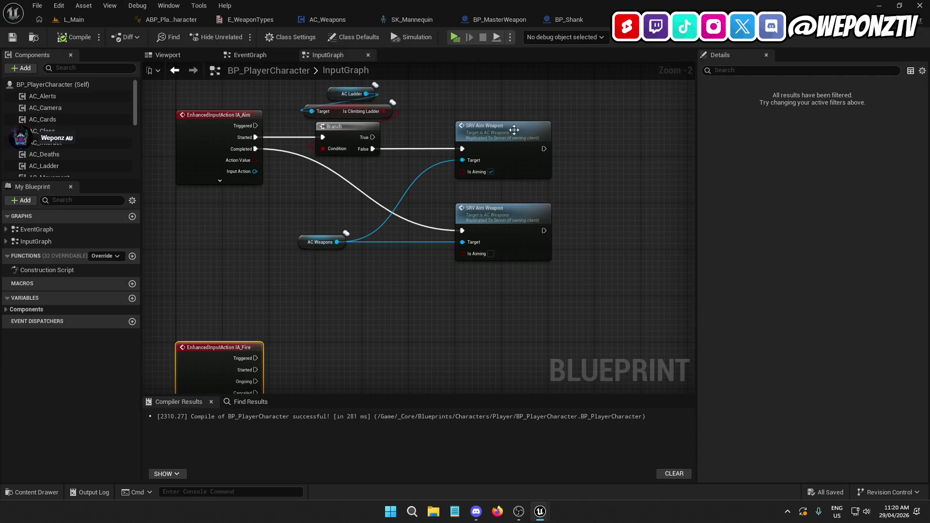
Step: Move the IA_Quit node chain further down the InputGraph
{"action": "left_click_drag", "start_coordinate": [378, 312], "coordinate": [407, 141]}
{"action": "scroll", "coordinate": [411, 202], "scroll_direction": "down", "scroll_amount": 3}
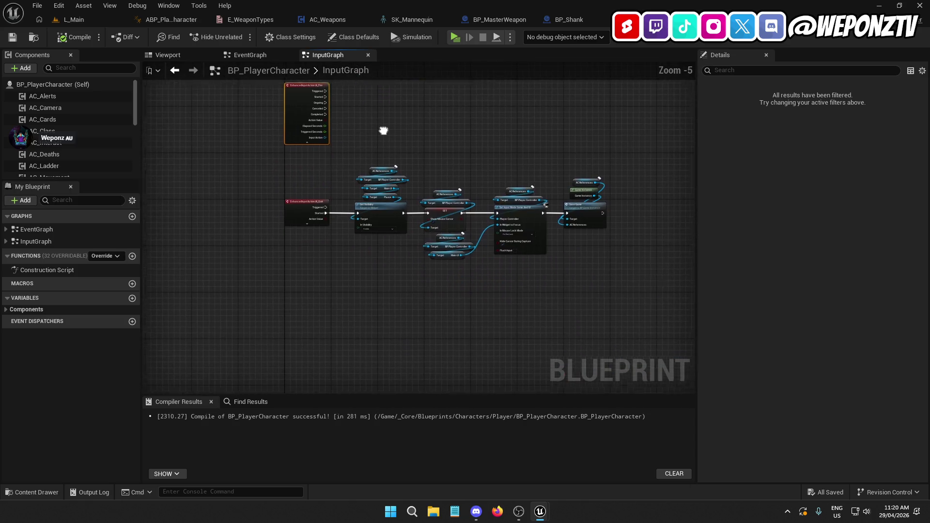
{"action": "left_click_drag", "start_coordinate": [636, 285], "coordinate": [284, 161]}
{"action": "left_click_drag", "start_coordinate": [300, 214], "coordinate": [297, 351]}
Step: Add an expanded IA_Holster input event below IA_Fire and compile BP_PlayerCharacter
{"action": "right_click", "coordinate": [318, 199]}
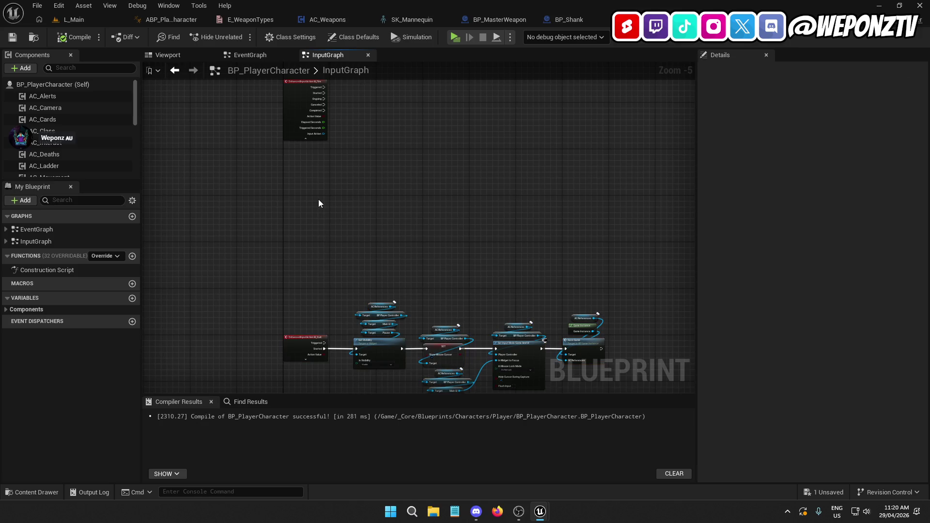
{"action": "type", "text": "hols"}
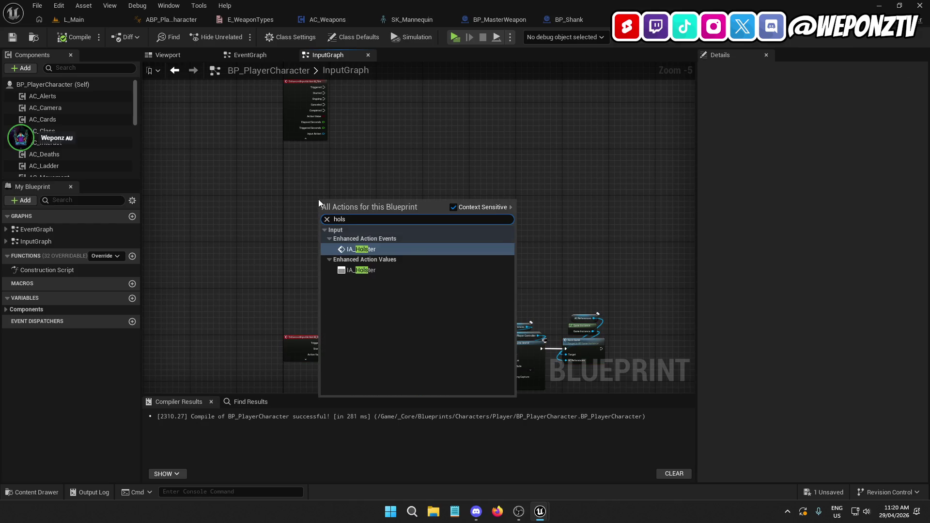
{"action": "left_click", "coordinate": [388, 249]}
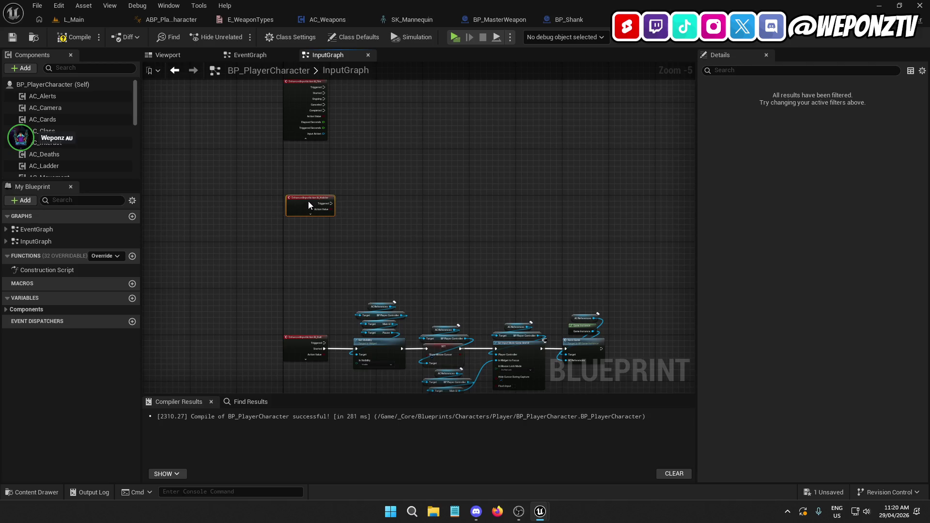
{"action": "scroll", "coordinate": [306, 205], "scroll_direction": "up", "scroll_amount": 5}
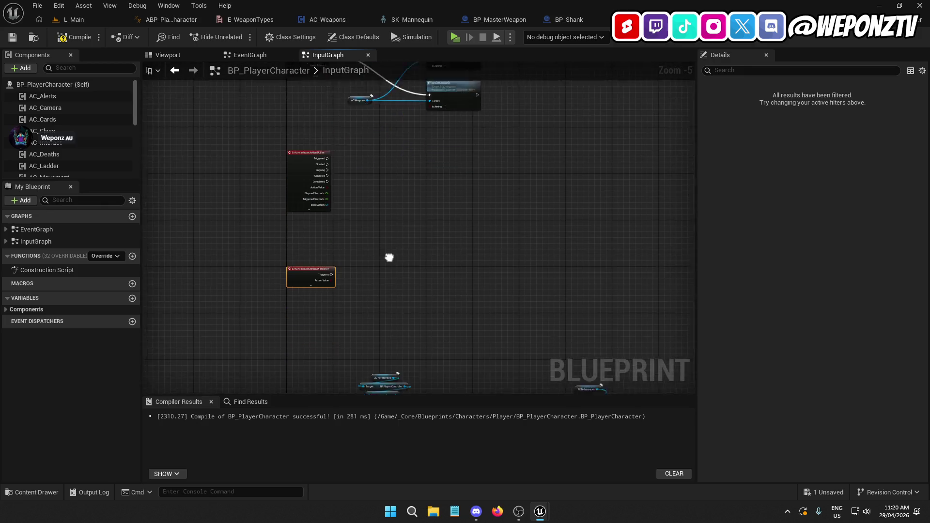
{"action": "left_click", "coordinate": [248, 282]}
{"action": "left_click_drag", "start_coordinate": [361, 284], "coordinate": [409, 211]}
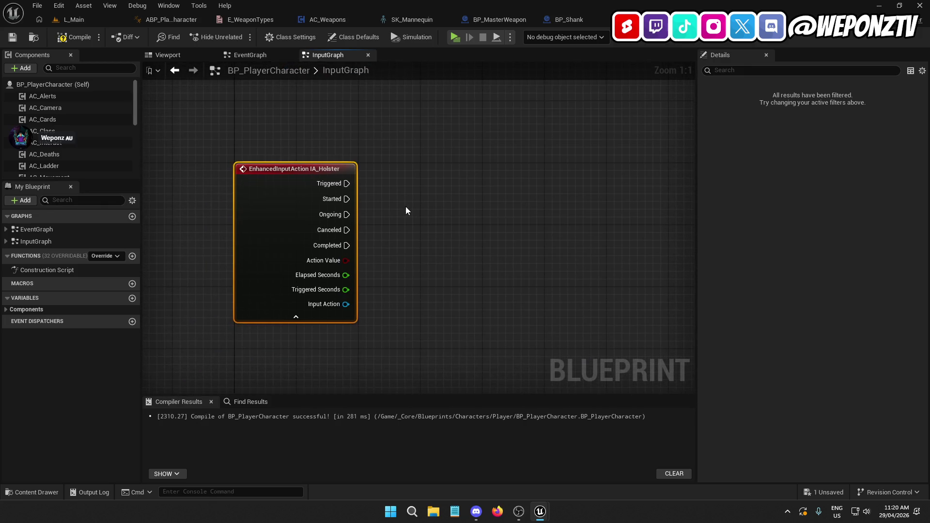
{"action": "scroll", "coordinate": [390, 188], "scroll_direction": "down", "scroll_amount": 12}
{"action": "scroll", "coordinate": [353, 224], "scroll_direction": "up", "scroll_amount": 9}
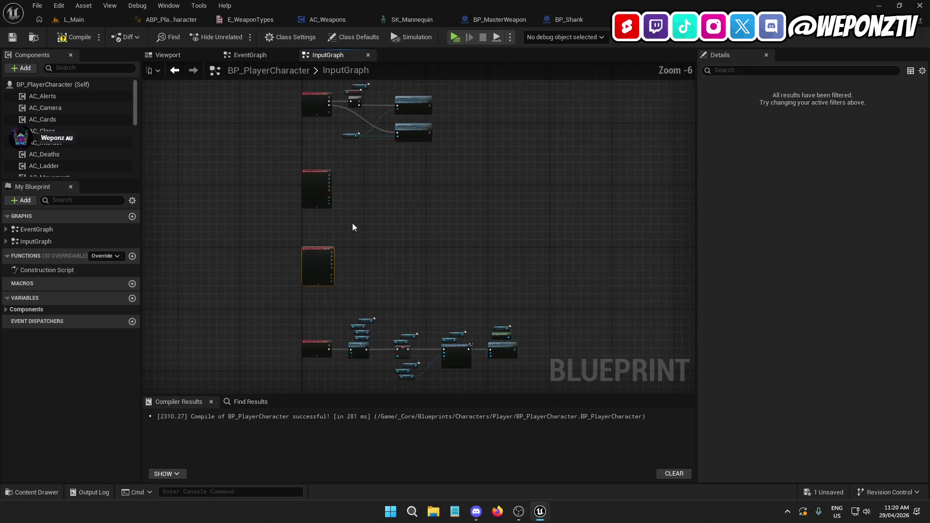
{"action": "left_click_drag", "start_coordinate": [361, 230], "coordinate": [349, 322]}
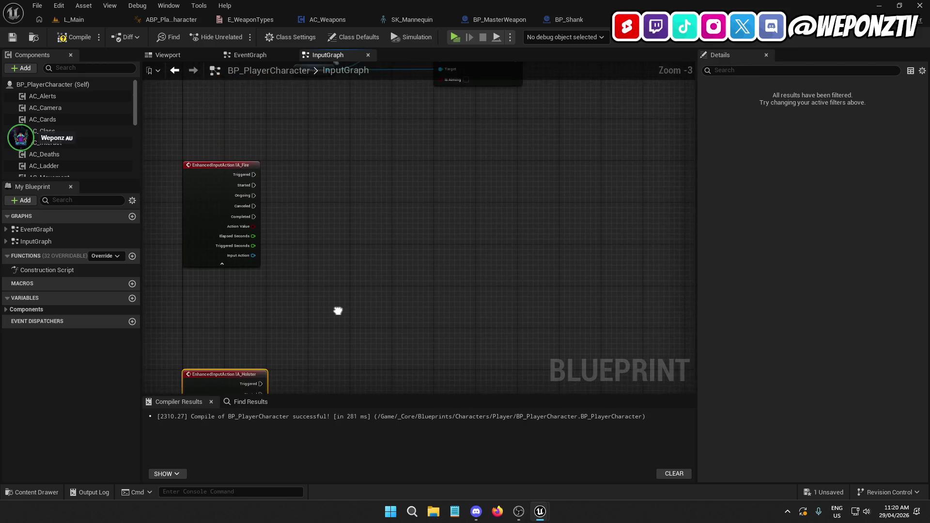
{"action": "left_click", "coordinate": [62, 37]}
{"action": "left_click", "coordinate": [94, 19]}
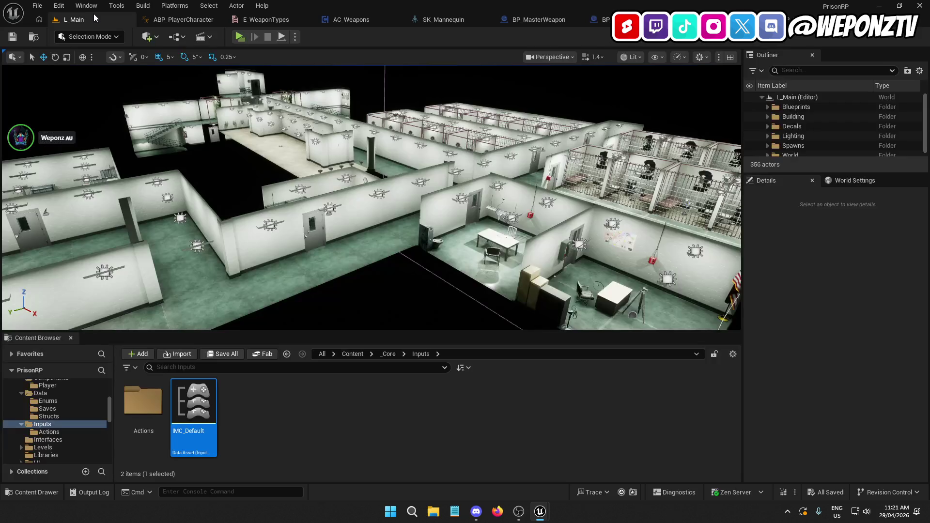
Step: Close the previously open SK_Mannequin skeleton editor and return to the L_Main level editor
{"action": "left_click", "coordinate": [396, 353]}
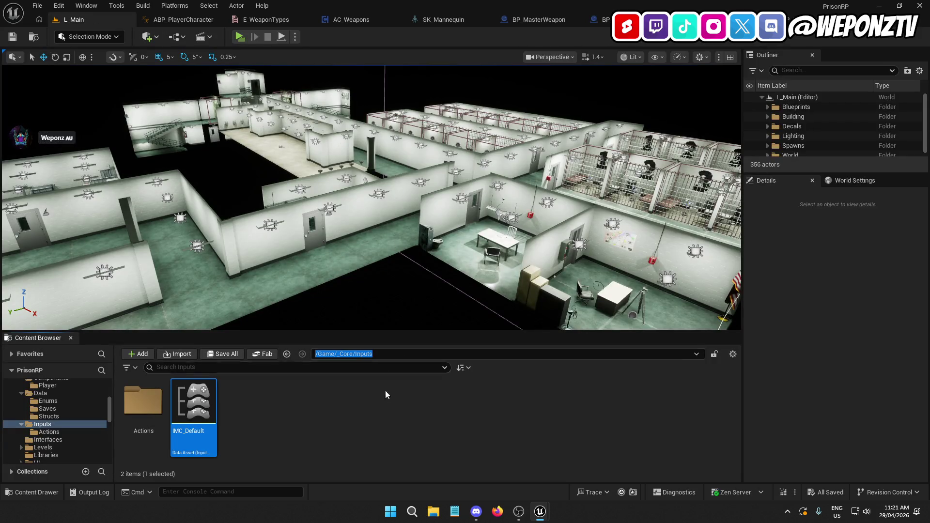
{"action": "left_click", "coordinate": [390, 377]}
{"action": "left_click", "coordinate": [465, 20]}
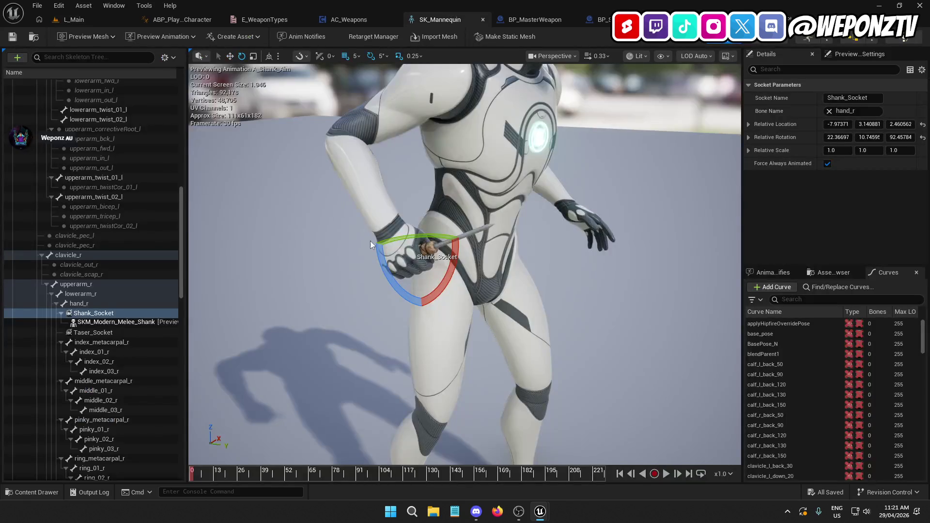
{"action": "left_click", "coordinate": [188, 37]}
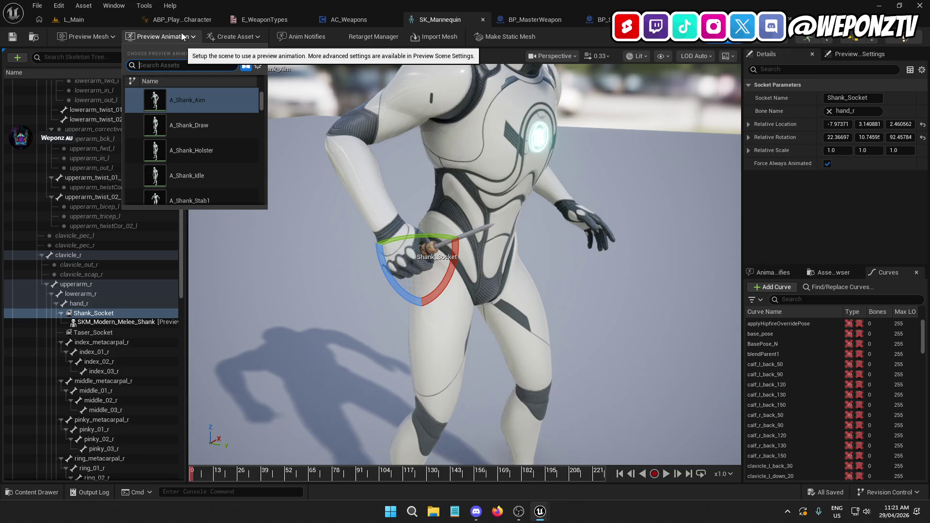
{"action": "left_click", "coordinate": [483, 21]}
{"action": "left_click", "coordinate": [73, 19]}
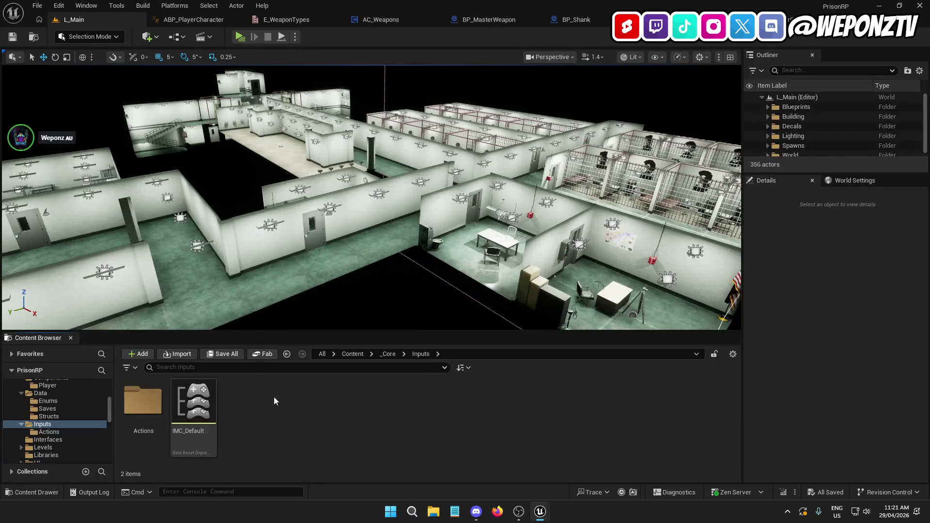
Step: Browse to SmartLocomotion > Characters > Mannequins_UE5 > Meshes and open SK_Mannequin
{"action": "left_click", "coordinate": [387, 354]}
{"action": "left_click", "coordinate": [352, 353]}
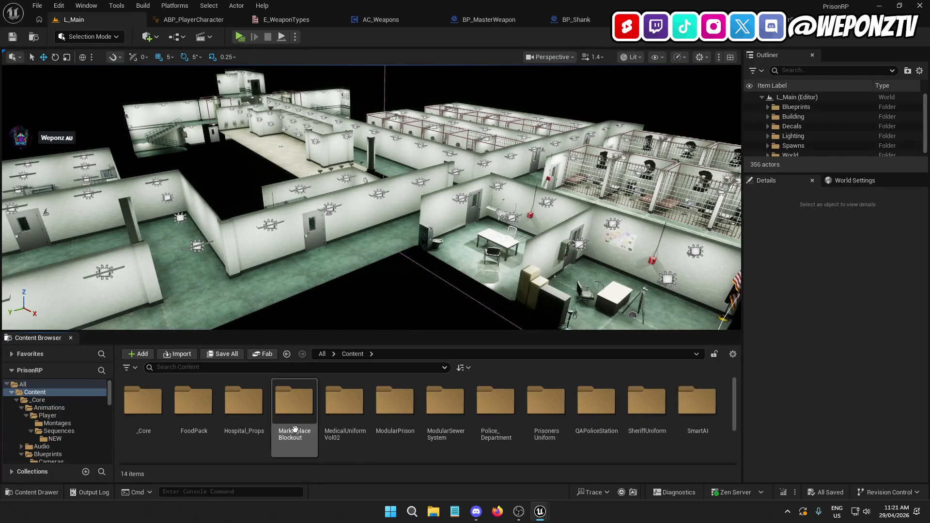
{"action": "scroll", "coordinate": [364, 424], "scroll_direction": "down", "scroll_amount": 3}
{"action": "double_click", "coordinate": [150, 406]}
{"action": "left_click", "coordinate": [163, 413]}
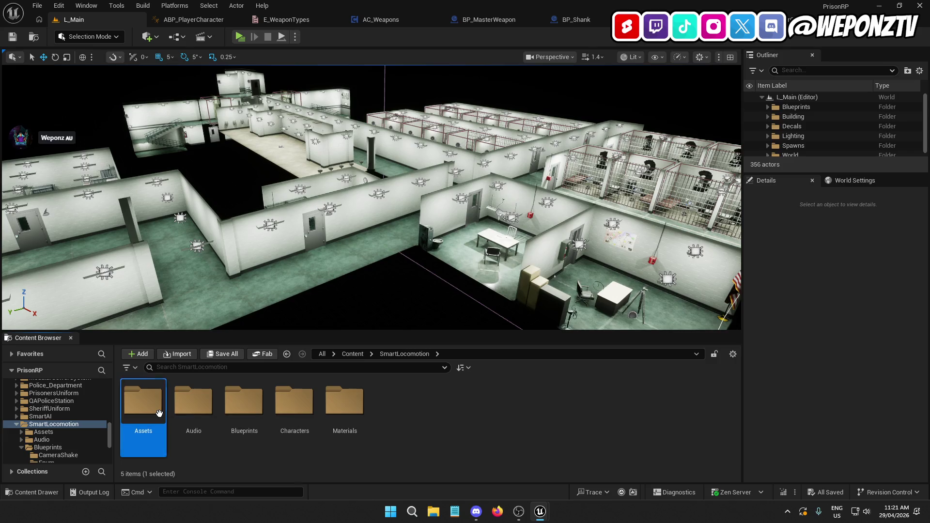
{"action": "double_click", "coordinate": [296, 412]}
{"action": "double_click", "coordinate": [143, 402]}
{"action": "left_click", "coordinate": [241, 400]}
{"action": "double_click", "coordinate": [242, 400]}
{"action": "left_click", "coordinate": [186, 383]}
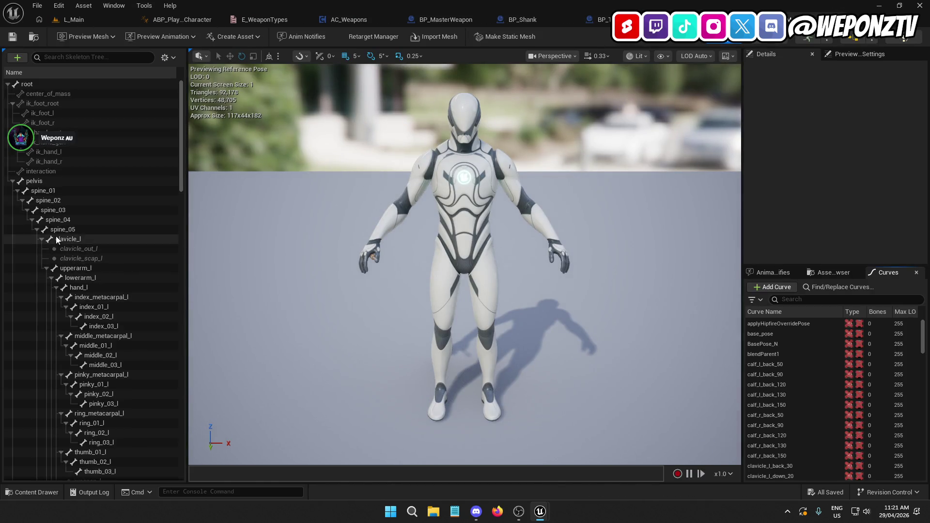
Step: Add a socket to the pelvis bone and name it Taser_Holster
{"action": "left_click", "coordinate": [67, 182]}
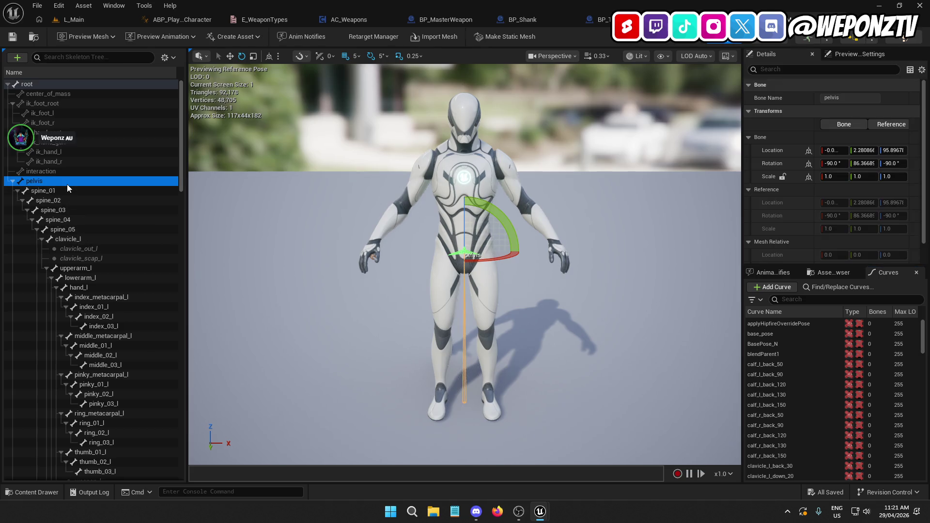
{"action": "mouse_move", "coordinate": [321, 262]}
{"action": "left_mouse_down"}
{"action": "mouse_move", "coordinate": [330, 213]}
{"action": "mouse_move", "coordinate": [339, 213]}
{"action": "mouse_move", "coordinate": [252, 213]}
{"action": "left_mouse_up"}
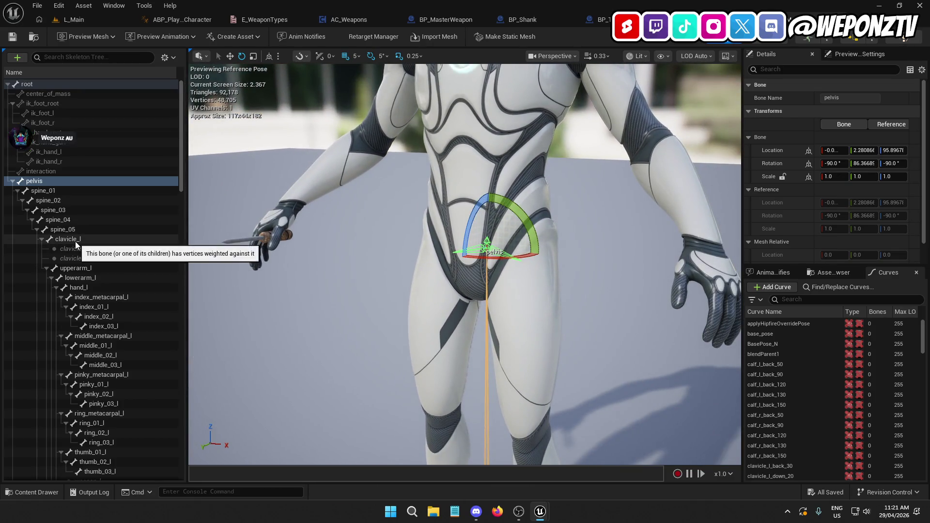
{"action": "scroll", "coordinate": [83, 224], "scroll_direction": "down", "scroll_amount": 4}
{"action": "scroll", "coordinate": [83, 225], "scroll_direction": "down", "scroll_amount": 1}
{"action": "scroll", "coordinate": [103, 240], "scroll_direction": "up", "scroll_amount": 5}
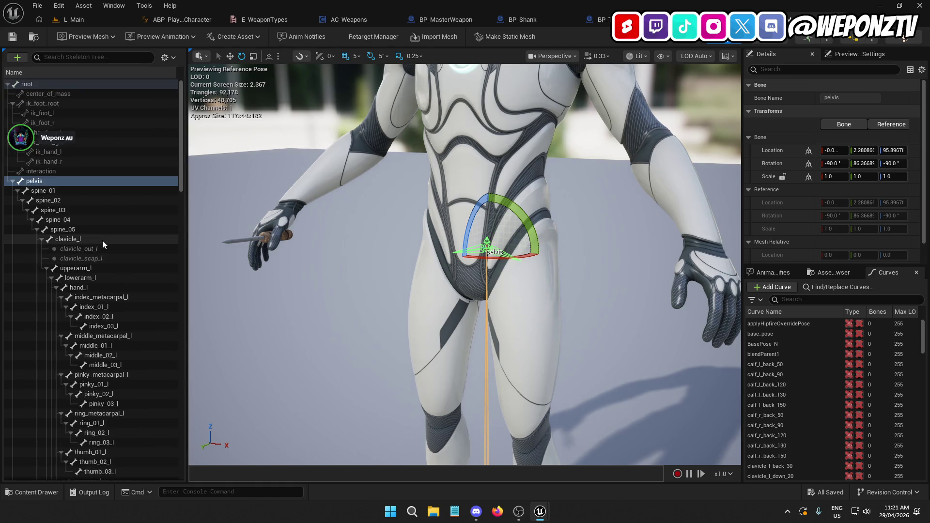
{"action": "right_click", "coordinate": [66, 181]}
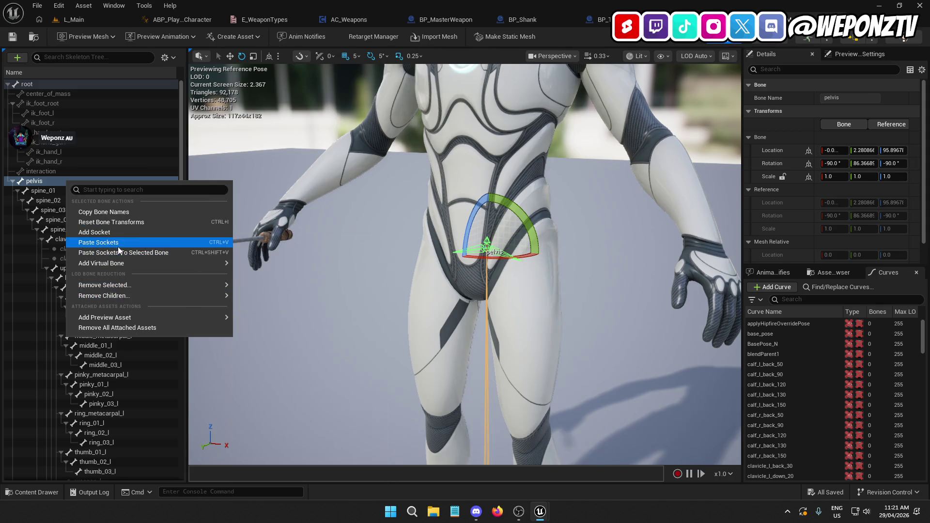
{"action": "left_click", "coordinate": [120, 234]}
{"action": "left_click", "coordinate": [53, 193]}
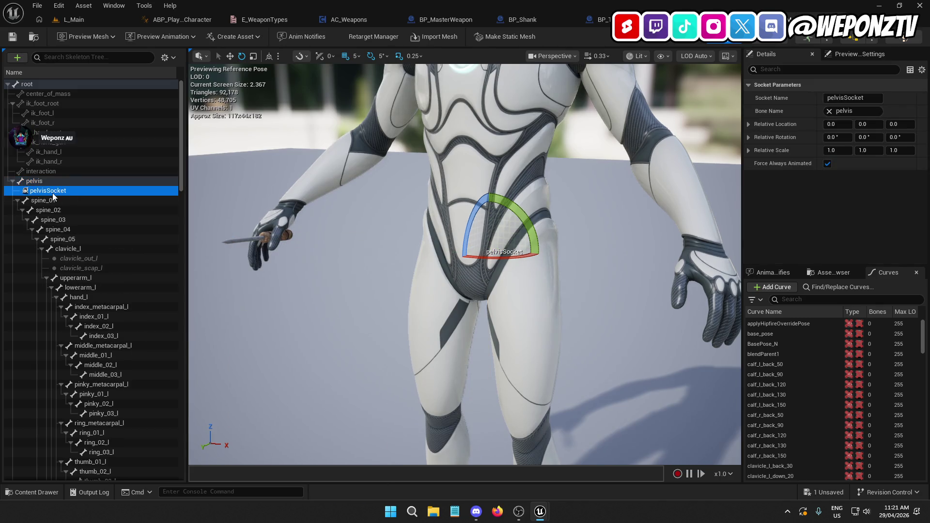
{"action": "left_click", "coordinate": [53, 193]}
{"action": "type", "text": "Taser_l"}
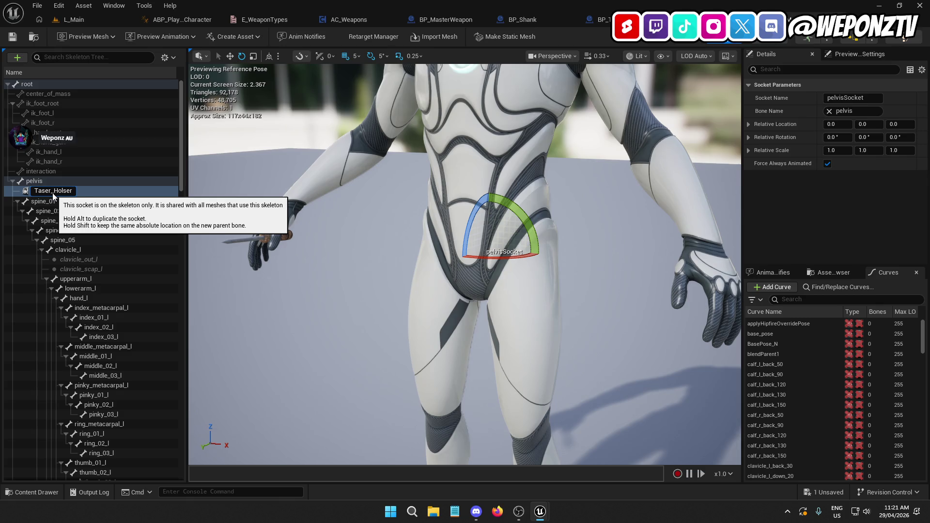
{"action": "type", "text": "r"}
{"action": "key", "text": "Return"}
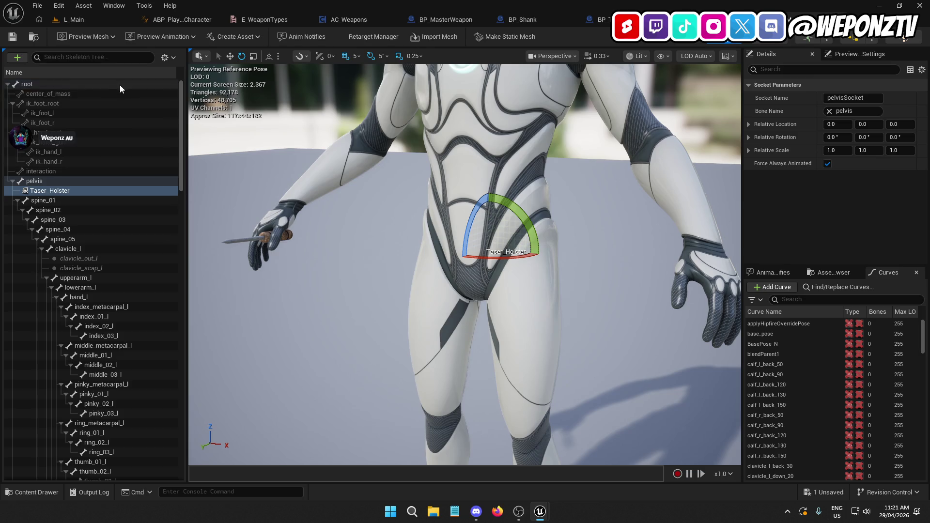
Step: Attach SK_Fazer to the Taser_Holster socket as a preview asset
{"action": "right_click", "coordinate": [60, 195]}
{"action": "mouse_move", "coordinate": [121, 307]}
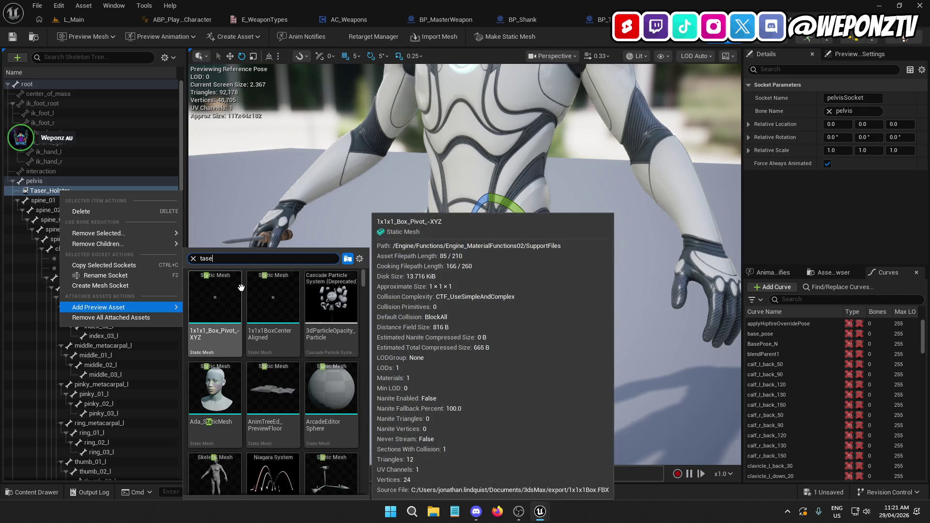
{"action": "type", "text": "se"}
{"action": "key", "text": "ctrl+a"}
{"action": "type", "text": "faz"}
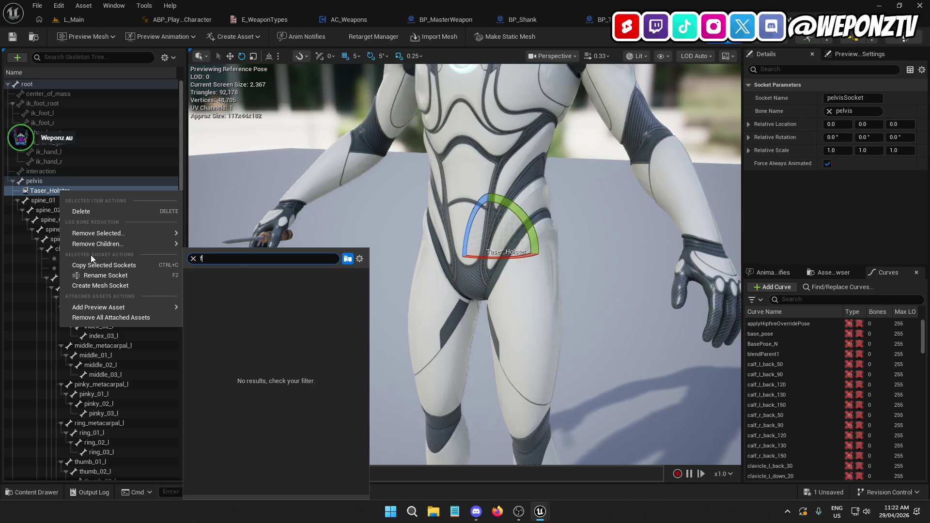
{"action": "left_click", "coordinate": [208, 288]}
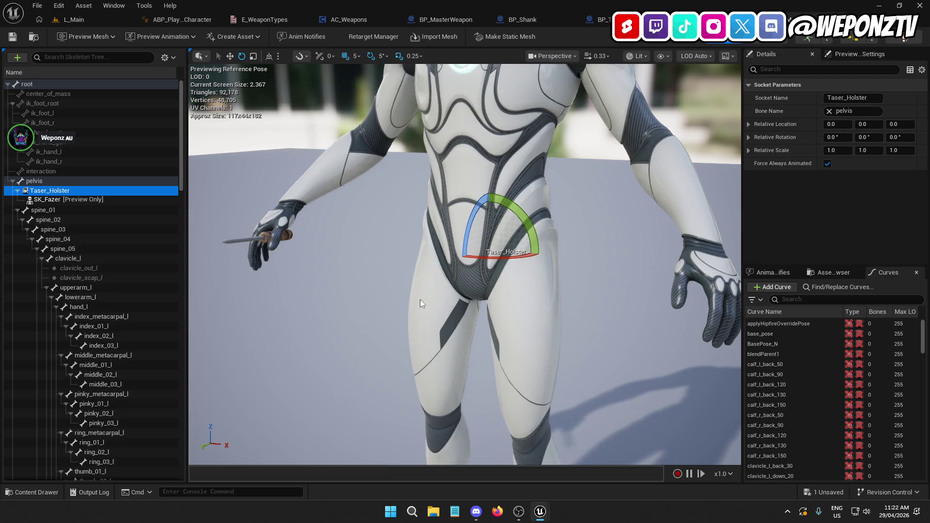
{"action": "mouse_move", "coordinate": [238, 214]}
{"action": "left_mouse_down"}
{"action": "mouse_move", "coordinate": [220, 255]}
{"action": "mouse_move", "coordinate": [223, 242]}
{"action": "mouse_move", "coordinate": [272, 239]}
{"action": "mouse_move", "coordinate": [208, 247]}
{"action": "mouse_move", "coordinate": [213, 237]}
{"action": "mouse_move", "coordinate": [310, 242]}
{"action": "mouse_move", "coordinate": [281, 242]}
{"action": "left_mouse_up"}
Step: Move and rotate the Taser_Holster socket (about -100°) so the taser hangs upright at the right hip
{"action": "scroll", "coordinate": [465, 264], "scroll_direction": "up", "scroll_amount": 5}
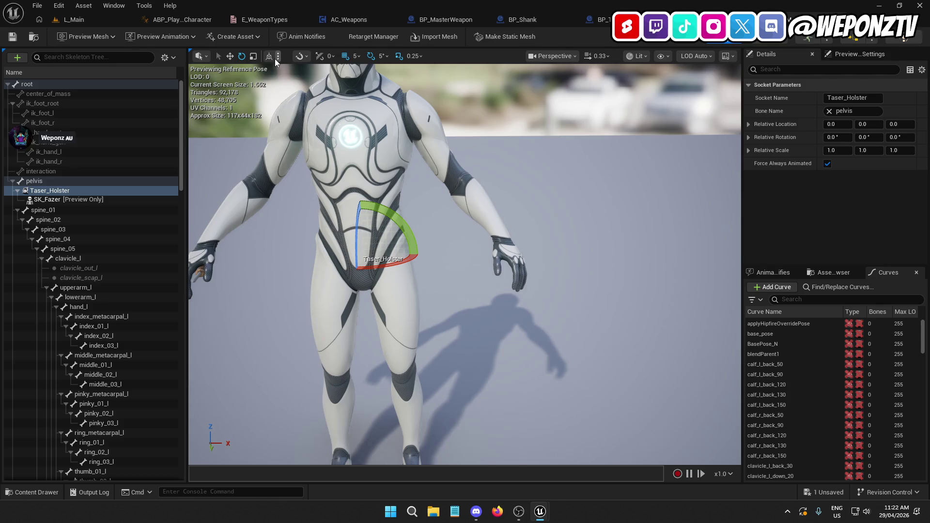
{"action": "key", "text": "w"}
{"action": "mouse_move", "coordinate": [329, 256]}
{"action": "left_mouse_down"}
{"action": "mouse_move", "coordinate": [436, 236]}
{"action": "mouse_move", "coordinate": [520, 238]}
{"action": "mouse_move", "coordinate": [480, 262]}
{"action": "mouse_move", "coordinate": [436, 265]}
{"action": "mouse_move", "coordinate": [455, 264]}
{"action": "left_mouse_up"}
{"action": "left_click", "coordinate": [242, 56]}
{"action": "mouse_move", "coordinate": [461, 213]}
{"action": "left_mouse_down"}
{"action": "mouse_move", "coordinate": [483, 213]}
{"action": "mouse_move", "coordinate": [468, 311]}
{"action": "left_mouse_up"}
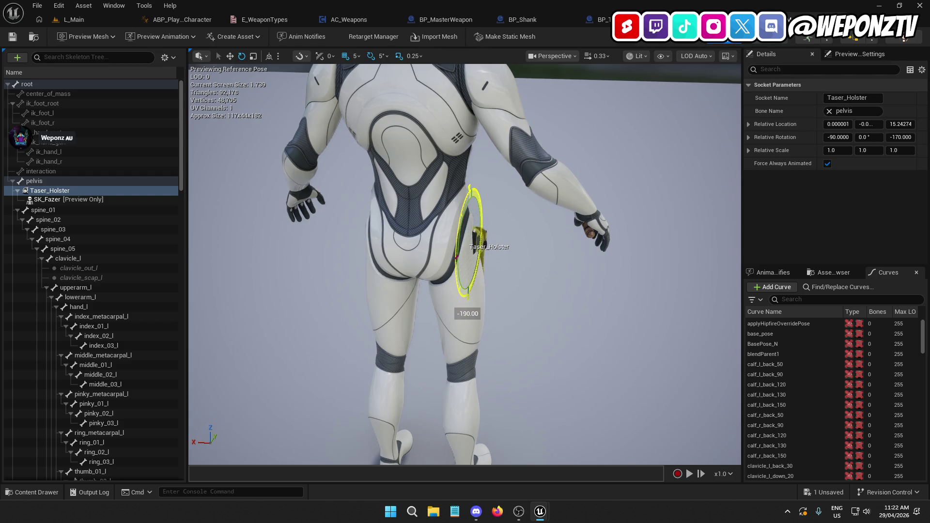
{"action": "left_click_drag", "start_coordinate": [470, 291], "coordinate": [352, 237]}
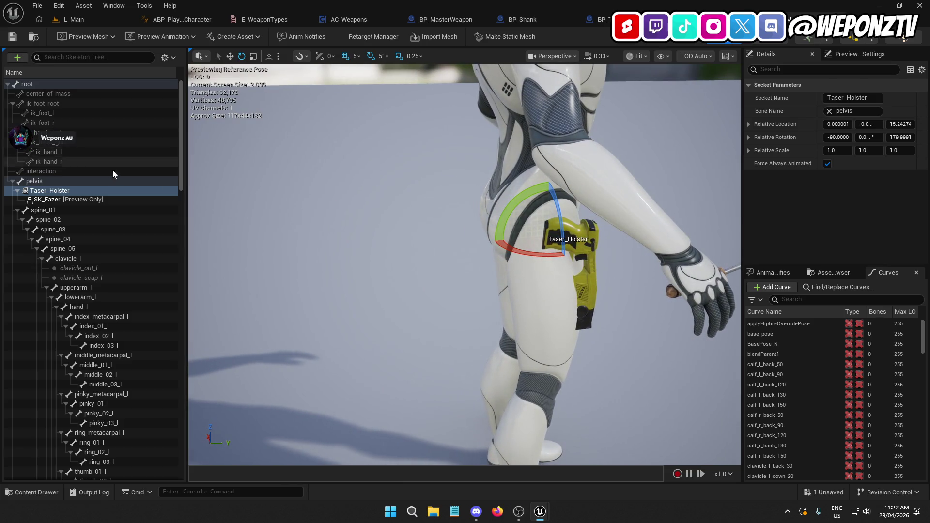
{"action": "left_click", "coordinate": [230, 56]}
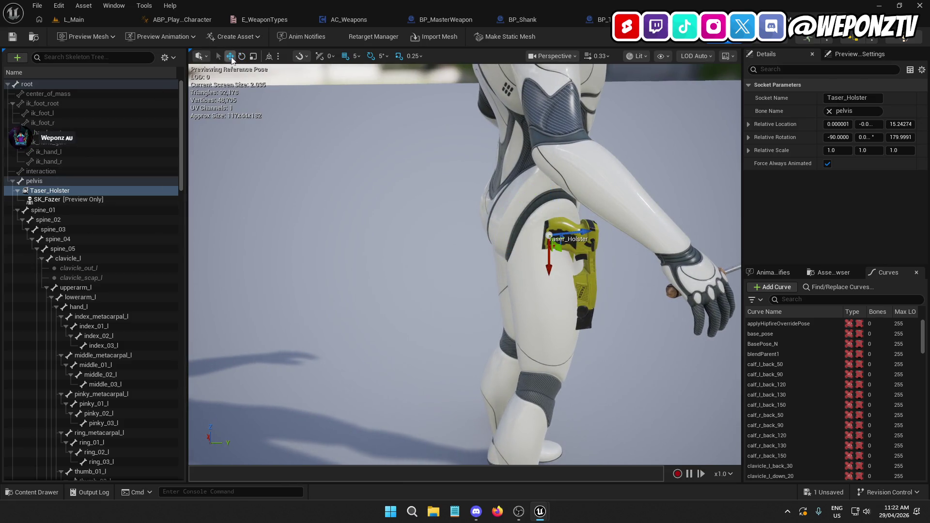
{"action": "mouse_move", "coordinate": [589, 228]}
{"action": "left_mouse_down"}
{"action": "mouse_move", "coordinate": [533, 247]}
{"action": "mouse_move", "coordinate": [546, 266]}
{"action": "left_mouse_up"}
{"action": "left_click_drag", "start_coordinate": [484, 205], "coordinate": [491, 205]}
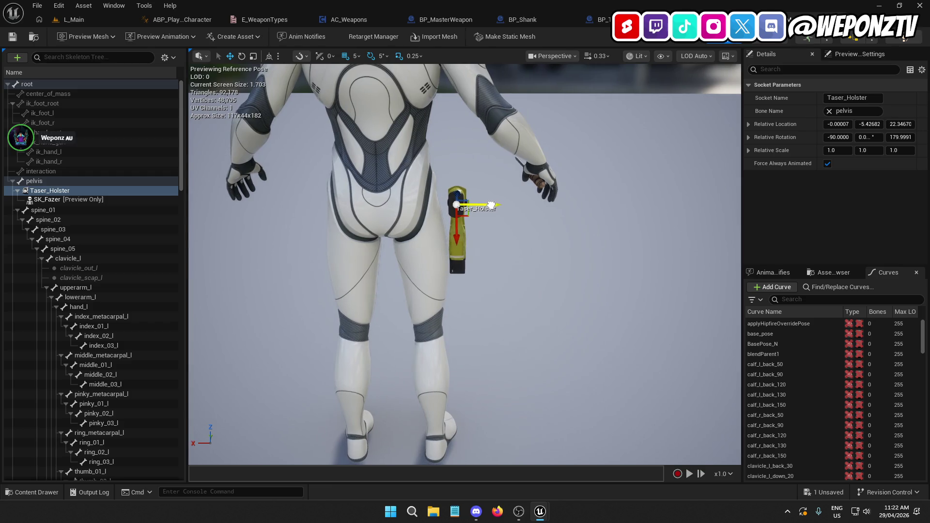
{"action": "scroll", "coordinate": [491, 204], "scroll_direction": "down", "scroll_amount": 5}
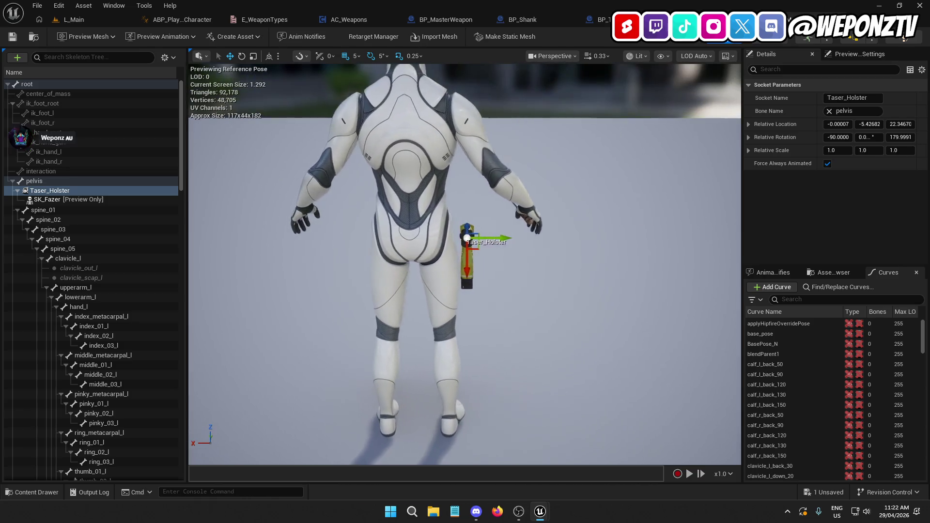
Step: Save the skeleton, inspect the holstered taser, then centre IA_Holster in BP_PlayerCharacter's InputGraph
{"action": "left_click", "coordinate": [13, 37]}
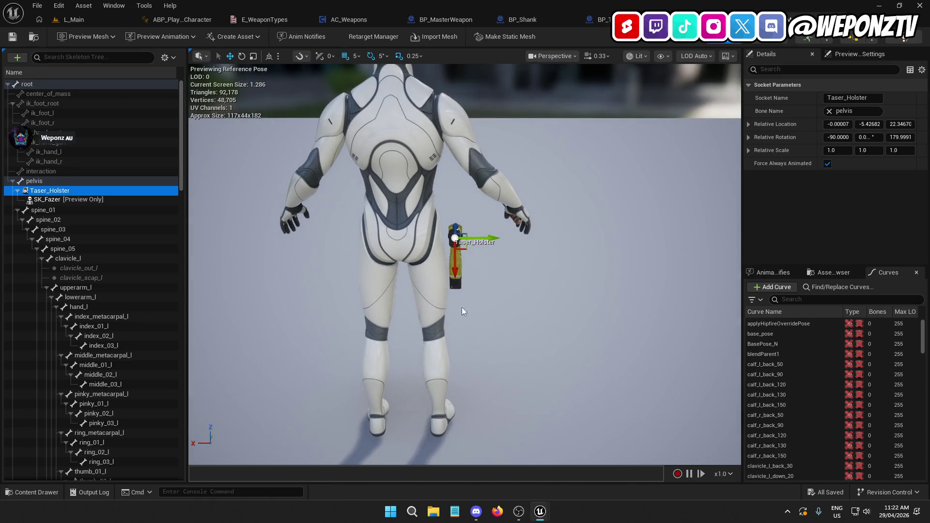
{"action": "left_click_drag", "start_coordinate": [465, 262], "coordinate": [378, 261]}
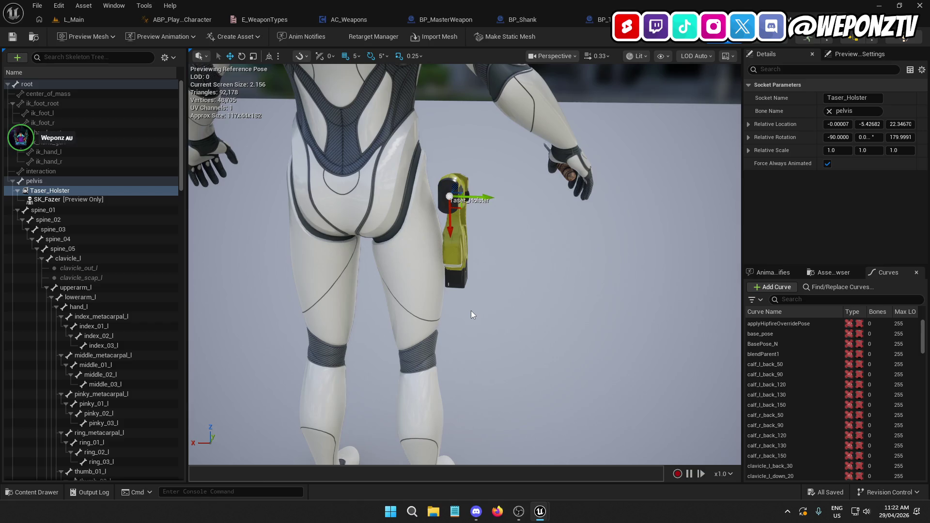
{"action": "mouse_move", "coordinate": [475, 309]}
{"action": "left_mouse_down"}
{"action": "mouse_move", "coordinate": [489, 291]}
{"action": "mouse_move", "coordinate": [552, 286]}
{"action": "mouse_move", "coordinate": [448, 302]}
{"action": "mouse_move", "coordinate": [477, 233]}
{"action": "left_mouse_up"}
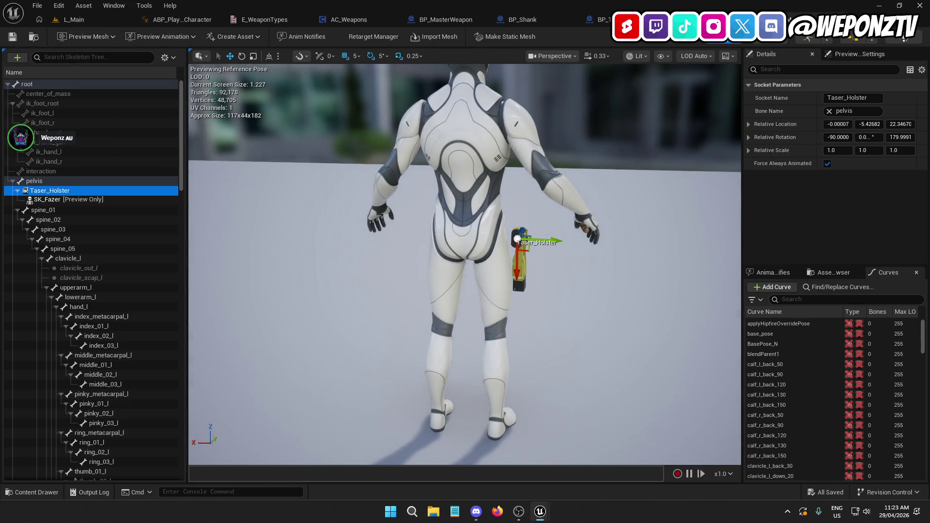
{"action": "key", "text": "ctrl+Tab"}
{"action": "mouse_move", "coordinate": [339, 185]}
{"action": "left_mouse_down"}
{"action": "mouse_move", "coordinate": [353, 187]}
{"action": "mouse_move", "coordinate": [448, 73]}
{"action": "mouse_move", "coordinate": [432, 64]}
{"action": "left_mouse_up"}
{"action": "mouse_move", "coordinate": [434, 266]}
{"action": "left_mouse_down"}
{"action": "mouse_move", "coordinate": [409, 247]}
{"action": "mouse_move", "coordinate": [386, 259]}
{"action": "left_mouse_up"}
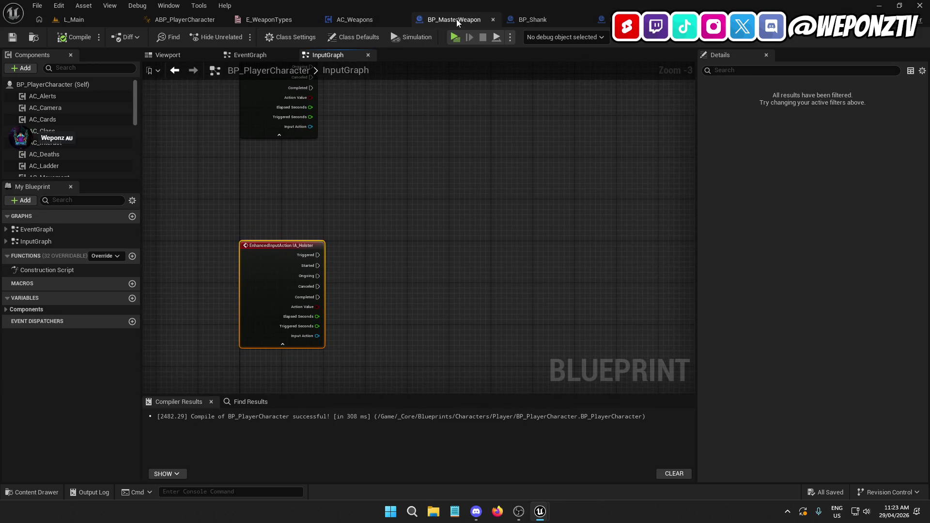
Step: Add a Boolean variable IsEquipped to AC_Weapons
{"action": "left_click", "coordinate": [455, 20]}
{"action": "left_click", "coordinate": [363, 20]}
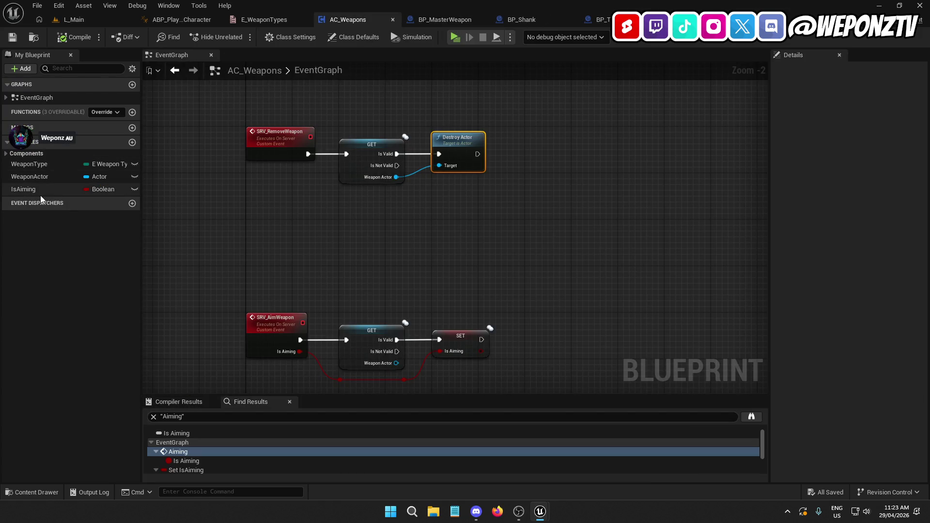
{"action": "left_click", "coordinate": [133, 144]}
{"action": "type", "text": "IsEquipped"}
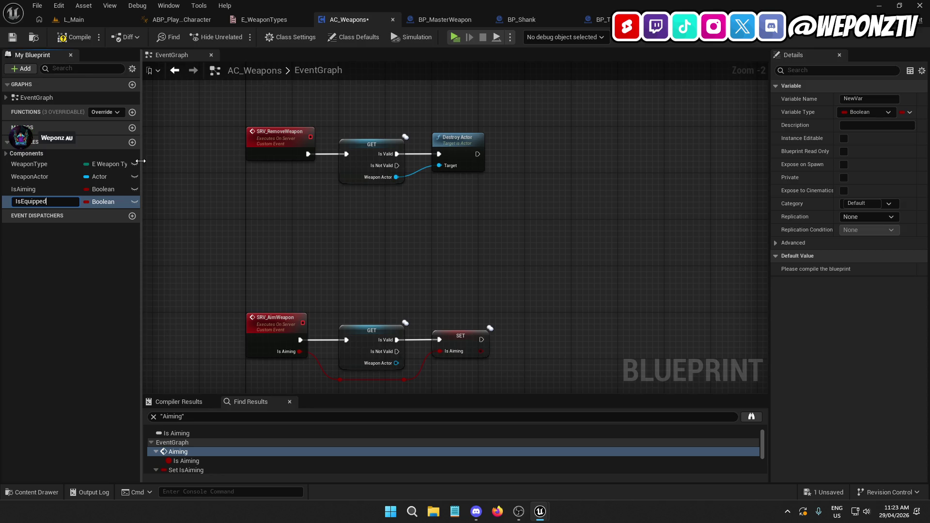
{"action": "key", "text": "Return"}
Step: Set IsEquipped to true right after Attach Actor To Component in the equip event
{"action": "mouse_move", "coordinate": [365, 301]}
{"action": "left_mouse_down"}
{"action": "mouse_move", "coordinate": [266, 232]}
{"action": "mouse_move", "coordinate": [479, 102]}
{"action": "mouse_move", "coordinate": [437, 224]}
{"action": "mouse_move", "coordinate": [325, 294]}
{"action": "mouse_move", "coordinate": [291, 378]}
{"action": "mouse_move", "coordinate": [271, 385]}
{"action": "mouse_move", "coordinate": [338, 373]}
{"action": "left_mouse_up"}
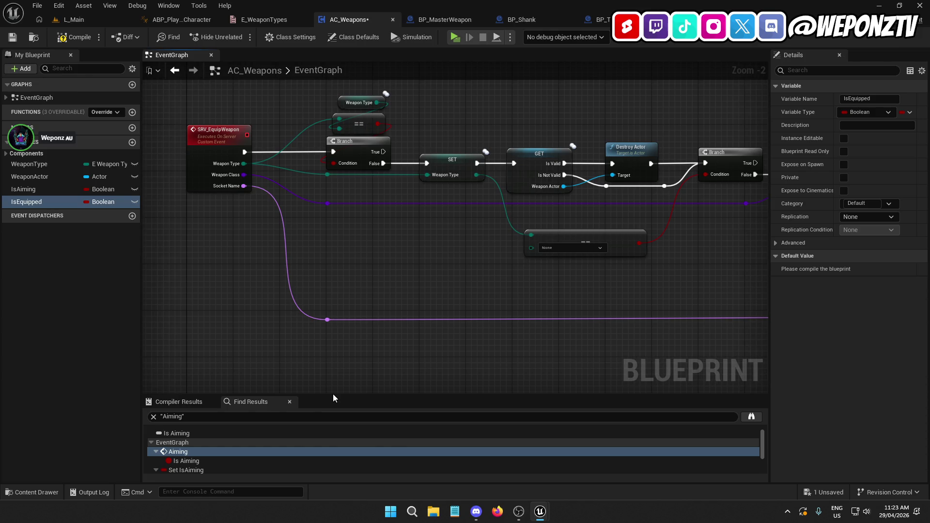
{"action": "left_click_drag", "start_coordinate": [498, 234], "coordinate": [204, 204]}
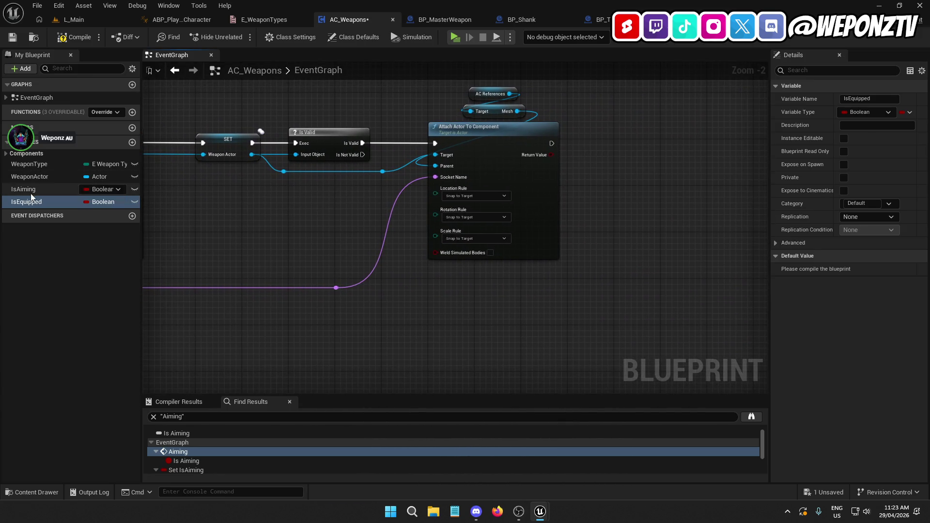
{"action": "mouse_move", "coordinate": [36, 204]}
{"action": "left_mouse_down"}
{"action": "mouse_move", "coordinate": [414, 185]}
{"action": "mouse_move", "coordinate": [638, 131]}
{"action": "left_mouse_up"}
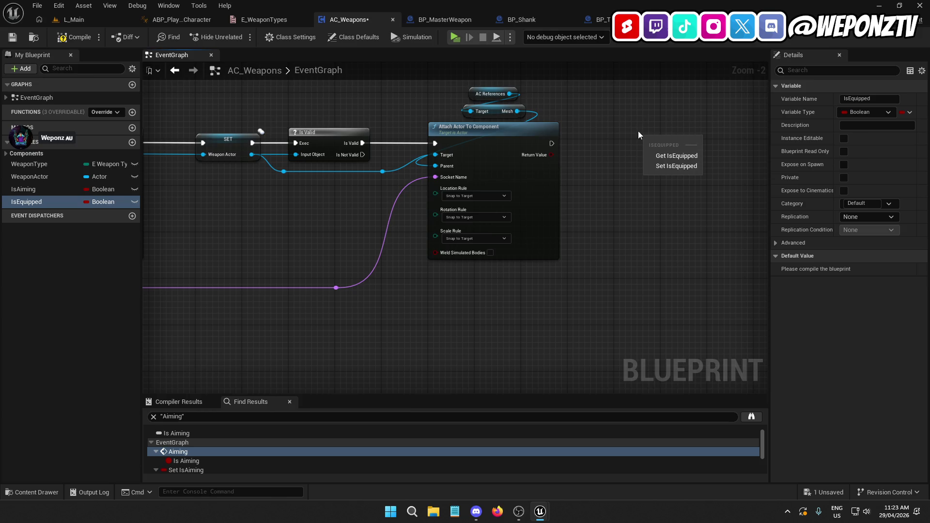
{"action": "left_click", "coordinate": [665, 167]}
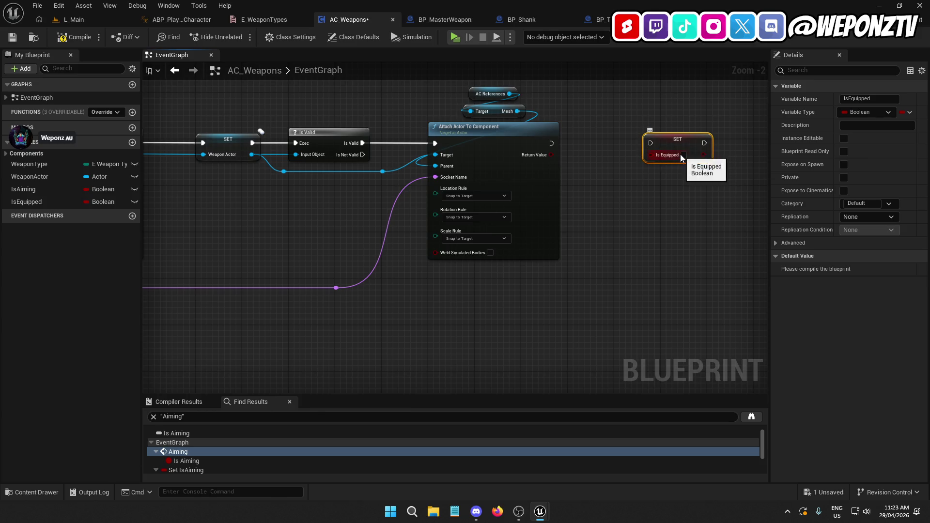
{"action": "mouse_move", "coordinate": [651, 143]}
{"action": "left_mouse_down"}
{"action": "mouse_move", "coordinate": [541, 148]}
{"action": "mouse_move", "coordinate": [551, 145]}
{"action": "left_mouse_up"}
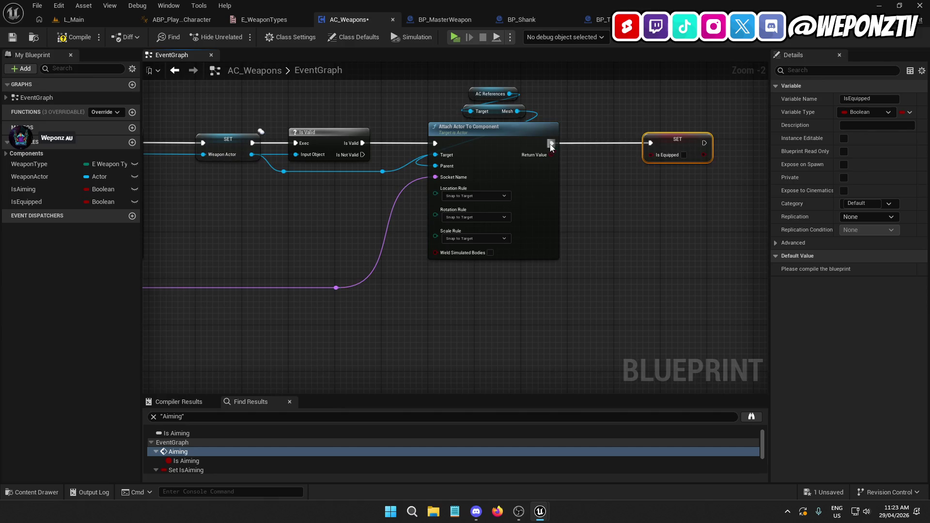
{"action": "left_click_drag", "start_coordinate": [675, 144], "coordinate": [644, 142]}
Step: Paste a second IsEquipped setter, set false, after Destroy Actor
{"action": "left_click", "coordinate": [534, 133]}
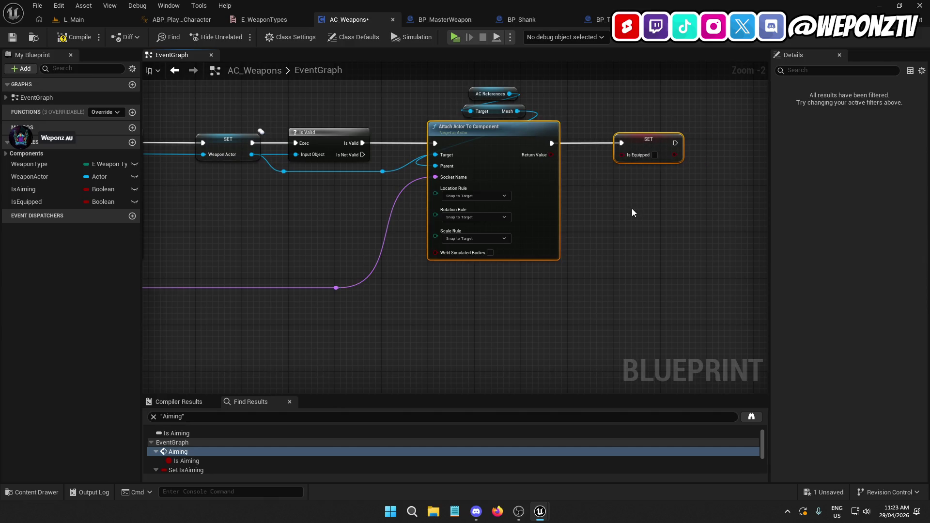
{"action": "left_click", "coordinate": [631, 209]}
{"action": "left_click", "coordinate": [656, 139]}
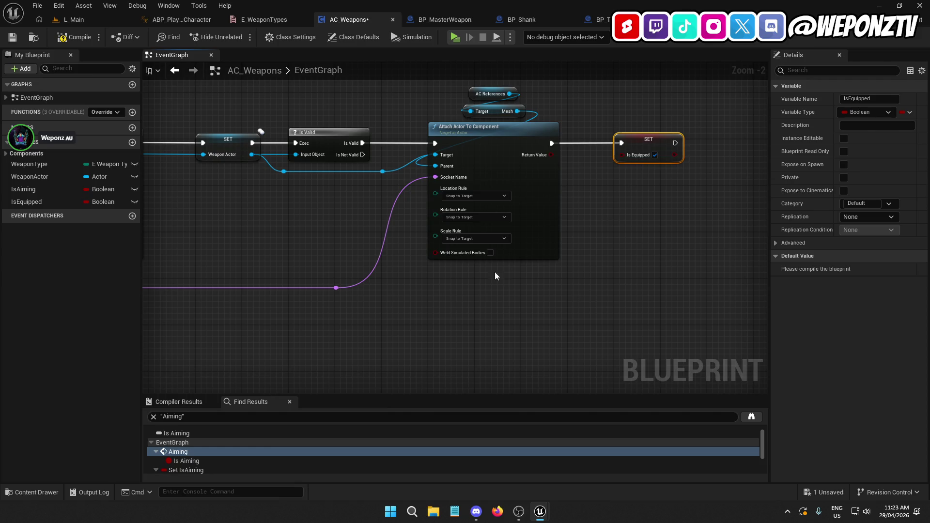
{"action": "key", "text": "ctrl+v"}
{"action": "mouse_move", "coordinate": [540, 162]}
{"action": "left_mouse_down"}
{"action": "mouse_move", "coordinate": [523, 183]}
{"action": "mouse_move", "coordinate": [480, 175]}
{"action": "mouse_move", "coordinate": [555, 173]}
{"action": "left_mouse_up"}
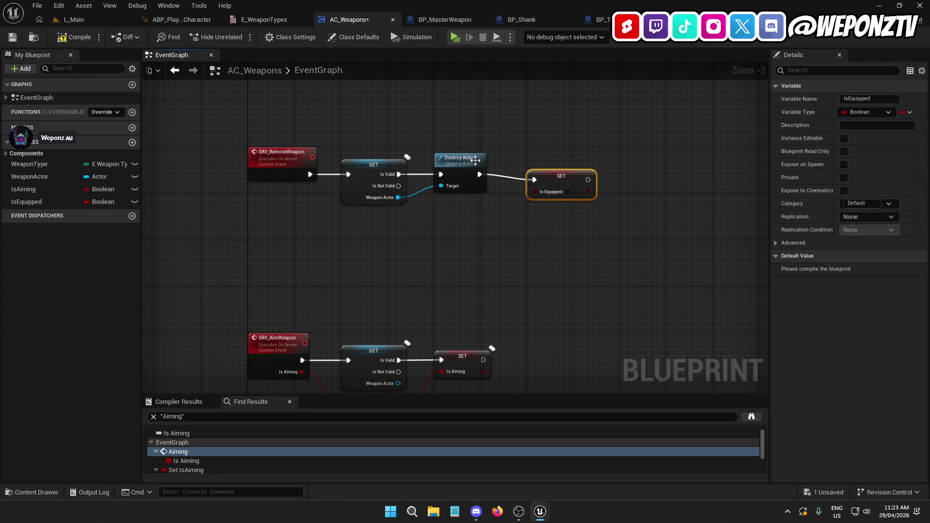
{"action": "key", "text": "q"}
{"action": "left_click", "coordinate": [479, 213]}
Step: Compile and save AC_Weapons, then return to BP_PlayerCharacter's InputGraph
{"action": "left_click", "coordinate": [73, 37]}
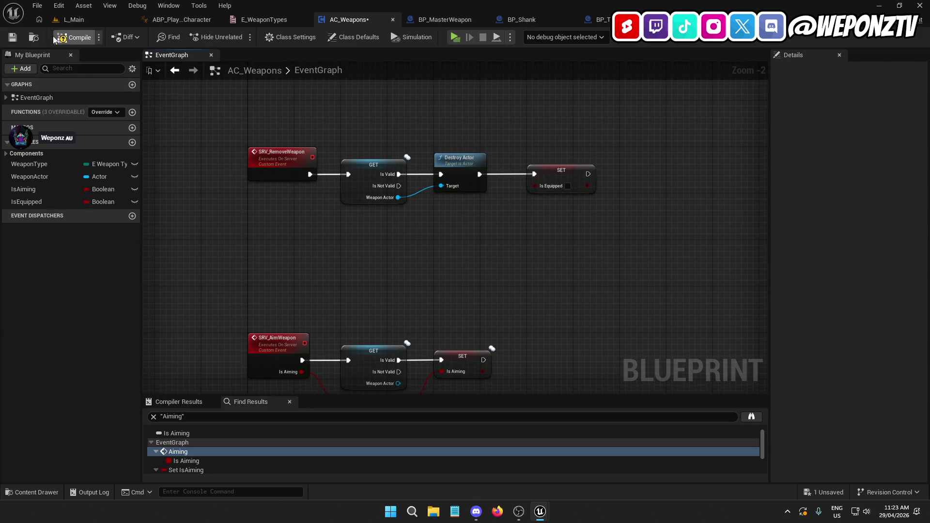
{"action": "left_click", "coordinate": [12, 37]}
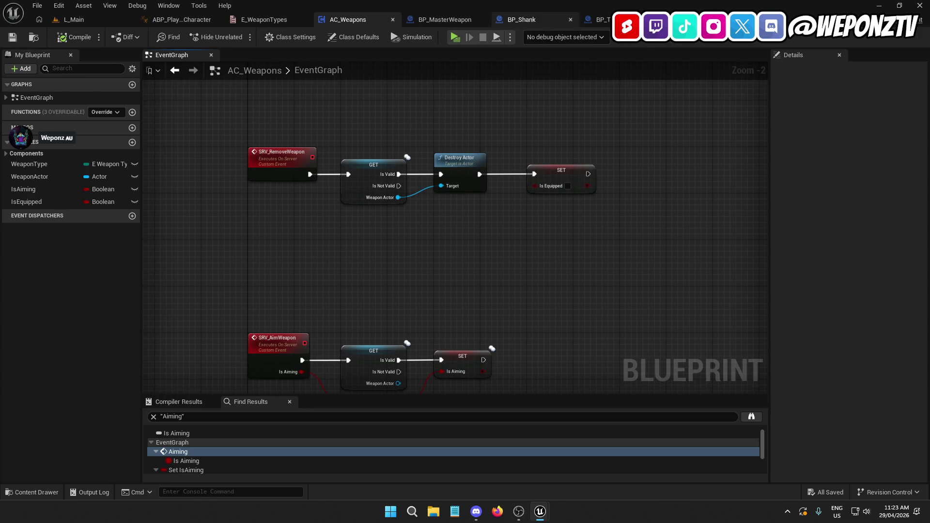
{"action": "left_click", "coordinate": [597, 19]}
{"action": "scroll", "coordinate": [400, 215], "scroll_direction": "up", "scroll_amount": 2}
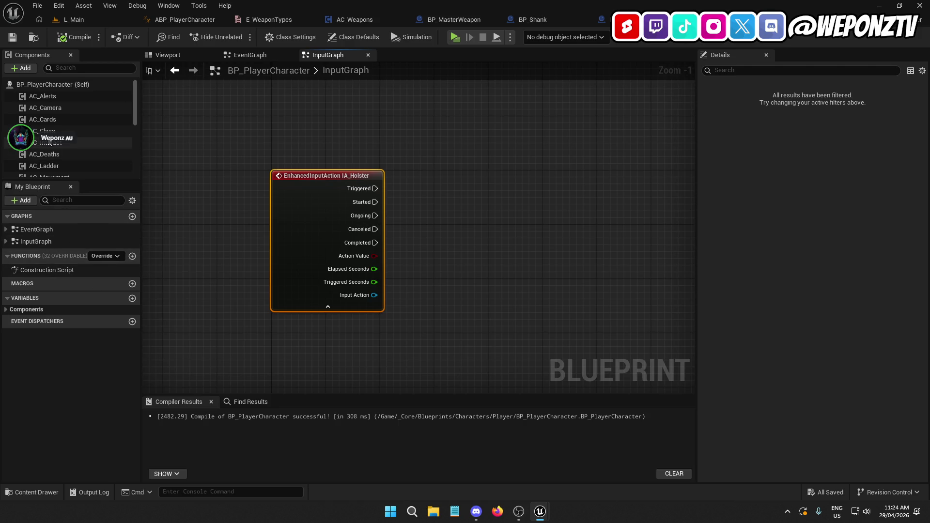
Step: Add an AC Weapons reference with an Is Equipped getter to the InputGraph
{"action": "scroll", "coordinate": [72, 136], "scroll_direction": "down", "scroll_amount": 3}
{"action": "mouse_move", "coordinate": [49, 123]}
{"action": "left_mouse_down"}
{"action": "mouse_move", "coordinate": [443, 190]}
{"action": "mouse_move", "coordinate": [487, 233]}
{"action": "left_mouse_up"}
{"action": "type", "text": "isequ"}
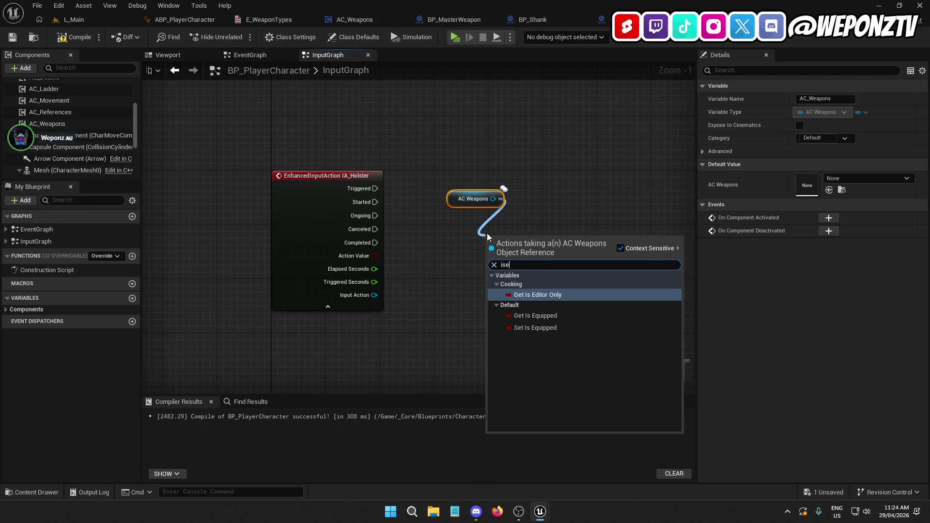
{"action": "left_click", "coordinate": [554, 311]}
{"action": "mouse_move", "coordinate": [522, 245]}
{"action": "left_mouse_down"}
{"action": "mouse_move", "coordinate": [475, 217]}
{"action": "mouse_move", "coordinate": [476, 225]}
{"action": "left_mouse_up"}
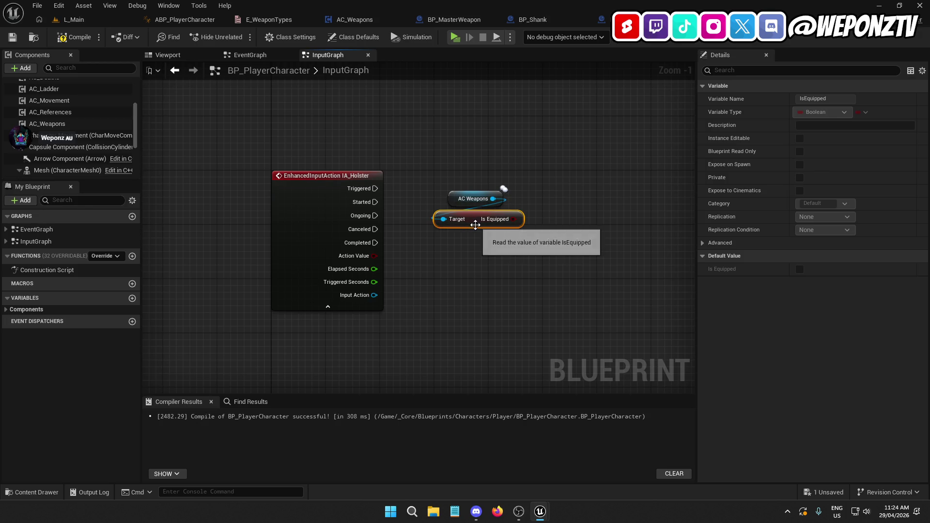
{"action": "left_click", "coordinate": [467, 245]}
Step: Add a Branch run from IA_Holster Started with Is Equipped as its condition
{"action": "left_click", "coordinate": [467, 241]}
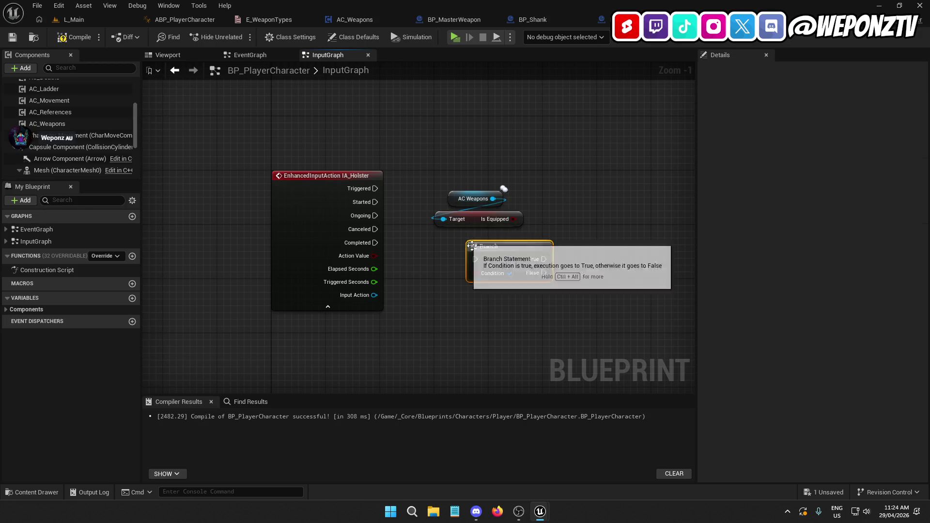
{"action": "mouse_move", "coordinate": [475, 259]}
{"action": "left_mouse_down"}
{"action": "mouse_move", "coordinate": [389, 237]}
{"action": "mouse_move", "coordinate": [376, 218]}
{"action": "mouse_move", "coordinate": [455, 216]}
{"action": "mouse_move", "coordinate": [376, 202]}
{"action": "left_mouse_up"}
{"action": "mouse_move", "coordinate": [515, 219]}
{"action": "left_mouse_down"}
{"action": "mouse_move", "coordinate": [508, 214]}
{"action": "mouse_move", "coordinate": [504, 238]}
{"action": "mouse_move", "coordinate": [475, 273]}
{"action": "left_mouse_up"}
{"action": "mouse_move", "coordinate": [444, 219]}
{"action": "left_mouse_down"}
{"action": "mouse_move", "coordinate": [495, 199]}
{"action": "mouse_move", "coordinate": [470, 221]}
{"action": "mouse_move", "coordinate": [496, 229]}
{"action": "left_mouse_up"}
{"action": "mouse_move", "coordinate": [521, 259]}
{"action": "left_mouse_down"}
{"action": "mouse_move", "coordinate": [506, 200]}
{"action": "mouse_move", "coordinate": [476, 191]}
{"action": "left_mouse_up"}
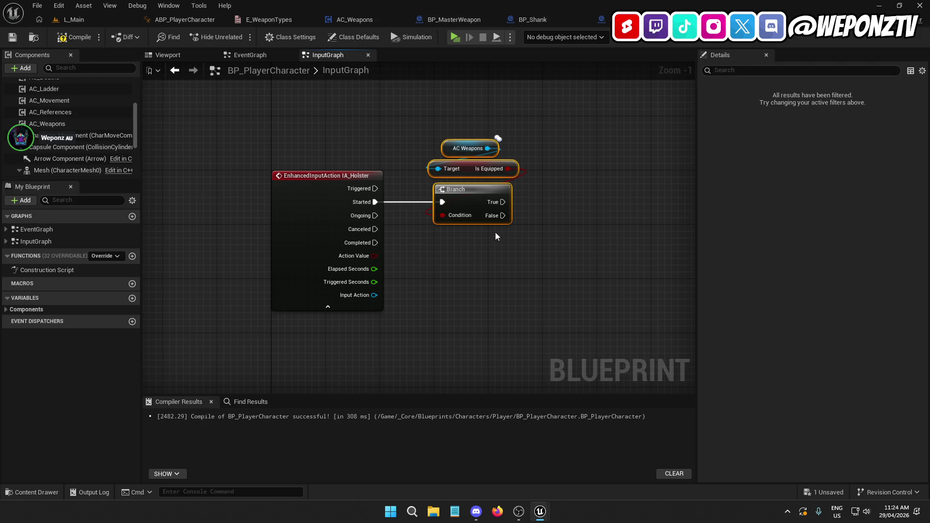
{"action": "left_click", "coordinate": [477, 208]}
{"action": "left_click", "coordinate": [332, 189]}
{"action": "left_click", "coordinate": [500, 291]}
{"action": "left_click_drag", "start_coordinate": [500, 291], "coordinate": [435, 264]}
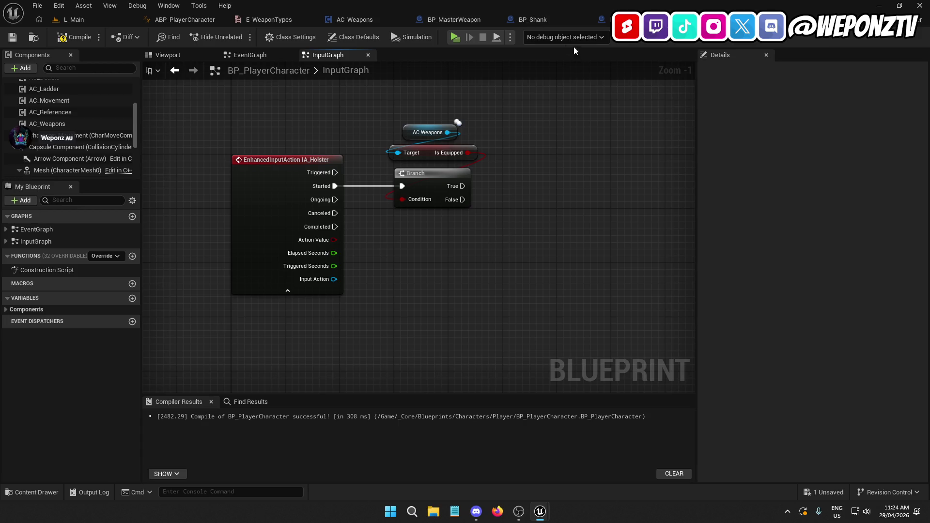
{"action": "left_click", "coordinate": [343, 19]}
{"action": "mouse_move", "coordinate": [536, 124]}
{"action": "left_mouse_down"}
{"action": "mouse_move", "coordinate": [287, 268]}
{"action": "mouse_move", "coordinate": [422, 134]}
{"action": "mouse_move", "coordinate": [360, 129]}
{"action": "mouse_move", "coordinate": [572, 101]}
{"action": "left_mouse_up"}
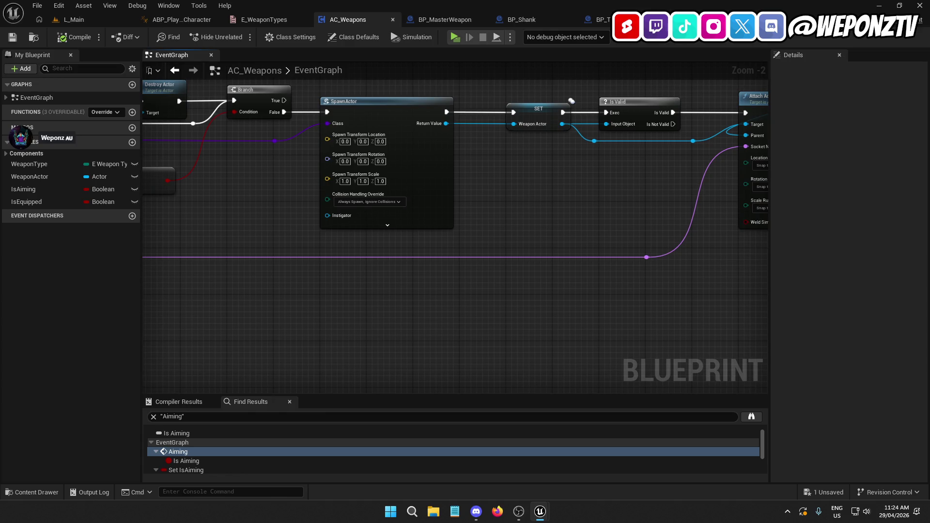
Step: Select AC_Weapons' Attach Actor To Component node with its getters and return to BP_PlayerCharacter's InputGraph
{"action": "mouse_move", "coordinate": [765, 271]}
{"action": "left_mouse_down"}
{"action": "mouse_move", "coordinate": [664, 267]}
{"action": "mouse_move", "coordinate": [613, 281]}
{"action": "mouse_move", "coordinate": [589, 328]}
{"action": "left_mouse_up"}
{"action": "left_click_drag", "start_coordinate": [588, 328], "coordinate": [552, 85]}
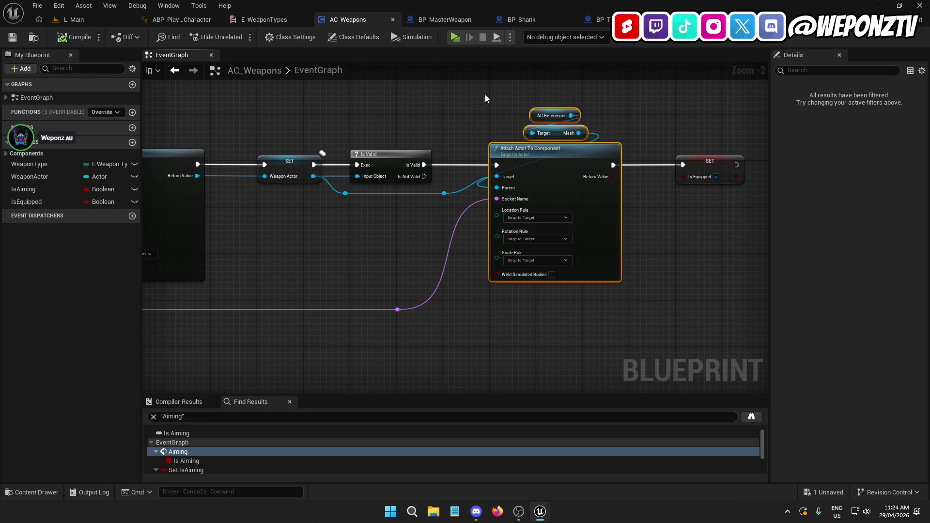
{"action": "mouse_move", "coordinate": [552, 181]}
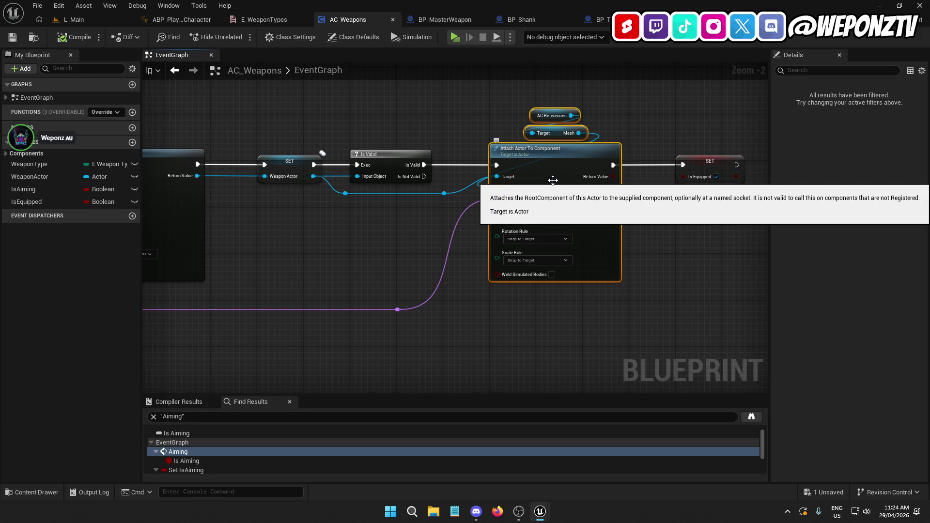
{"action": "double_click", "coordinate": [178, 451]}
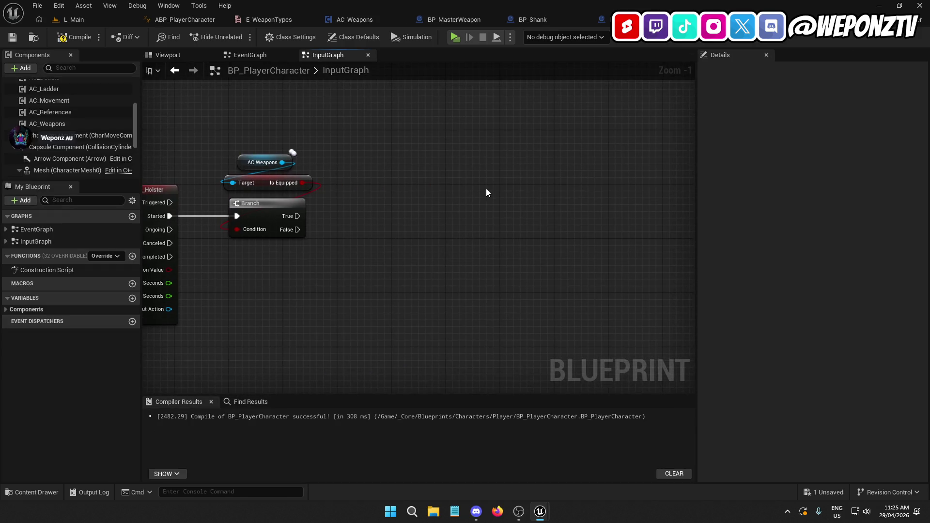
Step: Paste the copied Attach Actor To Component nodes into the InputGraph beside the Branch
{"action": "key", "text": "ctrl+v"}
{"action": "left_click_drag", "start_coordinate": [461, 243], "coordinate": [297, 230]}
{"action": "left_click_drag", "start_coordinate": [487, 238], "coordinate": [481, 226]}
{"action": "left_click", "coordinate": [450, 148]}
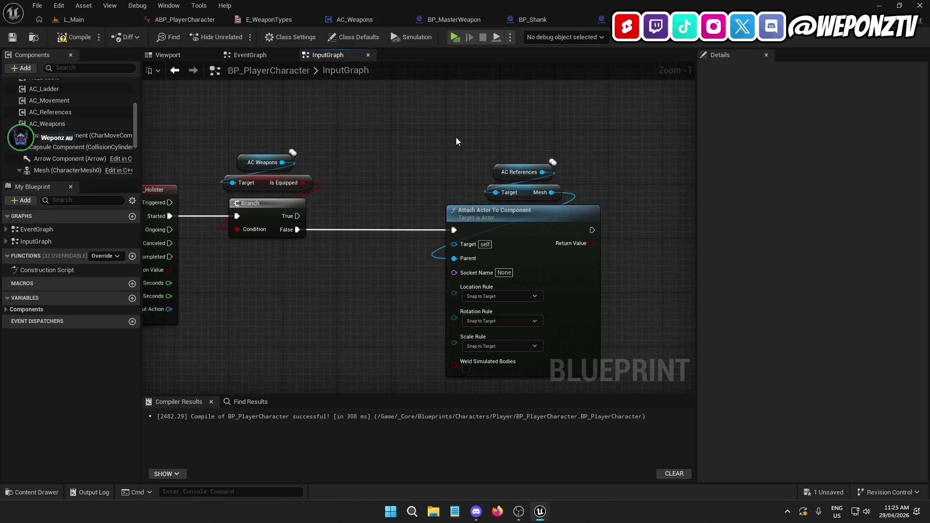
Step: Add a Weapon Type getter fed by an AC Weapons reference
{"action": "left_click_drag", "start_coordinate": [281, 162], "coordinate": [332, 173]}
{"action": "type", "text": "weapon"}
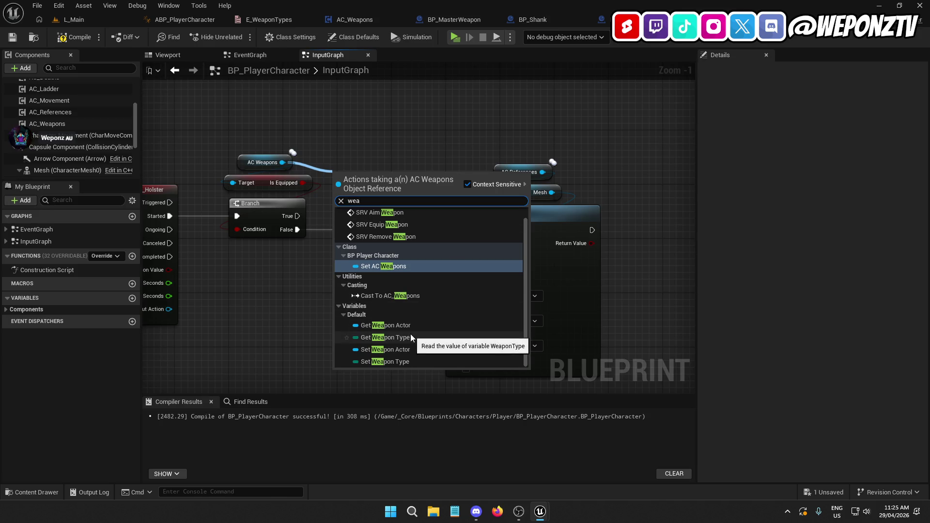
{"action": "left_click", "coordinate": [410, 333]}
{"action": "mouse_move", "coordinate": [315, 172]}
{"action": "left_mouse_down"}
{"action": "mouse_move", "coordinate": [222, 129]}
{"action": "mouse_move", "coordinate": [232, 130]}
{"action": "left_mouse_up"}
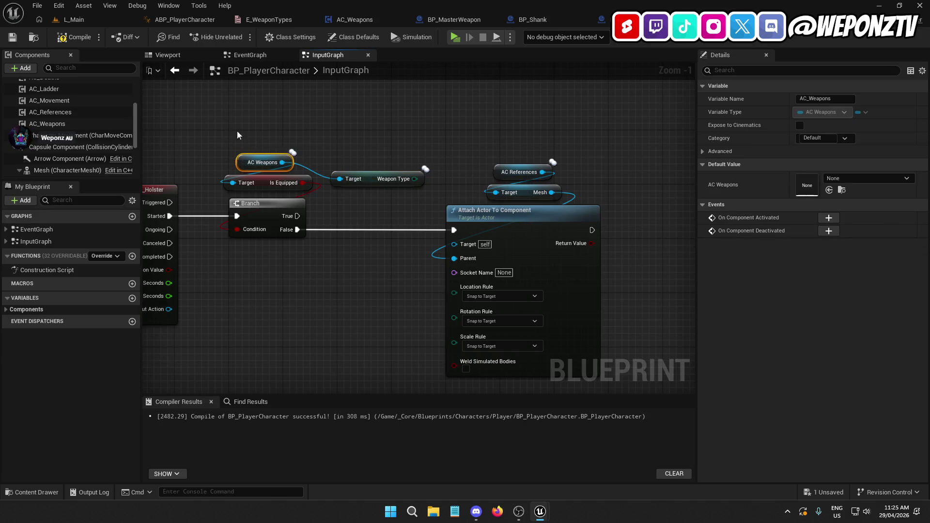
{"action": "key", "text": "ctrl+c"}
{"action": "key", "text": "ctrl+v"}
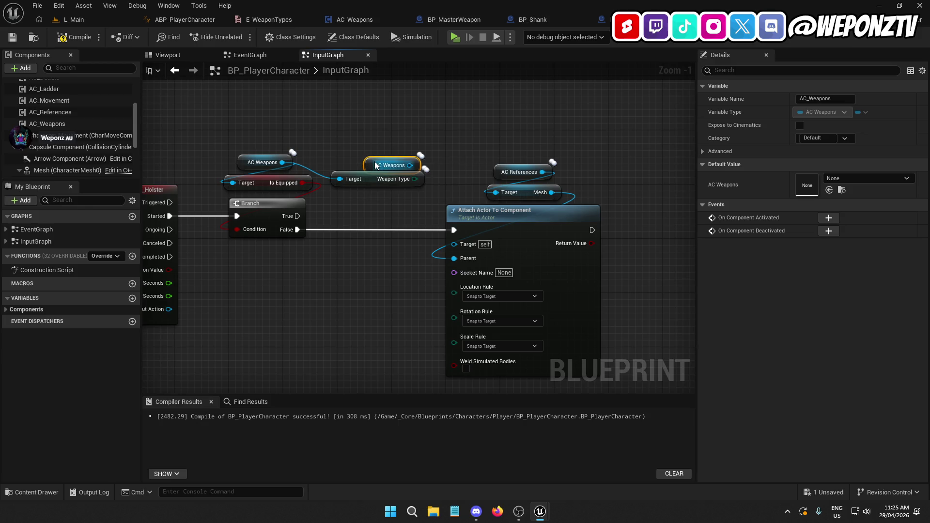
{"action": "mouse_move", "coordinate": [402, 158]}
{"action": "left_mouse_down"}
{"action": "mouse_move", "coordinate": [436, 191]}
{"action": "mouse_move", "coordinate": [340, 178]}
{"action": "mouse_move", "coordinate": [361, 155]}
{"action": "left_mouse_up"}
{"action": "left_click_drag", "start_coordinate": [393, 201], "coordinate": [374, 130]}
Step: Create a Switch on E_WeaponTypes driven by the Weapon Type value
{"action": "mouse_move", "coordinate": [415, 178]}
{"action": "left_mouse_down"}
{"action": "mouse_move", "coordinate": [388, 220]}
{"action": "mouse_move", "coordinate": [421, 240]}
{"action": "left_mouse_up"}
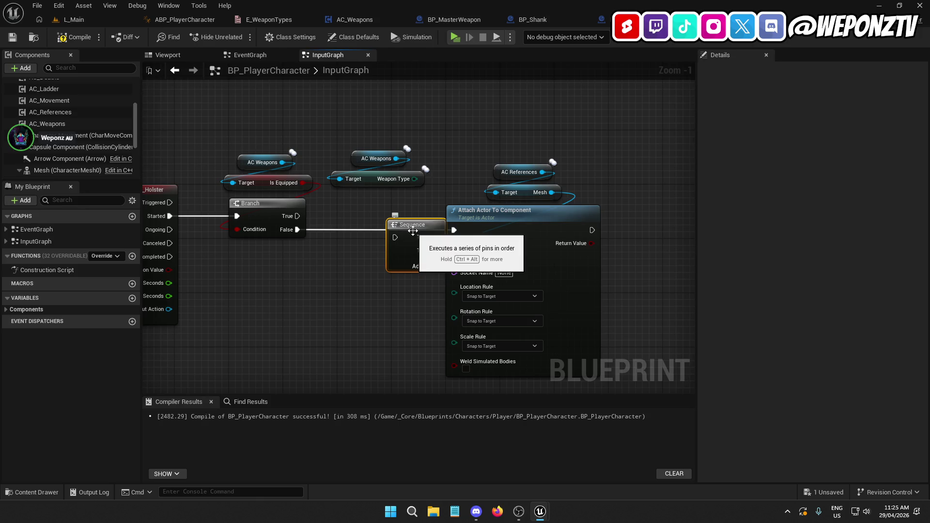
{"action": "left_click", "coordinate": [419, 206]}
{"action": "left_click_drag", "start_coordinate": [415, 179], "coordinate": [384, 248]}
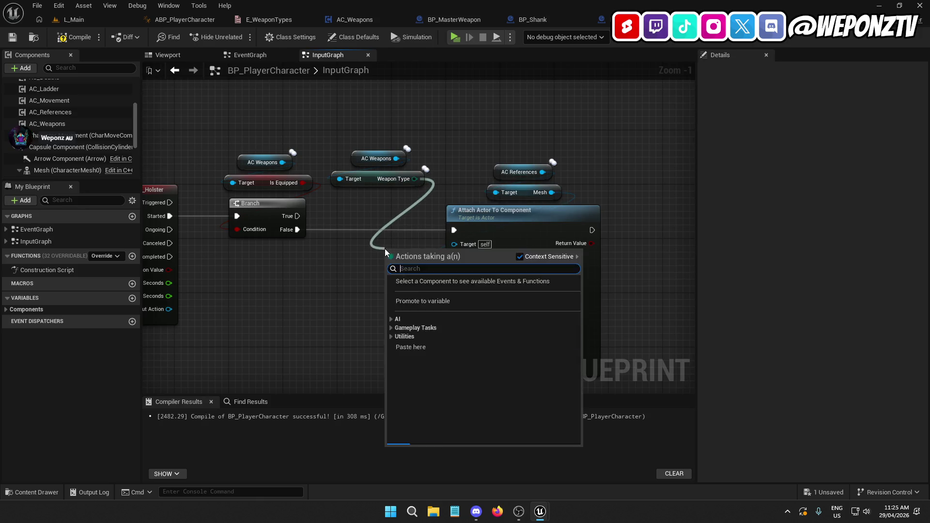
{"action": "type", "text": "witch"}
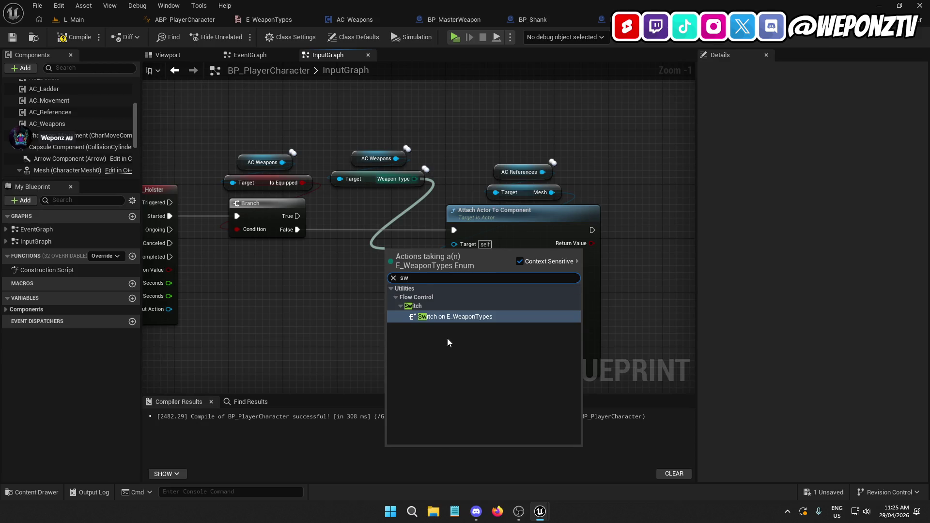
{"action": "left_click", "coordinate": [443, 311]}
{"action": "left_click_drag", "start_coordinate": [424, 250], "coordinate": [376, 226]}
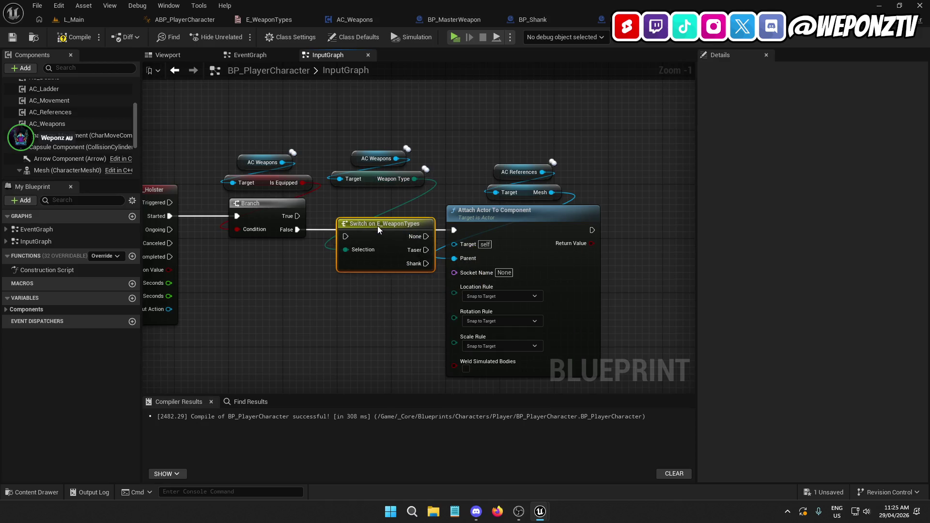
Step: Run the Switch from the Branch True output and remove the False link to the attach node
{"action": "mouse_move", "coordinate": [282, 278]}
{"action": "left_mouse_down"}
{"action": "mouse_move", "coordinate": [372, 289]}
{"action": "mouse_move", "coordinate": [311, 230]}
{"action": "left_mouse_up"}
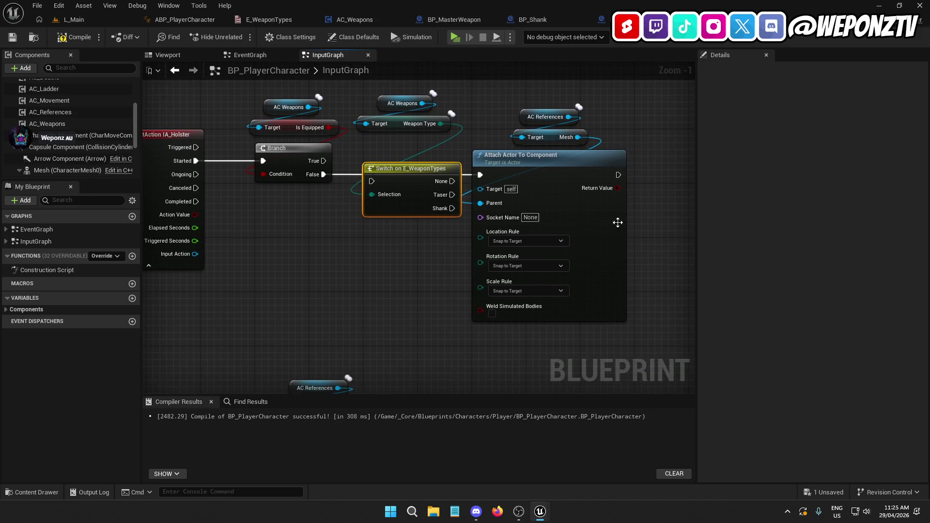
{"action": "left_click_drag", "start_coordinate": [615, 222], "coordinate": [517, 229]}
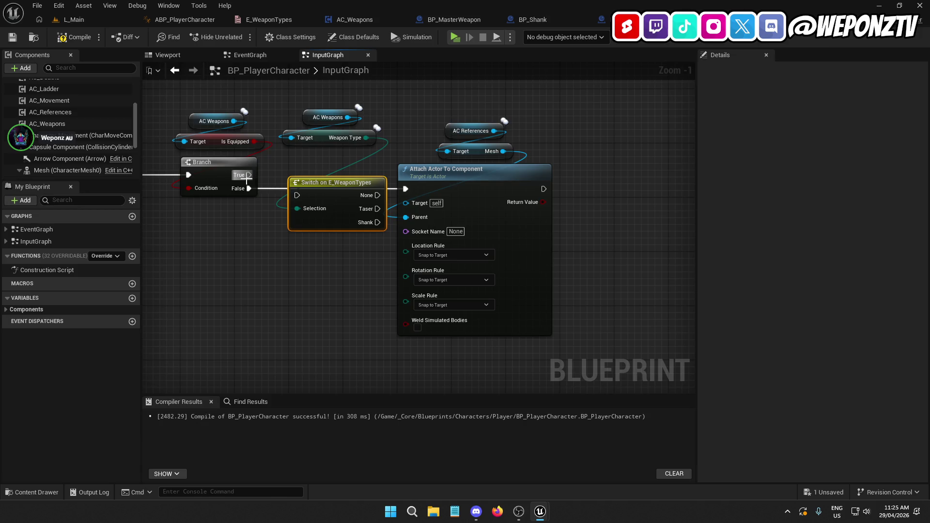
{"action": "left_click_drag", "start_coordinate": [246, 176], "coordinate": [297, 196]}
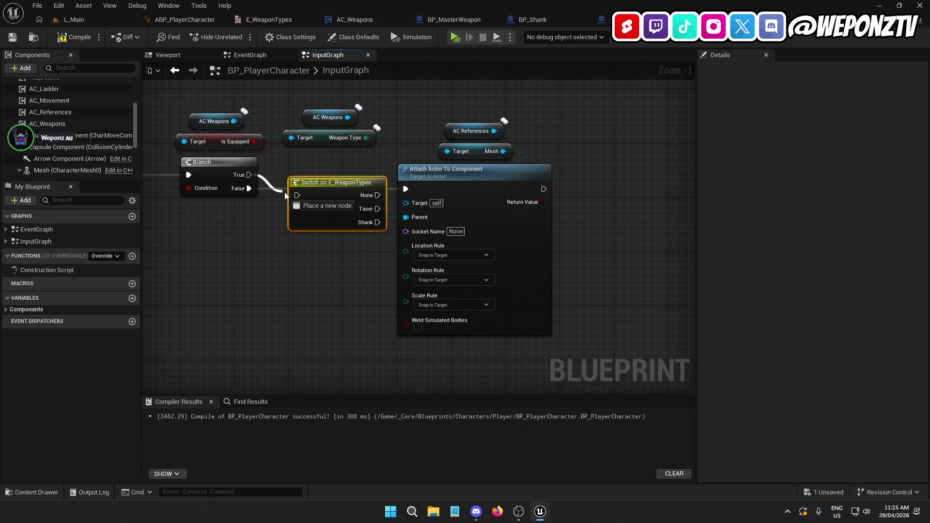
{"action": "right_click", "coordinate": [250, 188]}
{"action": "left_click", "coordinate": [290, 220]}
{"action": "left_click_drag", "start_coordinate": [332, 191], "coordinate": [333, 171]}
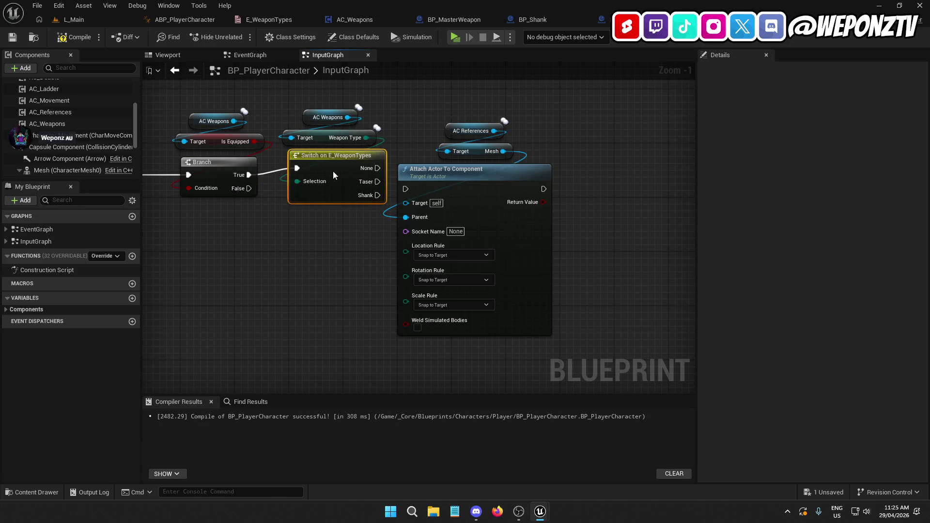
Step: Rearrange the Switch, attach node and Weapon Type getters into a clean left-to-right layout
{"action": "left_click_drag", "start_coordinate": [602, 332], "coordinate": [286, 116]}
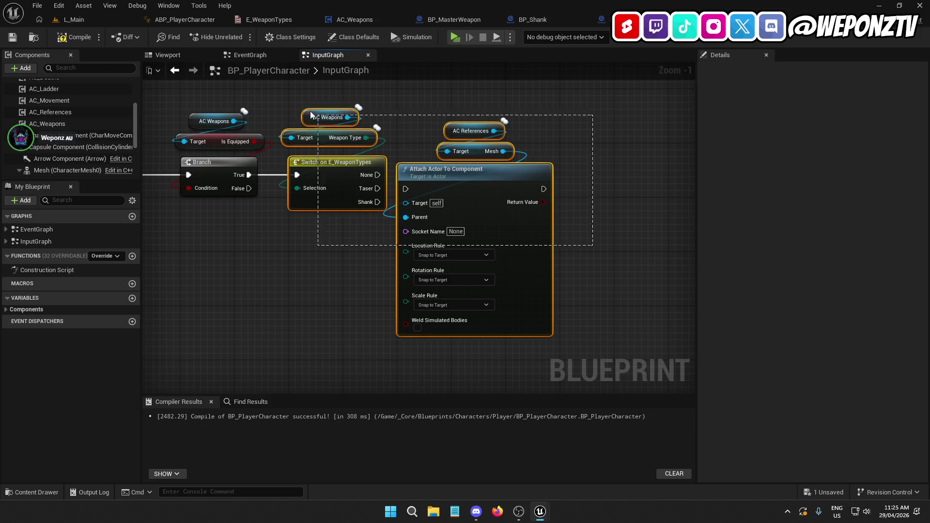
{"action": "left_click_drag", "start_coordinate": [332, 169], "coordinate": [393, 168]}
{"action": "mouse_move", "coordinate": [631, 201]}
{"action": "left_mouse_down"}
{"action": "mouse_move", "coordinate": [637, 217]}
{"action": "mouse_move", "coordinate": [479, 111]}
{"action": "left_mouse_up"}
{"action": "left_click_drag", "start_coordinate": [544, 184], "coordinate": [634, 180]}
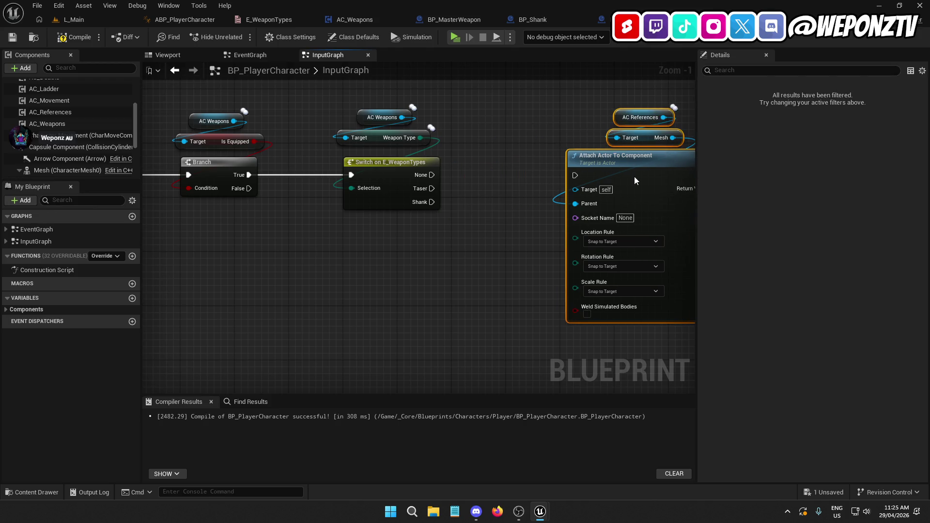
{"action": "left_click", "coordinate": [486, 212]}
{"action": "left_click_drag", "start_coordinate": [440, 146], "coordinate": [362, 92]}
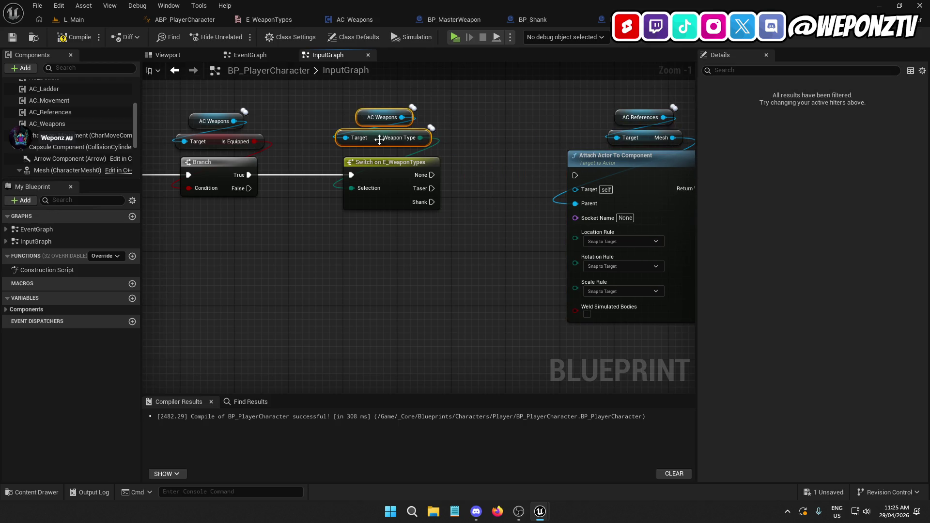
{"action": "left_click_drag", "start_coordinate": [380, 141], "coordinate": [387, 148]}
{"action": "left_click", "coordinate": [479, 136]}
Step: Wire the Switch's Taser case into Attach Actor To Component
{"action": "left_click_drag", "start_coordinate": [479, 137], "coordinate": [422, 129]}
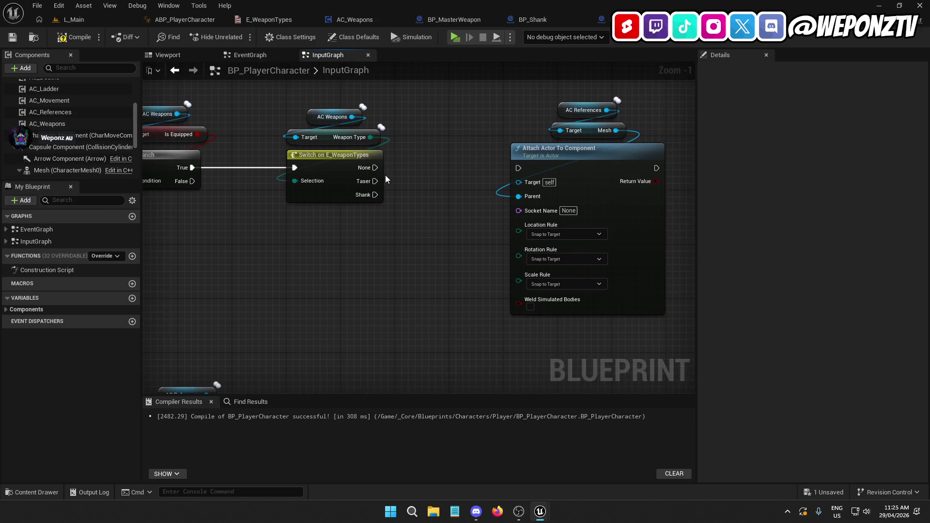
{"action": "mouse_move", "coordinate": [366, 237]}
{"action": "left_mouse_down"}
{"action": "mouse_move", "coordinate": [445, 264]}
{"action": "mouse_move", "coordinate": [527, 266]}
{"action": "left_mouse_up"}
{"action": "left_click_drag", "start_coordinate": [459, 130], "coordinate": [461, 131]}
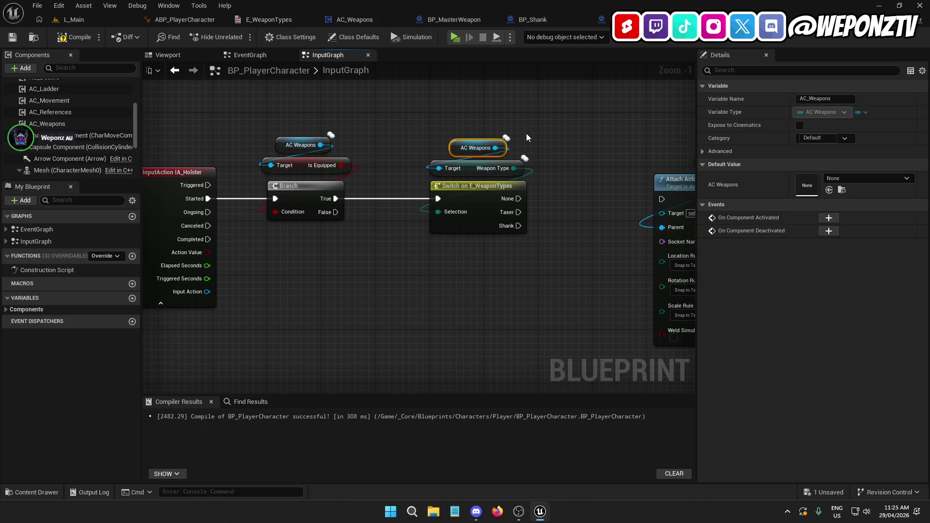
{"action": "left_click_drag", "start_coordinate": [526, 133], "coordinate": [442, 91]}
{"action": "left_click_drag", "start_coordinate": [436, 172], "coordinate": [581, 155]}
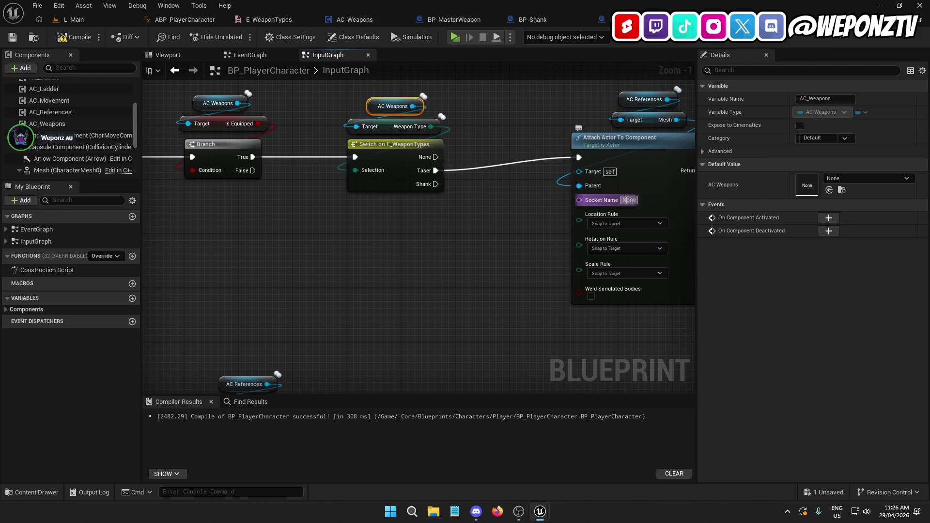
Step: Set the holster attach node's socket to Taser_Socket and enable Weld Simulated Bodies
{"action": "left_click", "coordinate": [627, 200]}
{"action": "type", "text": "Taser"}
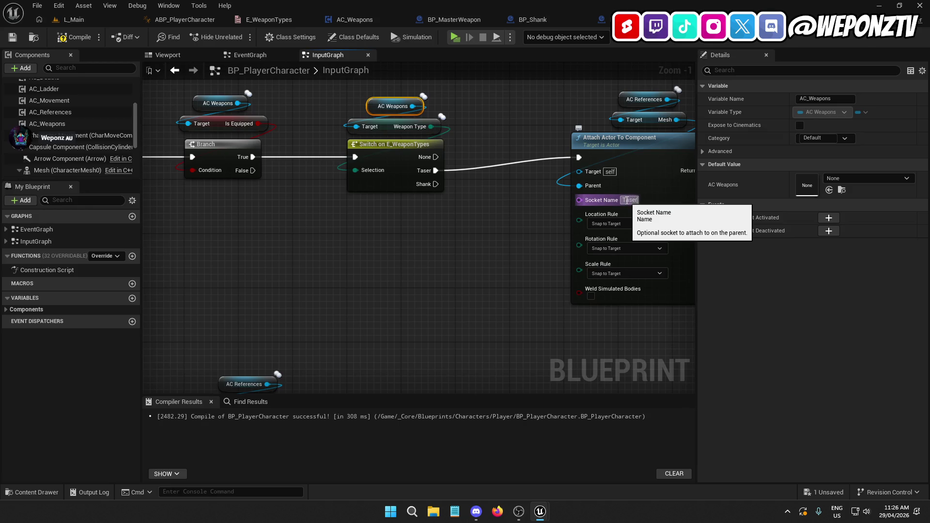
{"action": "type", "text": "_Socket"}
{"action": "key", "text": "Return"}
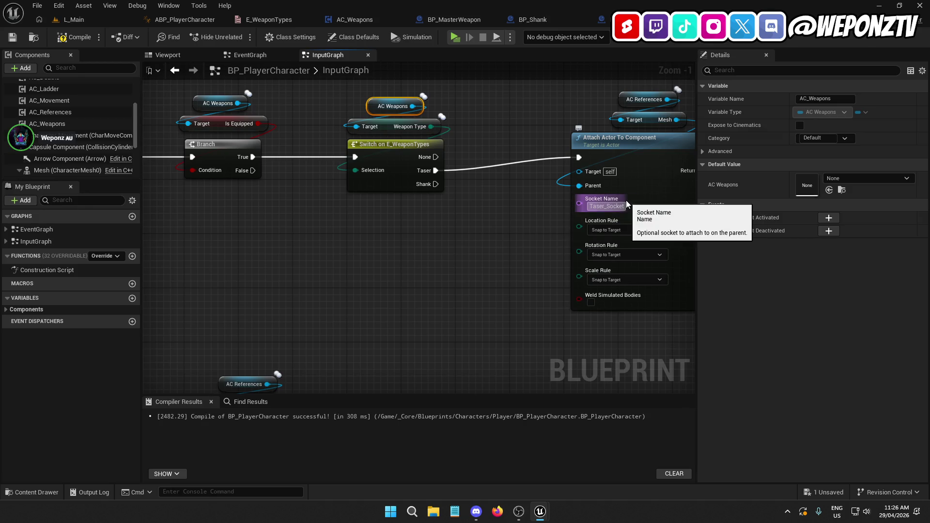
{"action": "left_click_drag", "start_coordinate": [527, 246], "coordinate": [382, 292]}
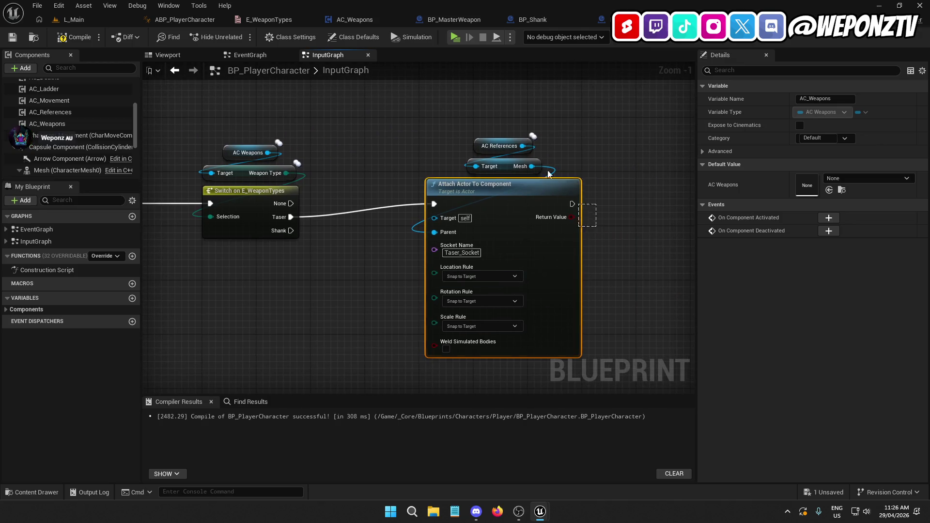
{"action": "left_click_drag", "start_coordinate": [591, 220], "coordinate": [465, 145]}
{"action": "left_click_drag", "start_coordinate": [464, 193], "coordinate": [460, 199]}
{"action": "left_click", "coordinate": [247, 208]}
{"action": "left_click", "coordinate": [315, 310]}
{"action": "left_click_drag", "start_coordinate": [338, 325], "coordinate": [424, 242]}
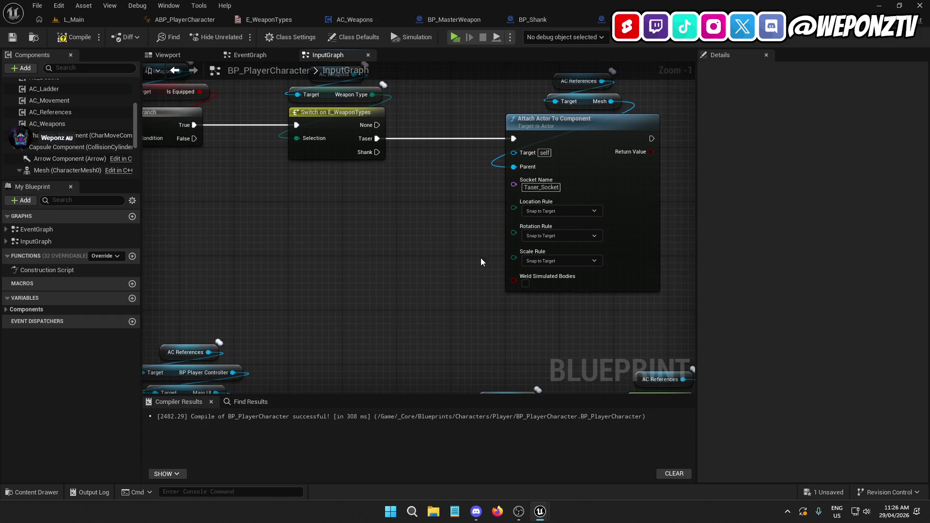
{"action": "left_click", "coordinate": [526, 284]}
Step: Enable Weld Simulated Bodies on AC_Weapons' attach node, then compile and save AC_Weapons
{"action": "left_click", "coordinate": [368, 19]}
{"action": "mouse_move", "coordinate": [528, 199]}
{"action": "left_mouse_down"}
{"action": "mouse_move", "coordinate": [389, 336]}
{"action": "mouse_move", "coordinate": [157, 428]}
{"action": "left_mouse_up"}
{"action": "left_click_drag", "start_coordinate": [510, 396], "coordinate": [312, 376]}
{"action": "left_click", "coordinate": [617, 256]}
{"action": "left_click", "coordinate": [74, 37]}
{"action": "left_click", "coordinate": [12, 37]}
{"action": "left_click", "coordinate": [600, 20]}
{"action": "mouse_move", "coordinate": [436, 213]}
{"action": "left_mouse_down"}
{"action": "mouse_move", "coordinate": [529, 177]}
{"action": "mouse_move", "coordinate": [501, 226]}
{"action": "mouse_move", "coordinate": [489, 176]}
{"action": "mouse_move", "coordinate": [461, 322]}
{"action": "mouse_move", "coordinate": [470, 364]}
{"action": "mouse_move", "coordinate": [478, 263]}
{"action": "left_mouse_up"}
Step: Cut the holster Branch, Switch and Attach nodes from BP_PlayerCharacter and save it
{"action": "scroll", "coordinate": [502, 226], "scroll_direction": "down", "scroll_amount": 4}
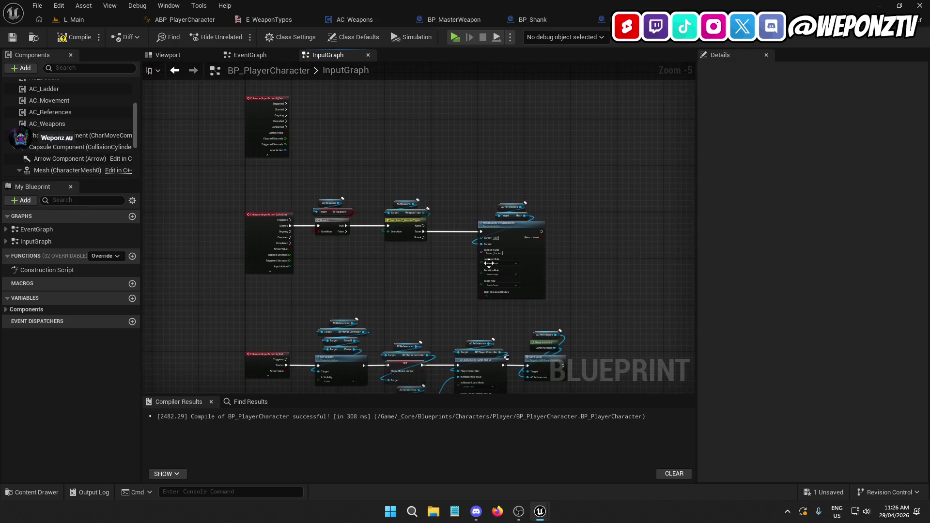
{"action": "mouse_move", "coordinate": [602, 272]}
{"action": "left_mouse_down"}
{"action": "mouse_move", "coordinate": [327, 147]}
{"action": "mouse_move", "coordinate": [327, 158]}
{"action": "left_mouse_up"}
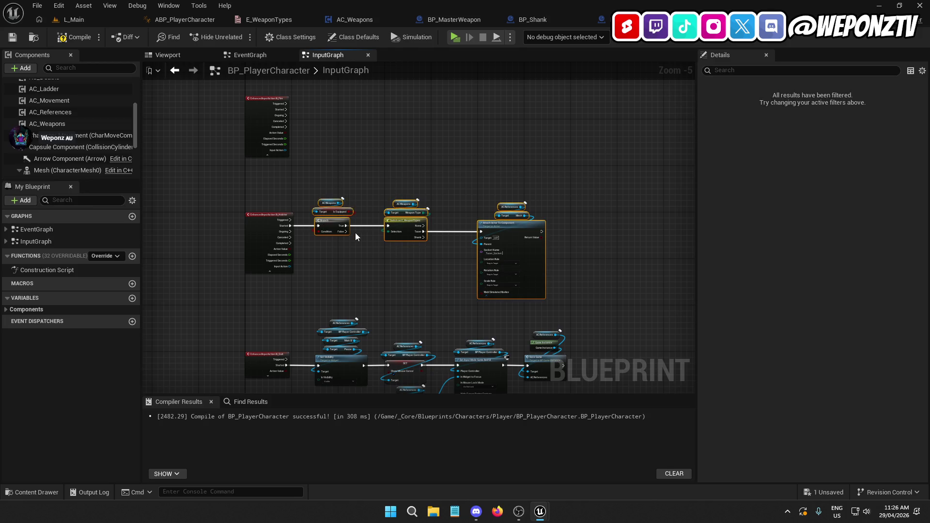
{"action": "key", "text": "Delete"}
{"action": "left_click", "coordinate": [18, 36]}
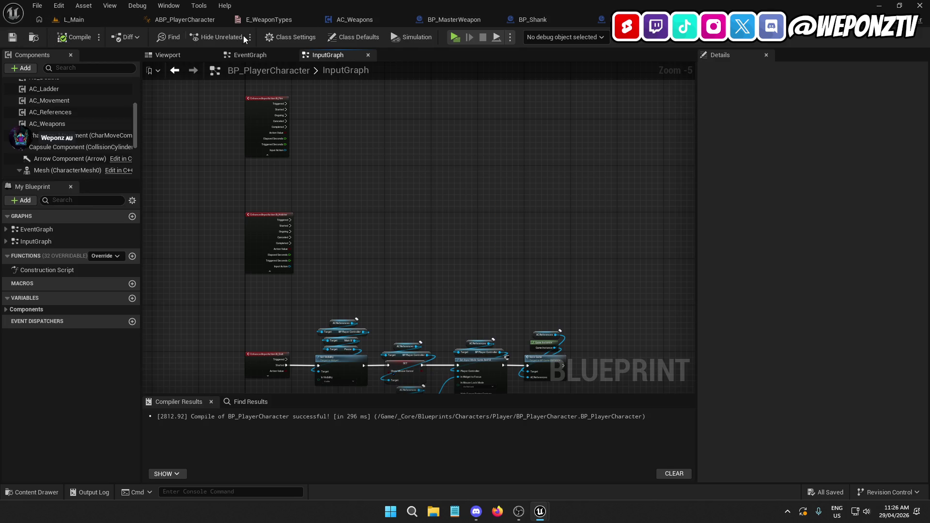
Step: Open the AC_Weapons EventGraph and look over the SRV_RemoveWeapon nodes
{"action": "left_click", "coordinate": [380, 23]}
{"action": "scroll", "coordinate": [495, 301], "scroll_direction": "down", "scroll_amount": 3}
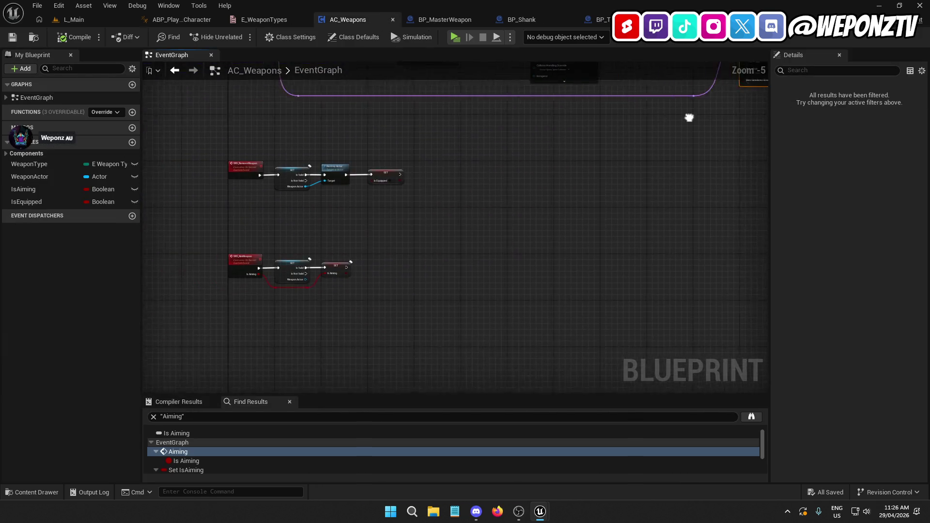
{"action": "left_click_drag", "start_coordinate": [472, 235], "coordinate": [525, 243]}
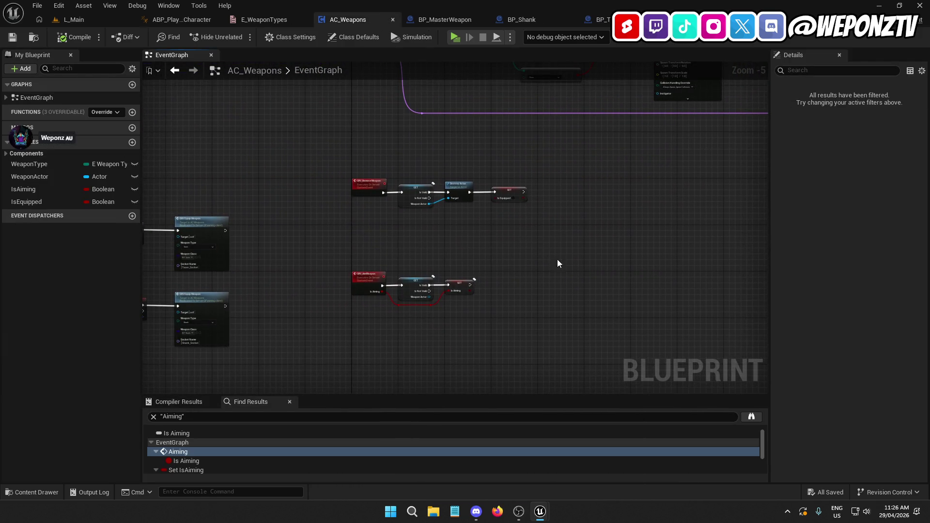
{"action": "scroll", "coordinate": [481, 211], "scroll_direction": "up", "scroll_amount": 5}
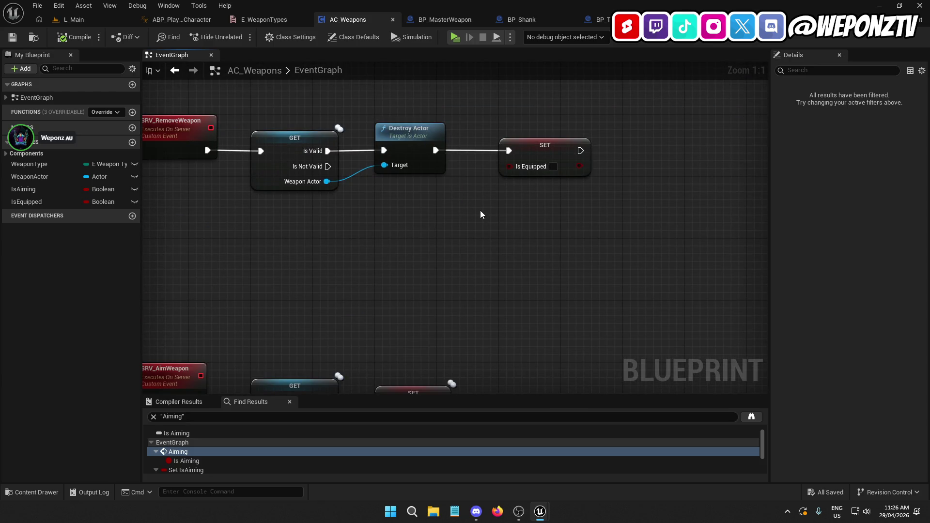
{"action": "left_click", "coordinate": [281, 148]}
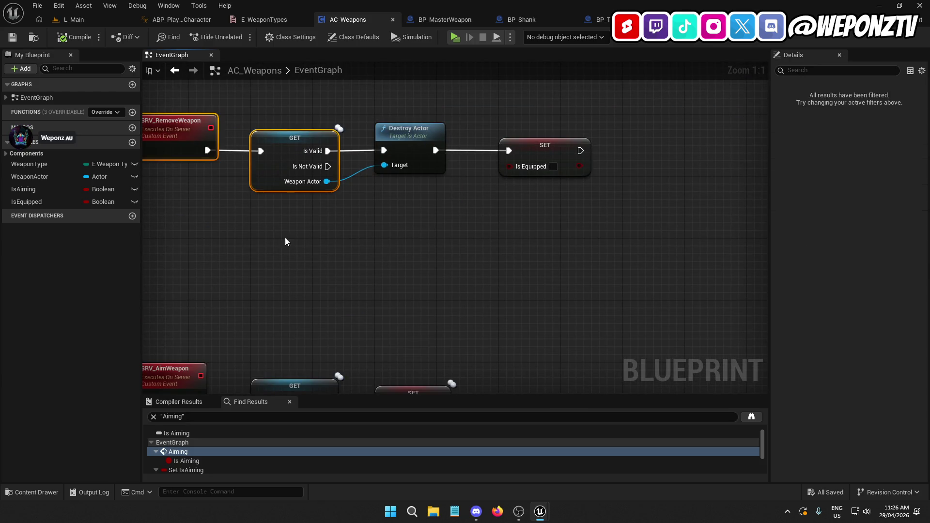
{"action": "left_click", "coordinate": [374, 237]}
{"action": "left_click", "coordinate": [382, 137]}
{"action": "left_click", "coordinate": [315, 148], "text": "shift"}
{"action": "left_click", "coordinate": [417, 220]}
{"action": "left_click", "coordinate": [525, 153]}
Step: Drag the SRV_AimWeapon node group further down to free space below SRV_RemoveWeapon
{"action": "scroll", "coordinate": [516, 220], "scroll_direction": "down", "scroll_amount": 5}
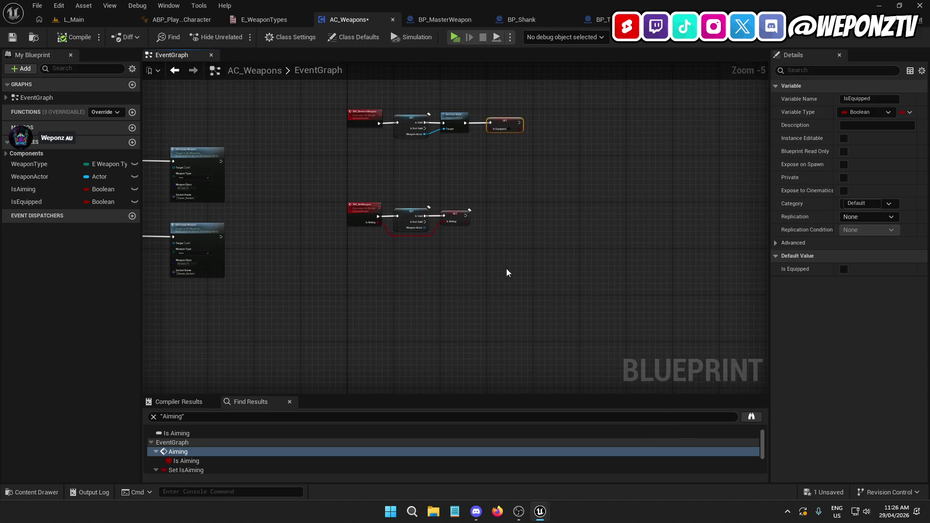
{"action": "left_click_drag", "start_coordinate": [515, 279], "coordinate": [349, 158]}
{"action": "mouse_move", "coordinate": [364, 208]}
{"action": "left_mouse_down"}
{"action": "mouse_move", "coordinate": [365, 314]}
{"action": "mouse_move", "coordinate": [364, 300]}
{"action": "left_mouse_up"}
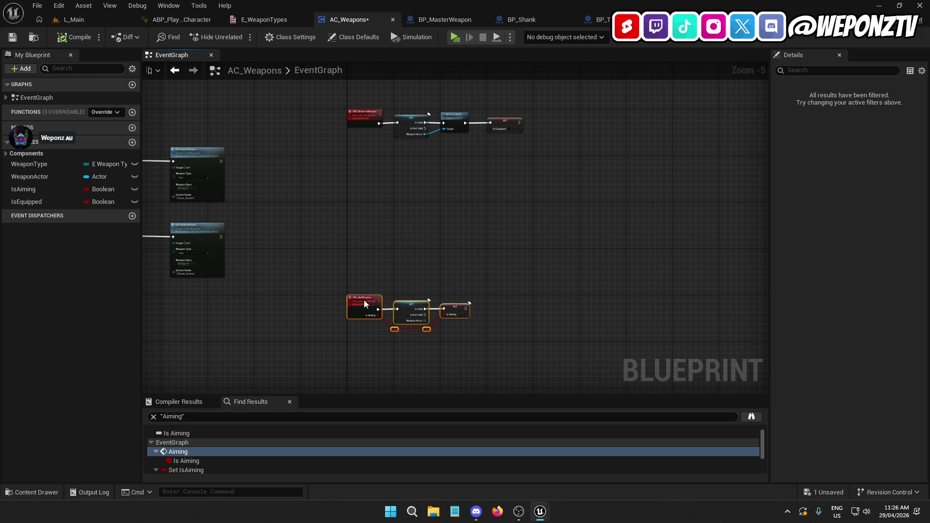
{"action": "left_click", "coordinate": [395, 188]}
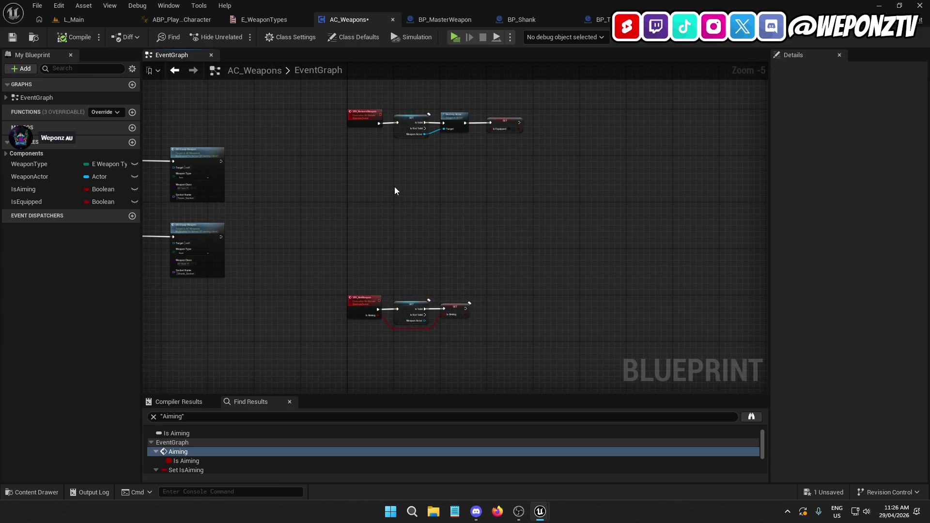
Step: Add a custom event named SRV_HolsterWeapon with Replicates set to Run on Server
{"action": "right_click", "coordinate": [394, 187]}
{"action": "type", "text": "cus"}
{"action": "left_click", "coordinate": [417, 231]}
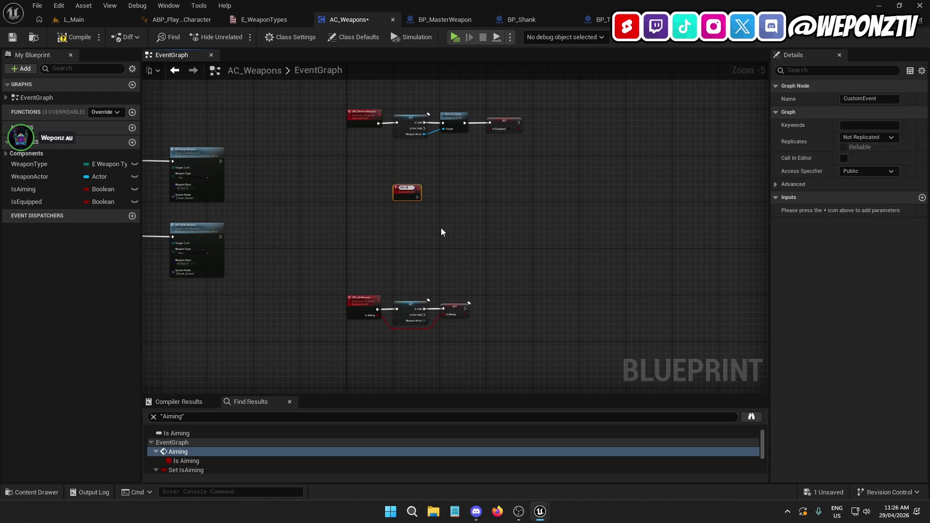
{"action": "type", "text": "olsterWeapon"}
{"action": "key", "text": "Return"}
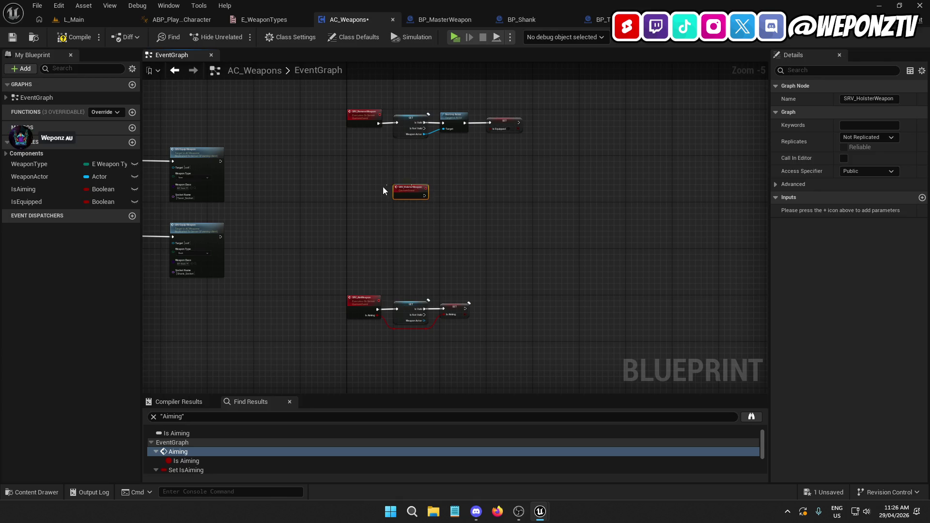
{"action": "left_click", "coordinate": [867, 137]}
{"action": "left_click", "coordinate": [868, 170]}
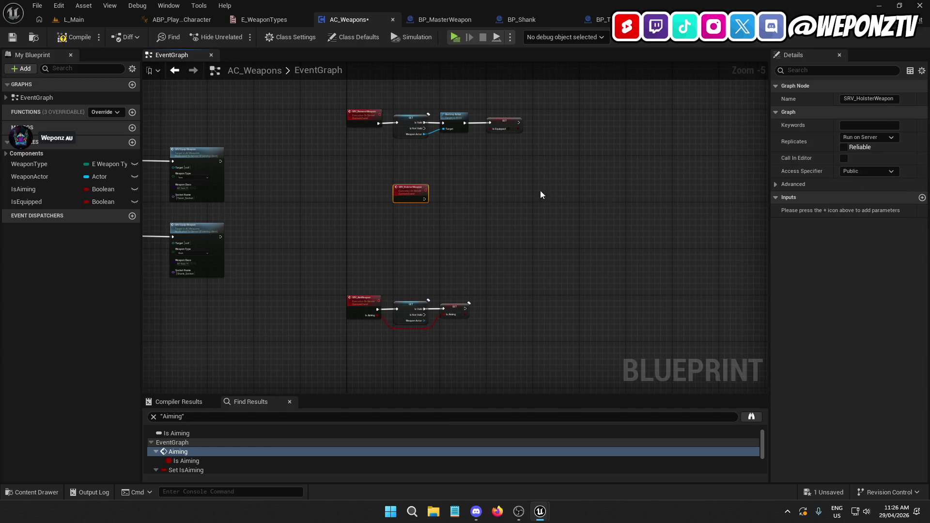
Step: Position SRV_HolsterWeapon lower in the graph and paste the Branch, Switch and Attach nodes
{"action": "left_click_drag", "start_coordinate": [412, 197], "coordinate": [374, 203]}
{"action": "scroll", "coordinate": [364, 192], "scroll_direction": "up", "scroll_amount": 3}
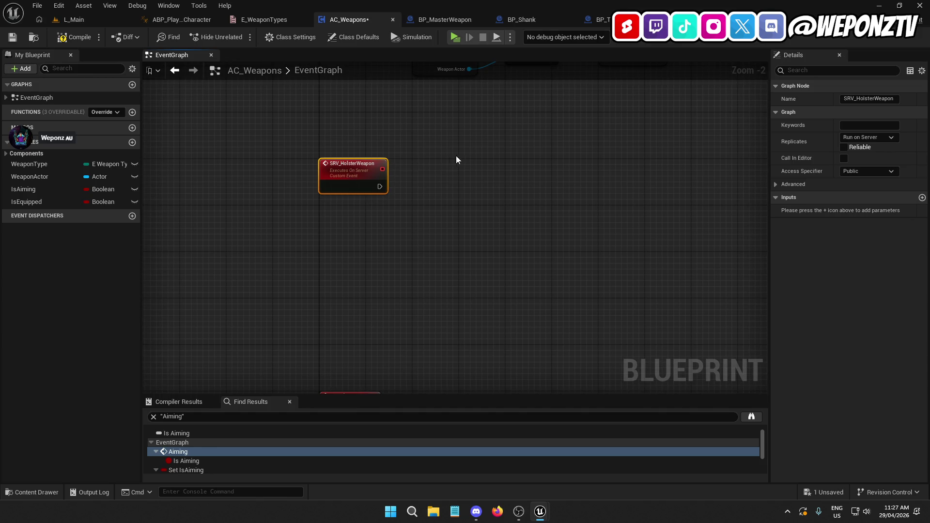
{"action": "left_click_drag", "start_coordinate": [326, 160], "coordinate": [329, 208]}
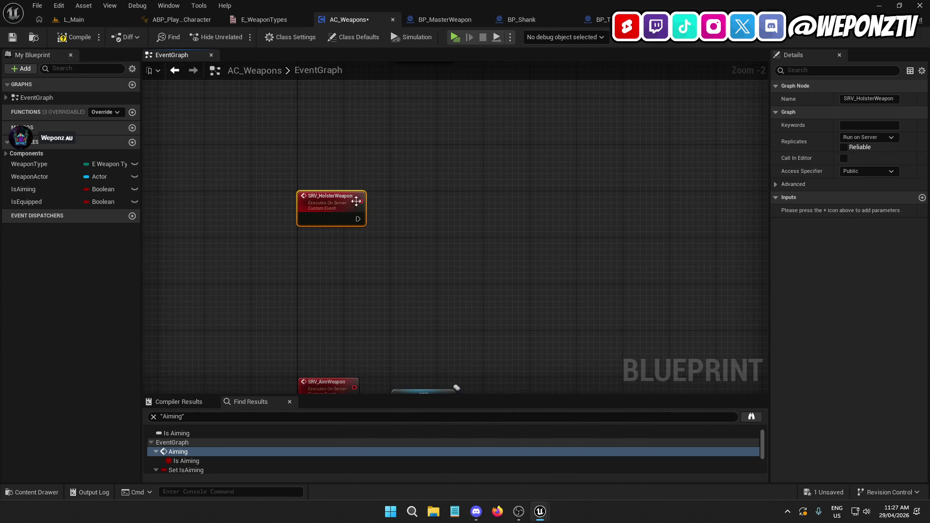
{"action": "key", "text": "ctrl+v"}
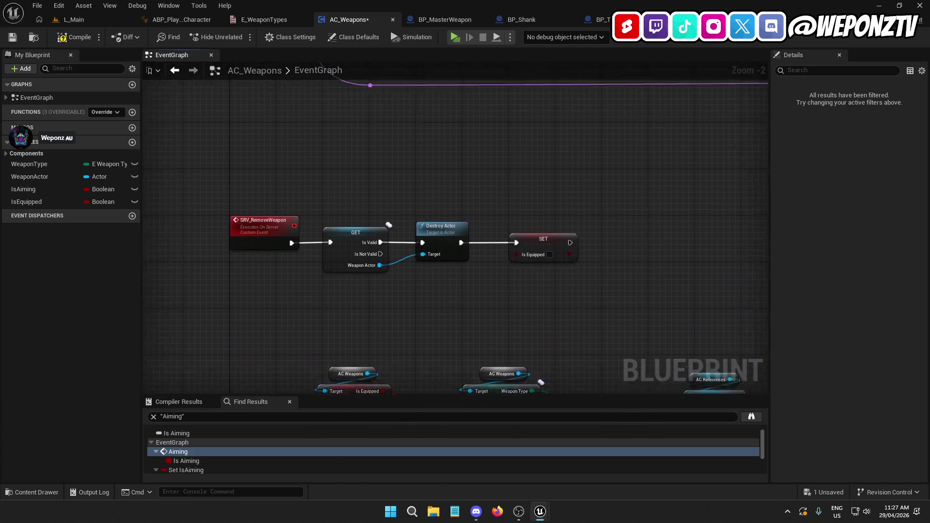
Step: Copy the validated GET WeaponActor node and shift the pasted Branch, Switch and Attach nodes right
{"action": "left_click_drag", "start_coordinate": [380, 132], "coordinate": [381, 128]}
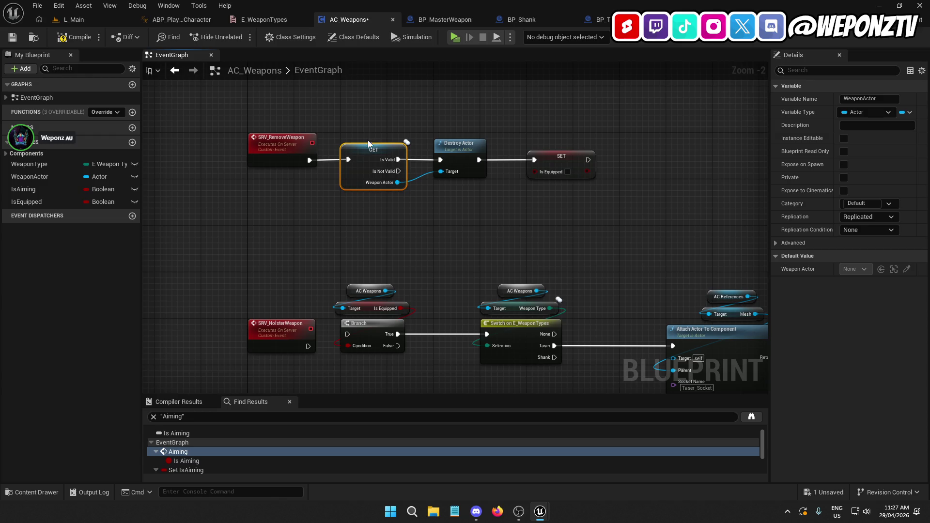
{"action": "left_click", "coordinate": [364, 257]}
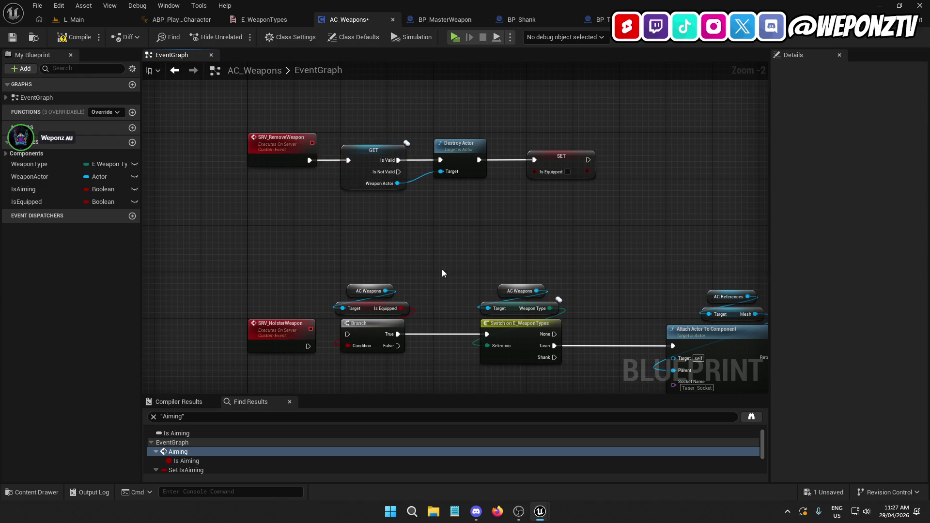
{"action": "mouse_move", "coordinate": [753, 267]}
{"action": "left_mouse_down"}
{"action": "mouse_move", "coordinate": [614, 185]}
{"action": "mouse_move", "coordinate": [257, 94]}
{"action": "left_mouse_up"}
{"action": "left_click_drag", "start_coordinate": [352, 179], "coordinate": [433, 178]}
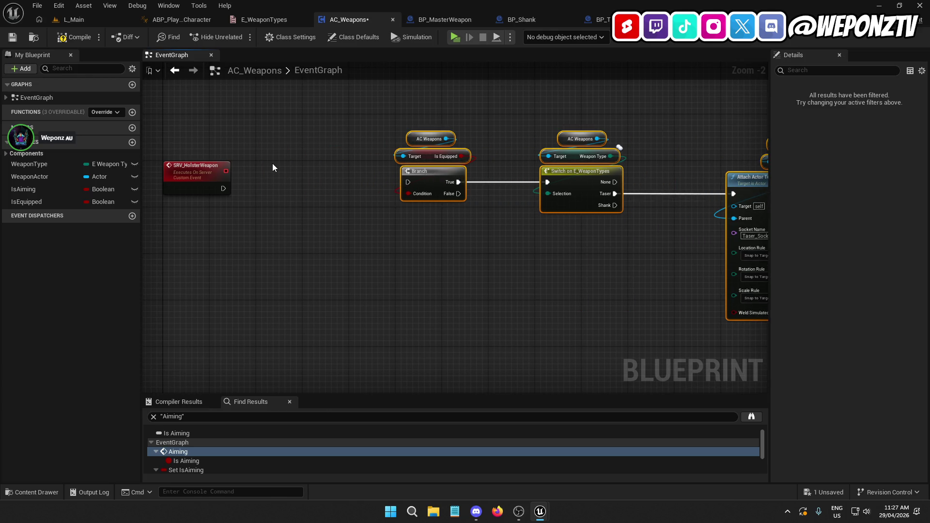
Step: Paste the validated GET WeaponActor beside SRV_HolsterWeapon and wire it, then delete it again
{"action": "key", "text": "ctrl+v"}
{"action": "left_click_drag", "start_coordinate": [288, 170], "coordinate": [278, 183]}
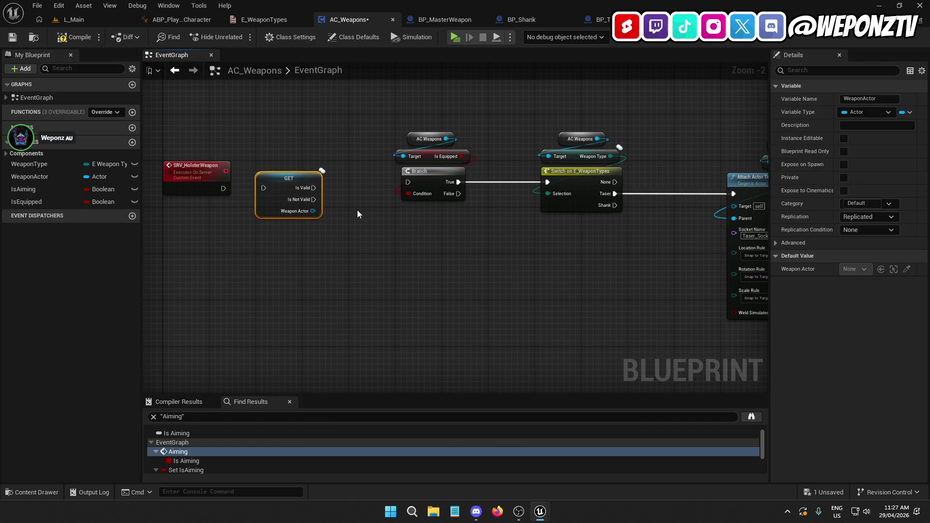
{"action": "left_click_drag", "start_coordinate": [222, 189], "coordinate": [263, 188]}
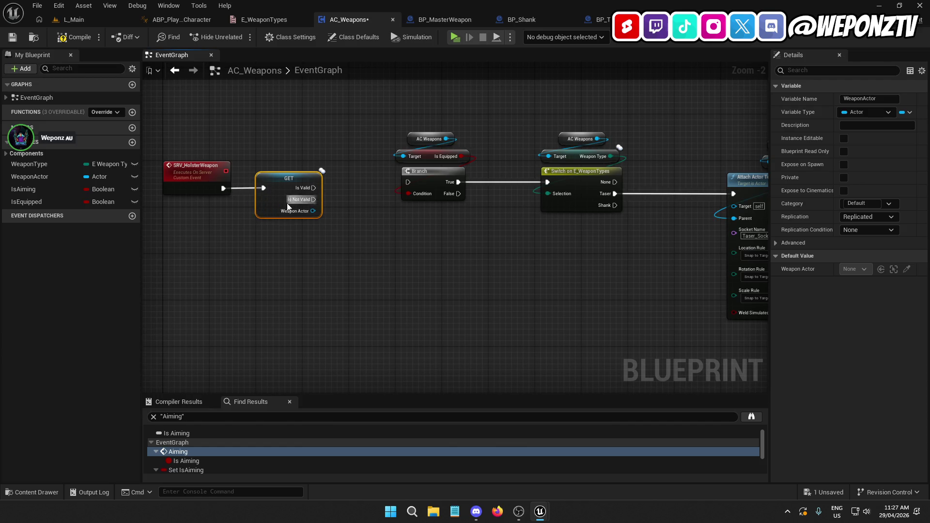
{"action": "left_click", "coordinate": [241, 182]}
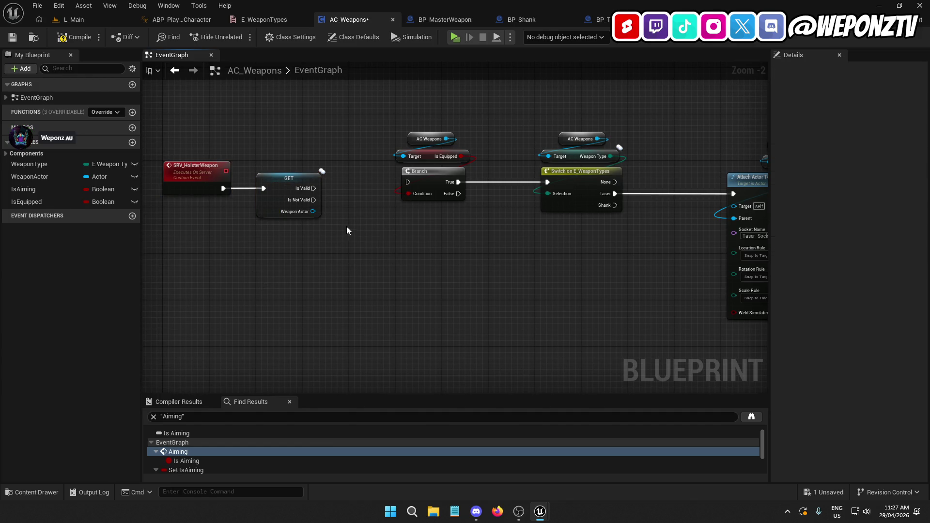
{"action": "left_click", "coordinate": [289, 179]}
{"action": "key", "text": "Delete"}
{"action": "left_click_drag", "start_coordinate": [411, 214], "coordinate": [424, 136]}
Step: Replace the old getters with Is Equipped on Branch Condition and Weapon Type on Switch Selection
{"action": "mouse_move", "coordinate": [429, 181]}
{"action": "left_mouse_down"}
{"action": "mouse_move", "coordinate": [365, 170]}
{"action": "mouse_move", "coordinate": [329, 176]}
{"action": "mouse_move", "coordinate": [323, 187]}
{"action": "left_mouse_up"}
{"action": "mouse_move", "coordinate": [393, 155]}
{"action": "left_mouse_down"}
{"action": "mouse_move", "coordinate": [310, 138]}
{"action": "mouse_move", "coordinate": [380, 141]}
{"action": "mouse_move", "coordinate": [310, 140]}
{"action": "left_mouse_up"}
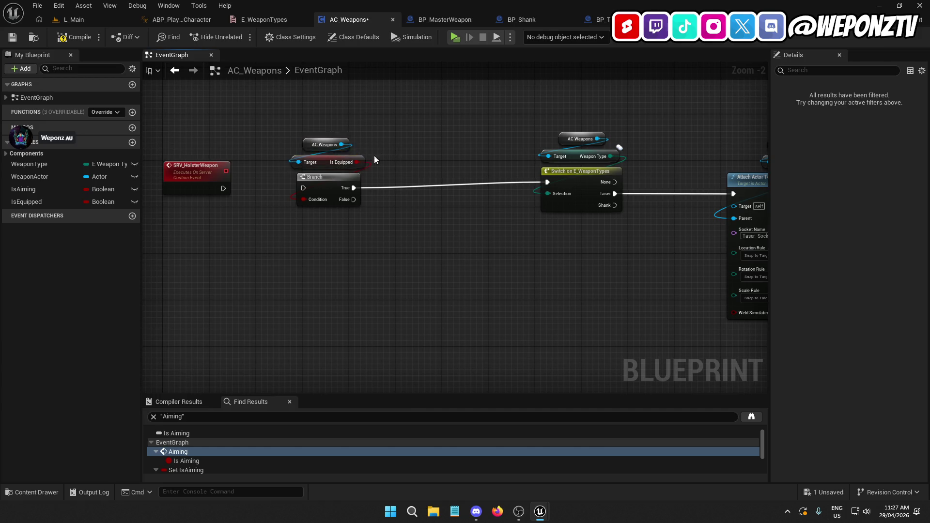
{"action": "key", "text": "Delete"}
{"action": "left_click_drag", "start_coordinate": [657, 162], "coordinate": [533, 129]}
{"action": "key", "text": "Delete"}
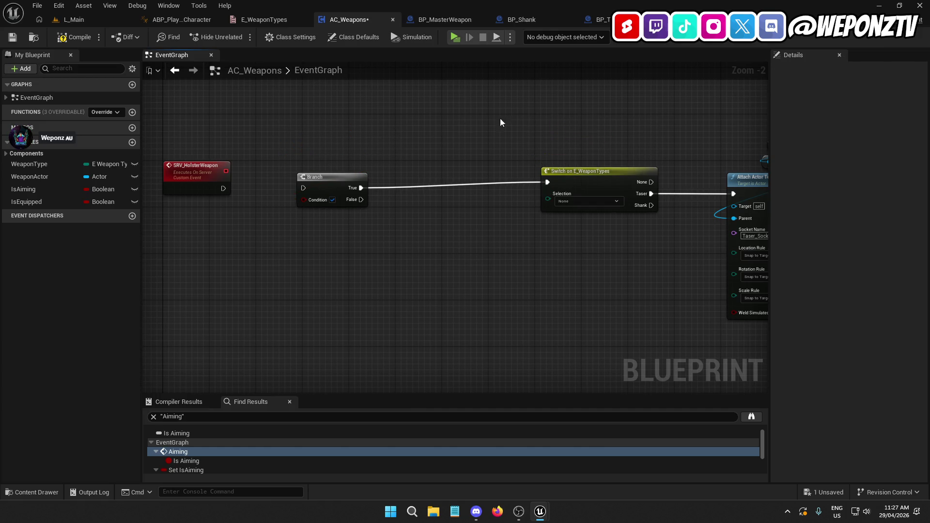
{"action": "mouse_move", "coordinate": [55, 203]}
{"action": "left_mouse_down"}
{"action": "mouse_move", "coordinate": [312, 196]}
{"action": "mouse_move", "coordinate": [277, 174]}
{"action": "mouse_move", "coordinate": [313, 158]}
{"action": "left_mouse_up"}
{"action": "mouse_move", "coordinate": [29, 164]}
{"action": "left_mouse_down"}
{"action": "mouse_move", "coordinate": [208, 195]}
{"action": "mouse_move", "coordinate": [570, 198]}
{"action": "mouse_move", "coordinate": [548, 194]}
{"action": "left_mouse_up"}
{"action": "mouse_move", "coordinate": [483, 198]}
{"action": "left_mouse_down"}
{"action": "mouse_move", "coordinate": [549, 153]}
{"action": "mouse_move", "coordinate": [569, 154]}
{"action": "left_mouse_up"}
Step: Wire SRV_HolsterWeapon's exec output into the Branch
{"action": "mouse_move", "coordinate": [539, 273]}
{"action": "left_mouse_down"}
{"action": "mouse_move", "coordinate": [317, 289]}
{"action": "mouse_move", "coordinate": [755, 232]}
{"action": "left_mouse_up"}
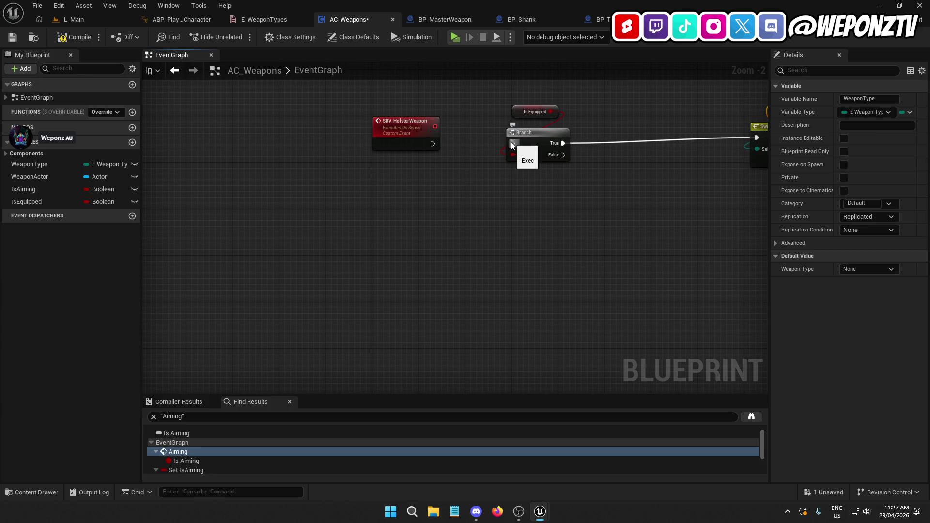
{"action": "left_click", "coordinate": [7, 153]}
{"action": "left_click", "coordinate": [6, 153]}
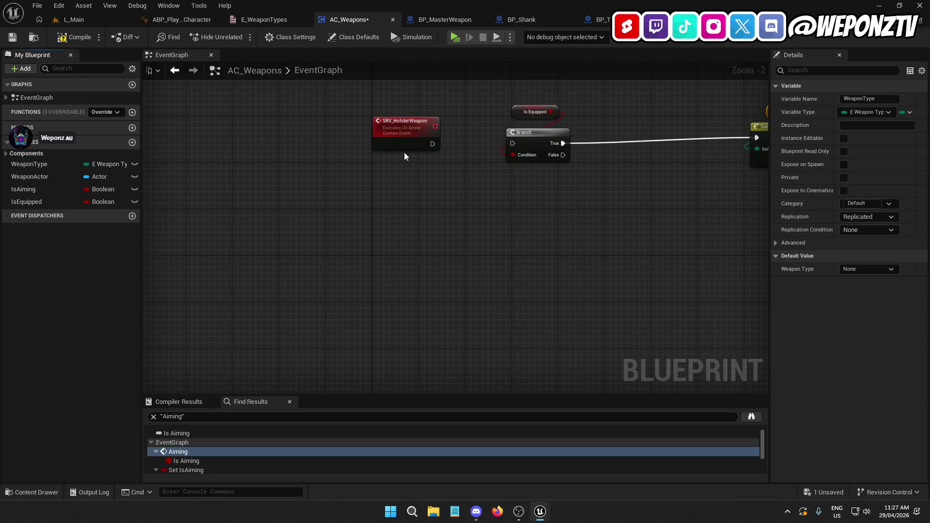
{"action": "left_click_drag", "start_coordinate": [512, 143], "coordinate": [432, 143]}
Step: Move the Branch with Is Equipped and the Switch with Weapon Type closer to the event
{"action": "mouse_move", "coordinate": [522, 208]}
{"action": "left_mouse_down"}
{"action": "mouse_move", "coordinate": [450, 238]}
{"action": "mouse_move", "coordinate": [444, 121]}
{"action": "mouse_move", "coordinate": [472, 120]}
{"action": "mouse_move", "coordinate": [451, 146]}
{"action": "left_mouse_up"}
{"action": "left_click", "coordinate": [462, 128]}
{"action": "left_click_drag", "start_coordinate": [501, 213], "coordinate": [430, 136]}
{"action": "left_click_drag", "start_coordinate": [466, 171], "coordinate": [425, 170]}
{"action": "left_click", "coordinate": [328, 171]}
{"action": "left_click", "coordinate": [602, 264]}
{"action": "left_click_drag", "start_coordinate": [603, 264], "coordinate": [511, 252]}
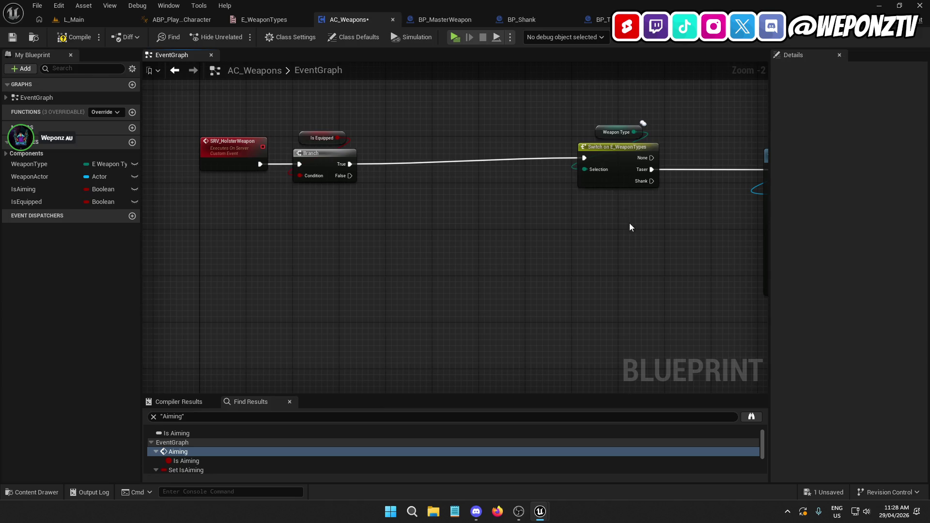
{"action": "left_click_drag", "start_coordinate": [632, 236], "coordinate": [605, 102]}
{"action": "mouse_move", "coordinate": [612, 153]}
{"action": "left_mouse_down"}
{"action": "mouse_move", "coordinate": [442, 149]}
{"action": "mouse_move", "coordinate": [465, 157]}
{"action": "left_mouse_up"}
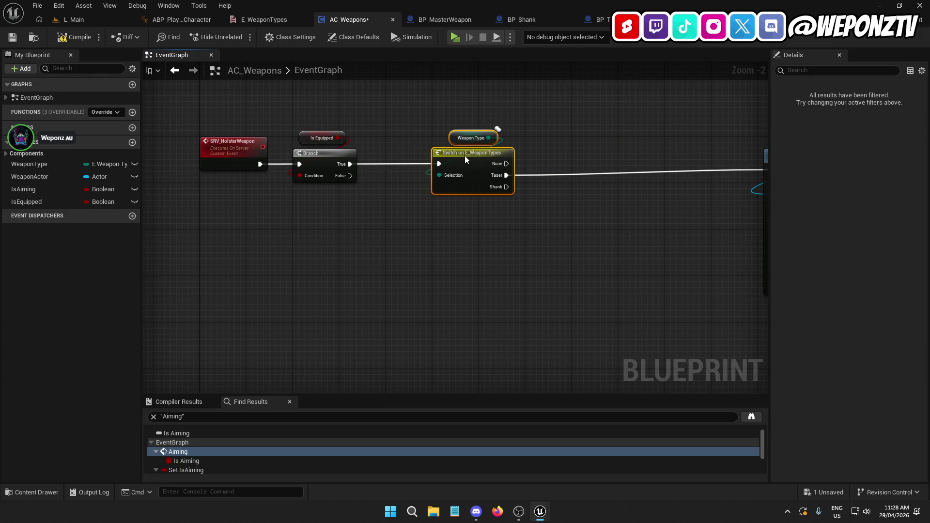
Step: Move the Taser_Socket Attach Actor To Component node and its getters beside the Switch's Taser output
{"action": "left_click_drag", "start_coordinate": [571, 241], "coordinate": [375, 229]}
{"action": "left_click_drag", "start_coordinate": [752, 209], "coordinate": [562, 90]}
{"action": "left_click_drag", "start_coordinate": [595, 144], "coordinate": [451, 150]}
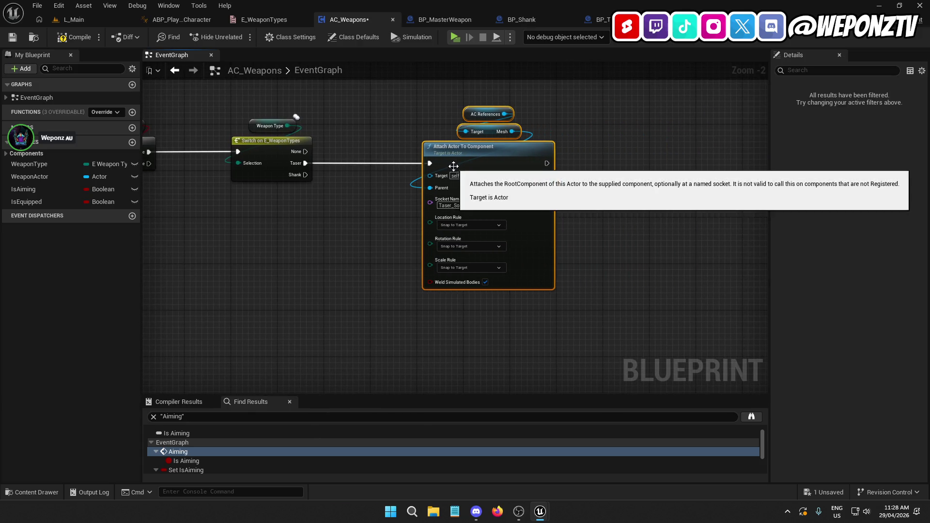
{"action": "left_click", "coordinate": [364, 217]}
{"action": "mouse_move", "coordinate": [363, 216]}
{"action": "left_mouse_down"}
{"action": "mouse_move", "coordinate": [384, 216]}
{"action": "mouse_move", "coordinate": [468, 294]}
{"action": "left_mouse_up"}
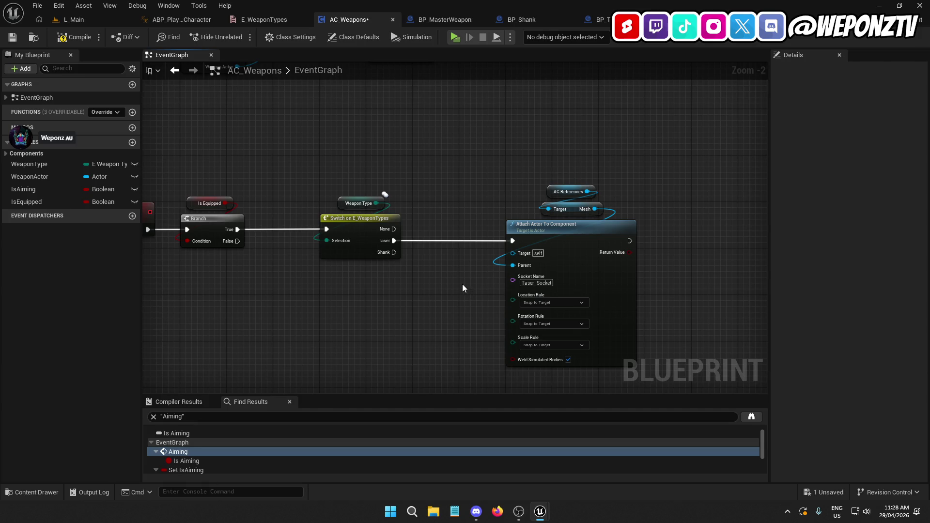
{"action": "mouse_move", "coordinate": [464, 150]}
{"action": "left_mouse_down"}
{"action": "mouse_move", "coordinate": [533, 309]}
{"action": "mouse_move", "coordinate": [566, 315]}
{"action": "left_mouse_up"}
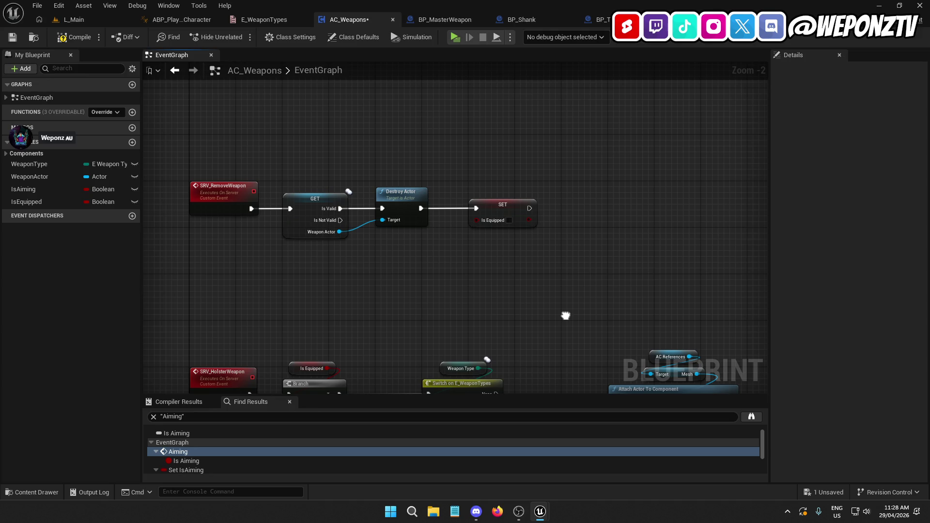
{"action": "left_click_drag", "start_coordinate": [566, 316], "coordinate": [468, 155]}
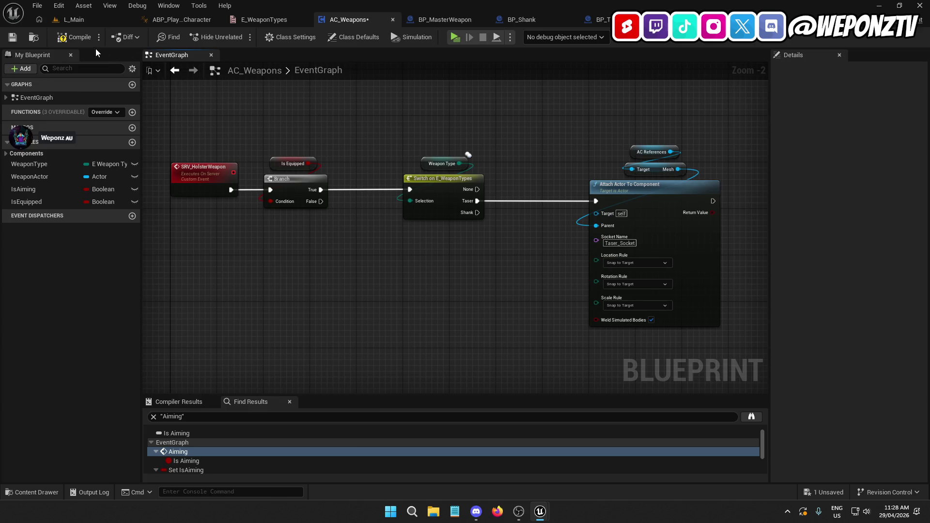
Step: Compile and save AC_Weapons, then add a WeaponActor getter feeding Attach Actor To Component's Target
{"action": "left_click", "coordinate": [19, 35]}
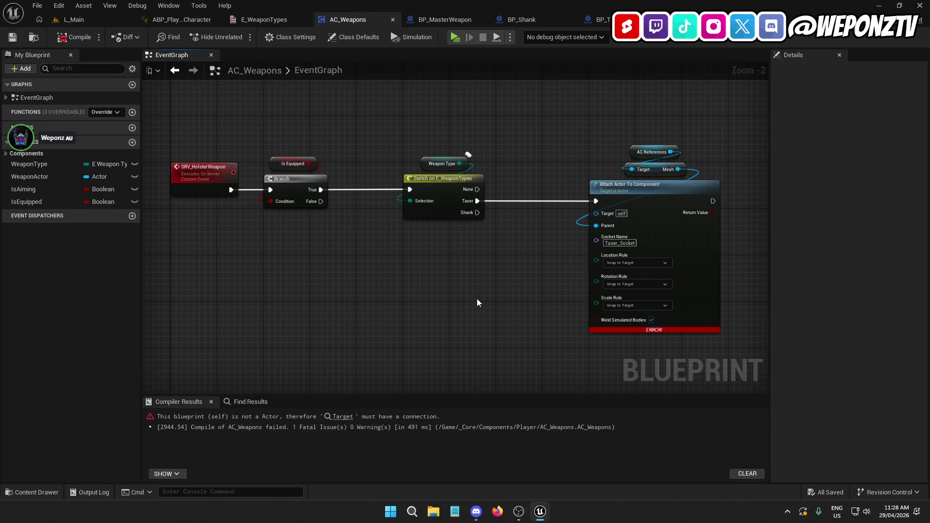
{"action": "left_click", "coordinate": [342, 417]}
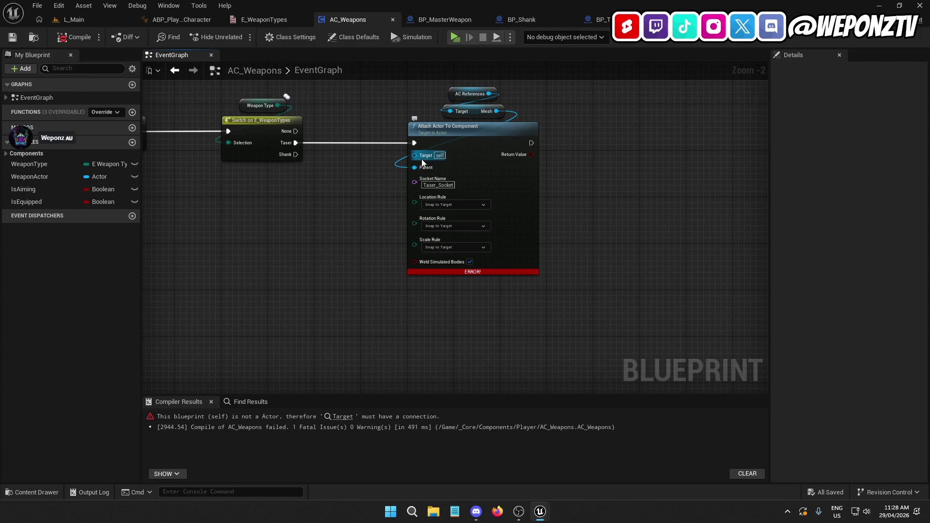
{"action": "left_click_drag", "start_coordinate": [335, 200], "coordinate": [464, 272]}
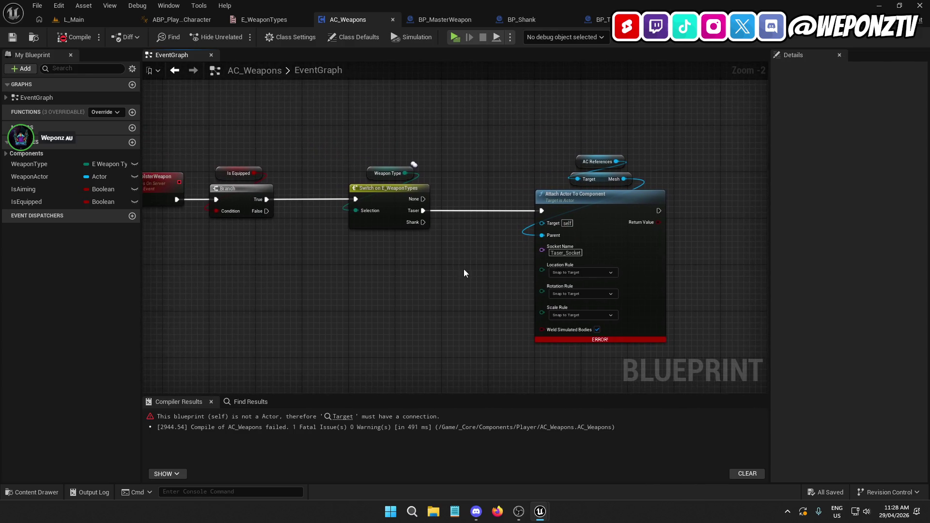
{"action": "mouse_move", "coordinate": [46, 177]}
{"action": "left_mouse_down"}
{"action": "mouse_move", "coordinate": [496, 231]}
{"action": "mouse_move", "coordinate": [556, 225]}
{"action": "mouse_move", "coordinate": [543, 222]}
{"action": "left_mouse_up"}
{"action": "left_click_drag", "start_coordinate": [469, 221], "coordinate": [580, 145]}
{"action": "left_click", "coordinate": [475, 266]}
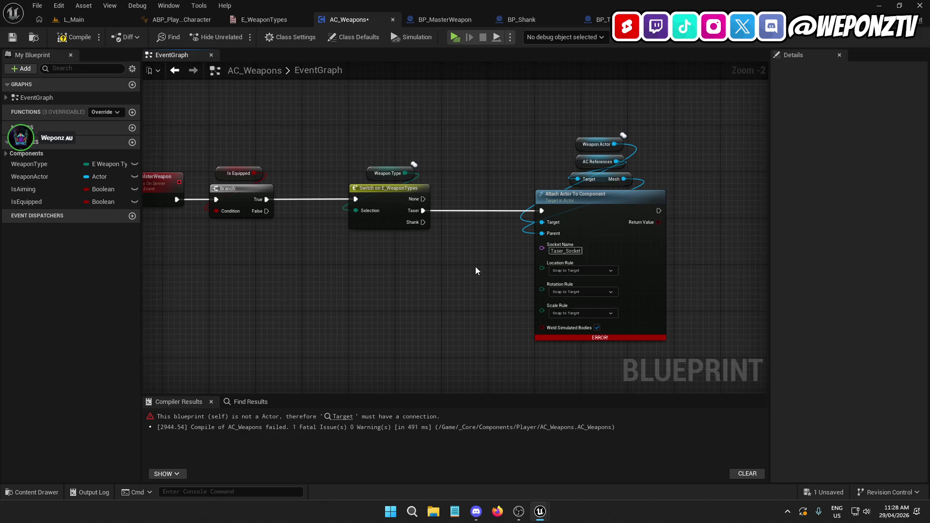
{"action": "left_click_drag", "start_coordinate": [475, 266], "coordinate": [483, 243]}
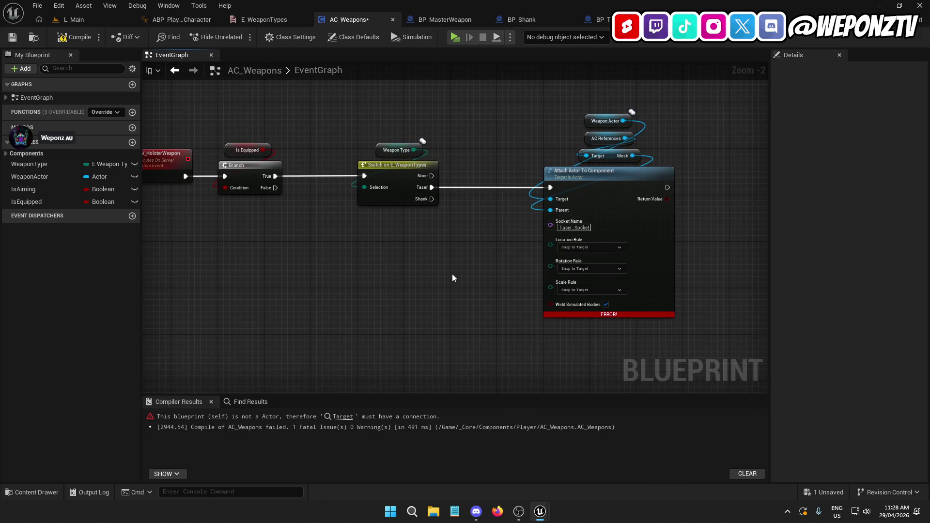
Step: Insert a validated WeaponActor get after the holster event so Is Valid drives the Branch
{"action": "left_click_drag", "start_coordinate": [722, 228], "coordinate": [276, 95]}
{"action": "mouse_move", "coordinate": [234, 177]}
{"action": "left_mouse_down"}
{"action": "mouse_move", "coordinate": [351, 170]}
{"action": "mouse_move", "coordinate": [335, 173]}
{"action": "left_mouse_up"}
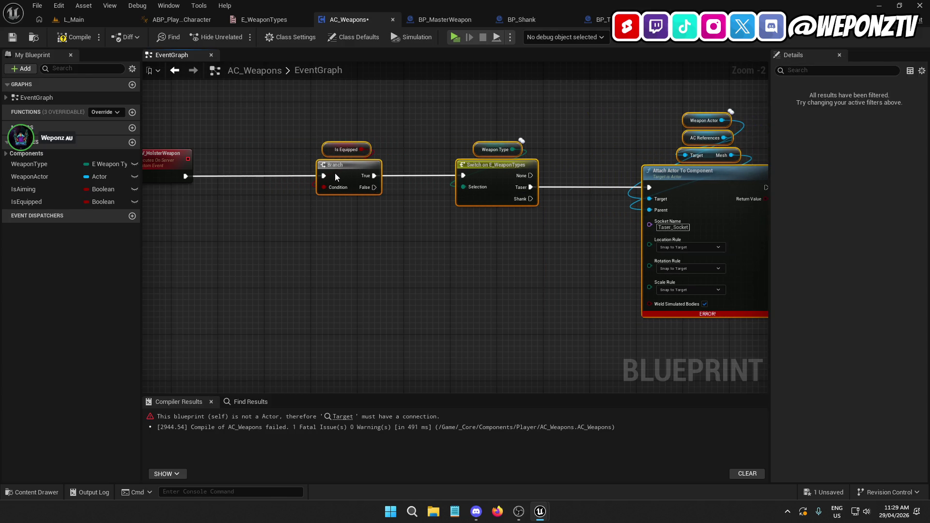
{"action": "left_click", "coordinate": [273, 254]}
{"action": "left_click_drag", "start_coordinate": [59, 179], "coordinate": [271, 199]}
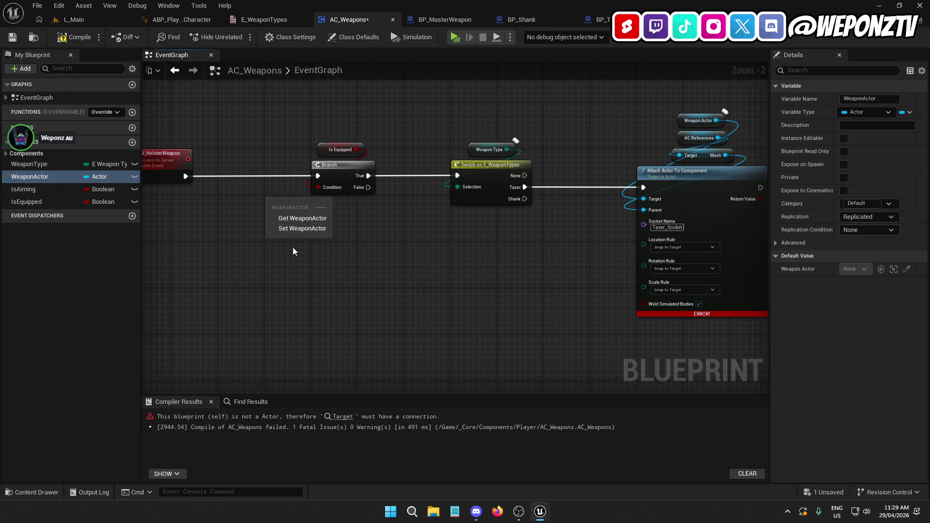
{"action": "left_click", "coordinate": [296, 216]}
{"action": "right_click", "coordinate": [286, 201]}
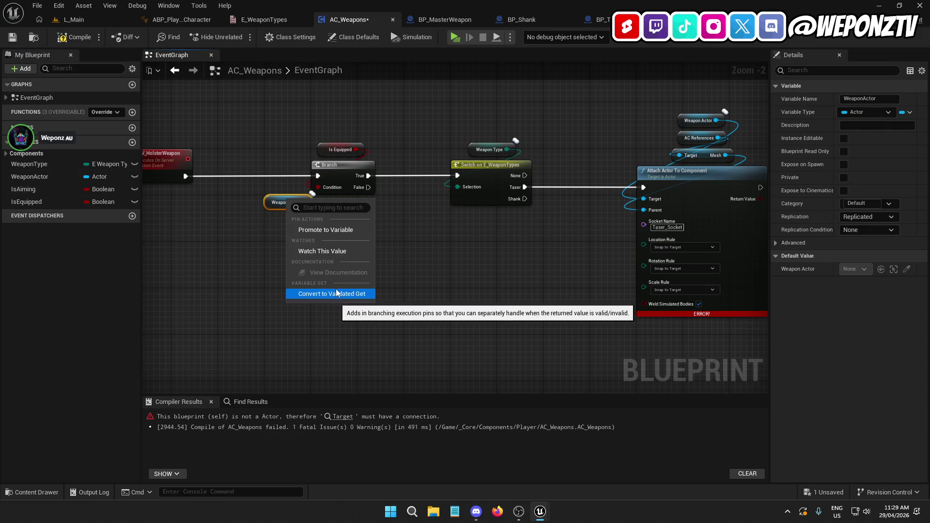
{"action": "left_click", "coordinate": [336, 292]}
{"action": "mouse_move", "coordinate": [295, 200]}
{"action": "left_mouse_down"}
{"action": "mouse_move", "coordinate": [248, 172]}
{"action": "mouse_move", "coordinate": [184, 175]}
{"action": "left_mouse_up"}
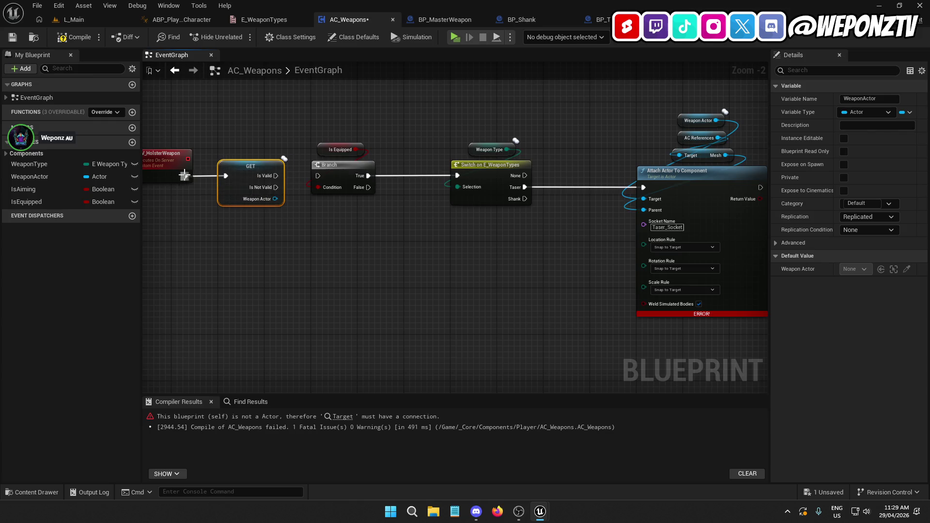
{"action": "mouse_move", "coordinate": [268, 179]}
{"action": "left_mouse_down"}
{"action": "mouse_move", "coordinate": [303, 192]}
{"action": "mouse_move", "coordinate": [317, 176]}
{"action": "left_mouse_up"}
{"action": "left_click", "coordinate": [172, 161], "text": "ctrl"}
{"action": "left_click", "coordinate": [210, 265]}
Step: In BP_PlayerCharacter, call SRV Holster Weapon on AC Weapons from IA_Holster's Started pin
{"action": "left_click", "coordinate": [697, 19]}
{"action": "left_click", "coordinate": [393, 178]}
{"action": "mouse_move", "coordinate": [410, 178]}
{"action": "left_mouse_down"}
{"action": "mouse_move", "coordinate": [405, 235]}
{"action": "mouse_move", "coordinate": [392, 227]}
{"action": "left_mouse_up"}
{"action": "type", "text": "hol"}
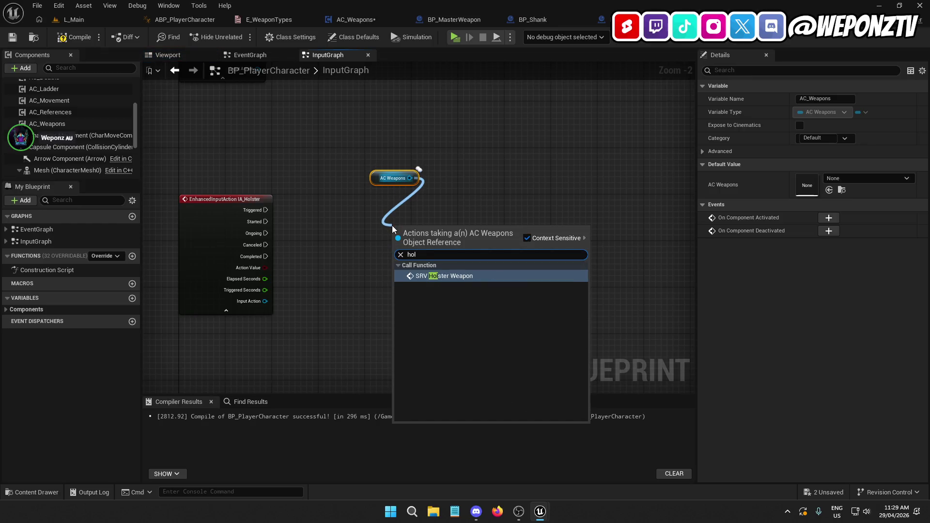
{"action": "left_click", "coordinate": [431, 276]}
{"action": "mouse_move", "coordinate": [396, 251]}
{"action": "left_mouse_down"}
{"action": "mouse_move", "coordinate": [266, 221]}
{"action": "mouse_move", "coordinate": [403, 239]}
{"action": "mouse_move", "coordinate": [350, 229]}
{"action": "left_mouse_up"}
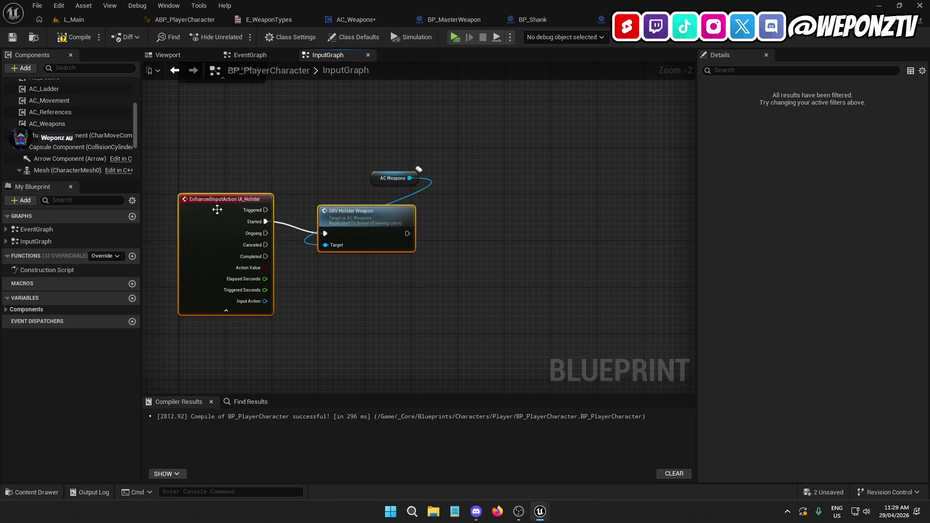
Step: Tidy the holster call nodes, compile and save, and jump to the SRV_HolsterWeapon event
{"action": "left_click_drag", "start_coordinate": [392, 177], "coordinate": [355, 184]}
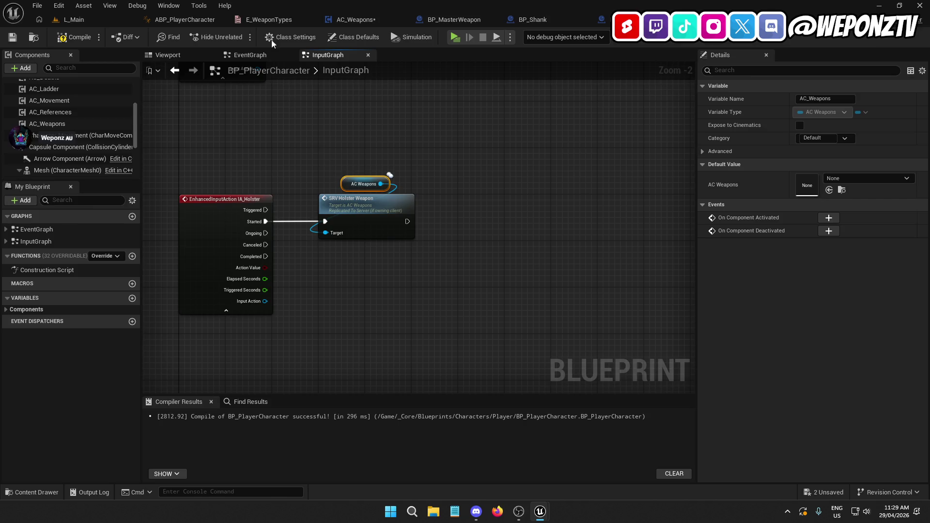
{"action": "left_click", "coordinate": [72, 37]}
{"action": "left_click", "coordinate": [12, 37]}
{"action": "double_click", "coordinate": [367, 205]}
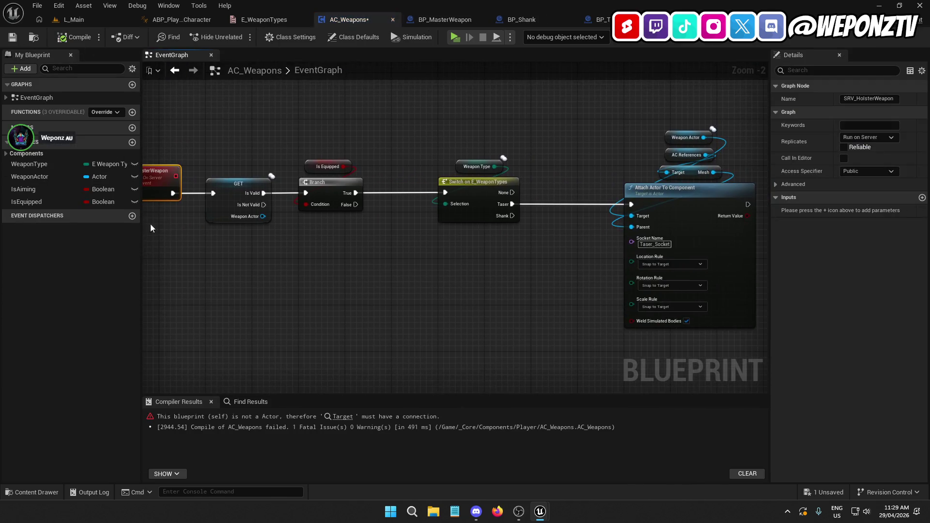
Step: Reposition the Switch on E_WeaponTypes and its Weapon Type getter after the Branch
{"action": "left_click", "coordinate": [237, 190]}
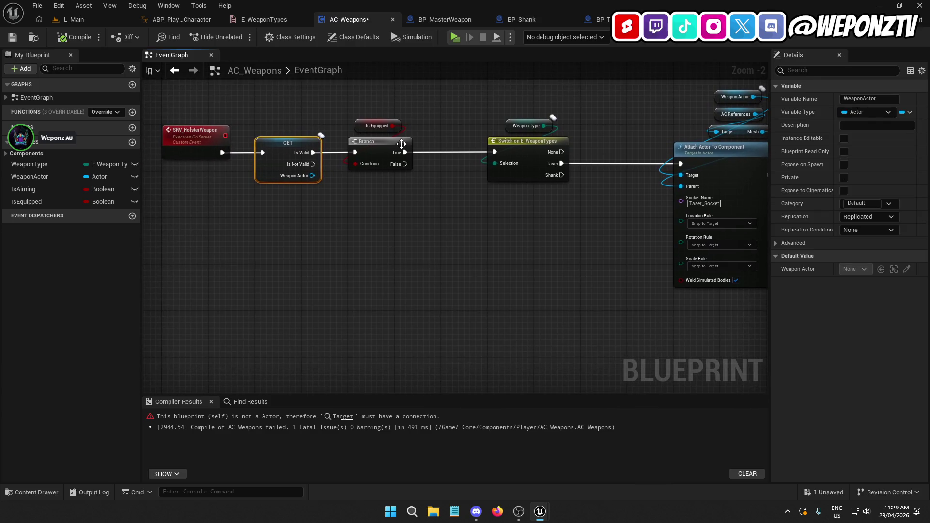
{"action": "left_click", "coordinate": [383, 148]}
{"action": "left_click", "coordinate": [351, 228]}
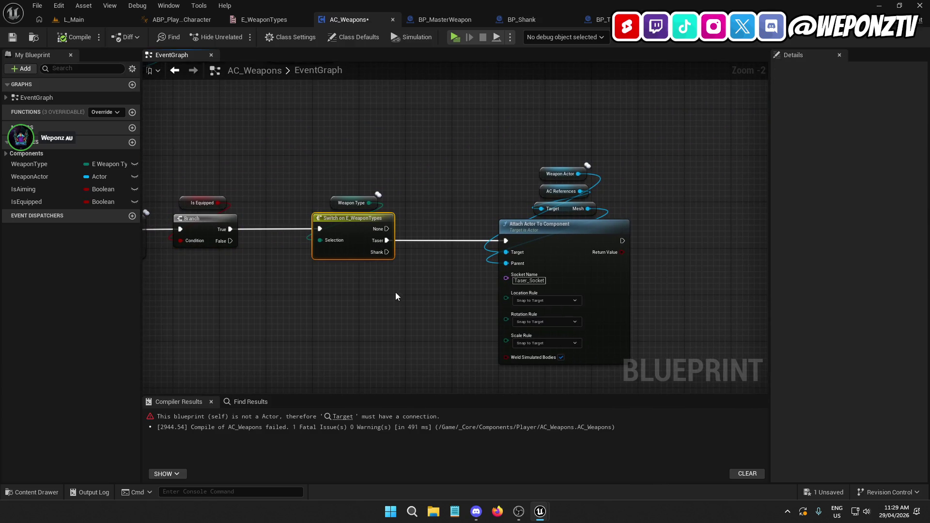
{"action": "left_click", "coordinate": [351, 203], "text": "ctrl"}
{"action": "left_click_drag", "start_coordinate": [348, 228], "coordinate": [302, 226]}
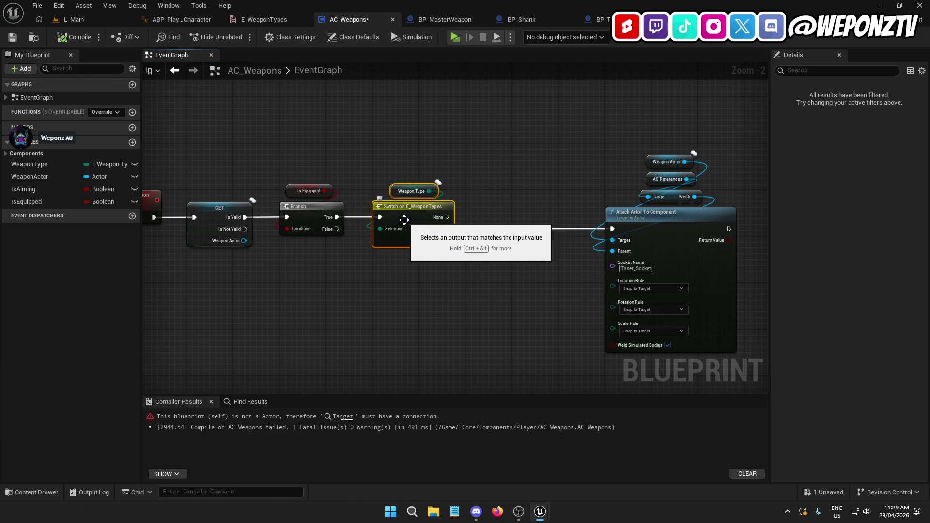
{"action": "left_click_drag", "start_coordinate": [394, 224], "coordinate": [463, 219]}
Step: Move the Attach node group closer to the switch, then save and compile AC_Weapons
{"action": "left_click_drag", "start_coordinate": [503, 284], "coordinate": [405, 262]}
{"action": "mouse_move", "coordinate": [683, 245]}
{"action": "left_mouse_down"}
{"action": "mouse_move", "coordinate": [605, 187]}
{"action": "mouse_move", "coordinate": [532, 99]}
{"action": "left_mouse_up"}
{"action": "mouse_move", "coordinate": [552, 204]}
{"action": "left_mouse_down"}
{"action": "mouse_move", "coordinate": [508, 206]}
{"action": "mouse_move", "coordinate": [644, 202]}
{"action": "left_mouse_up"}
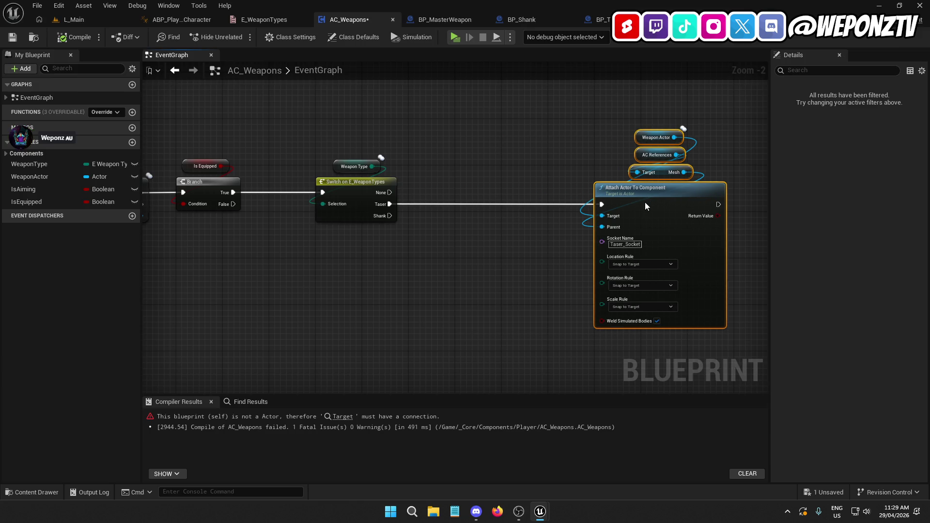
{"action": "left_click", "coordinate": [532, 253]}
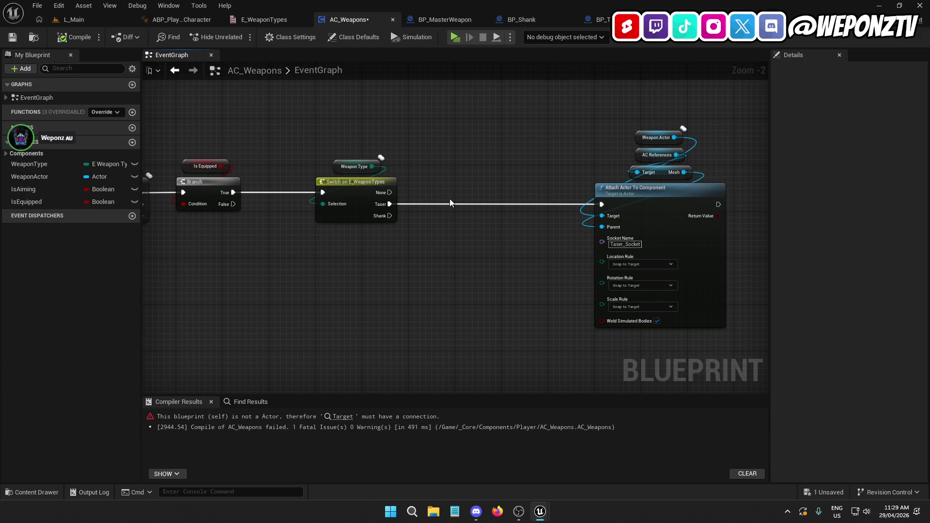
{"action": "left_click", "coordinate": [12, 38]}
{"action": "right_click", "coordinate": [426, 263]}
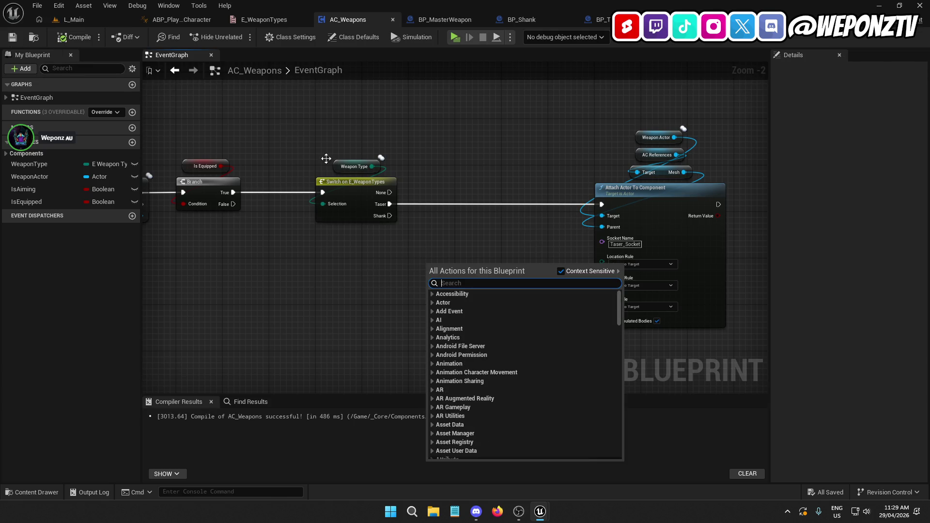
{"action": "left_click", "coordinate": [116, 20]}
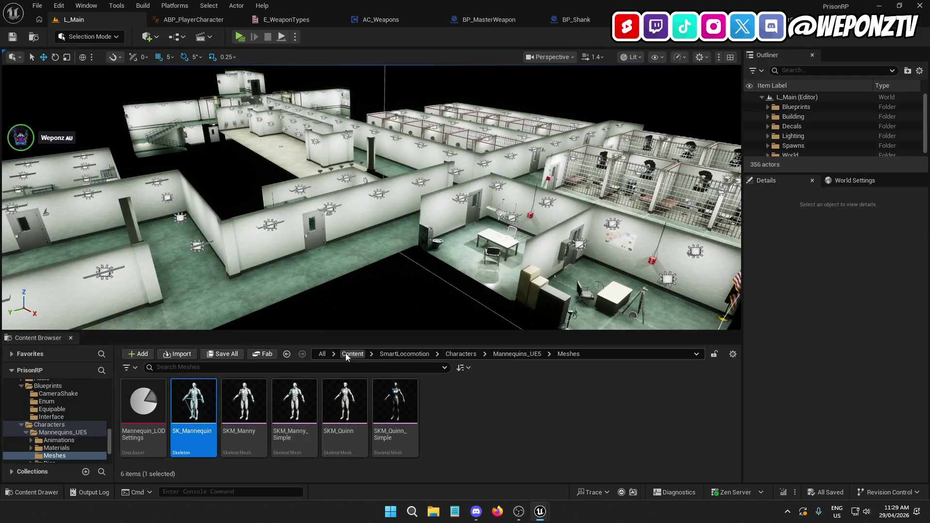
Step: Browse to Content/_Core/Animations/Player/Montages in the Content Browser
{"action": "left_click", "coordinate": [358, 359]}
{"action": "double_click", "coordinate": [150, 404]}
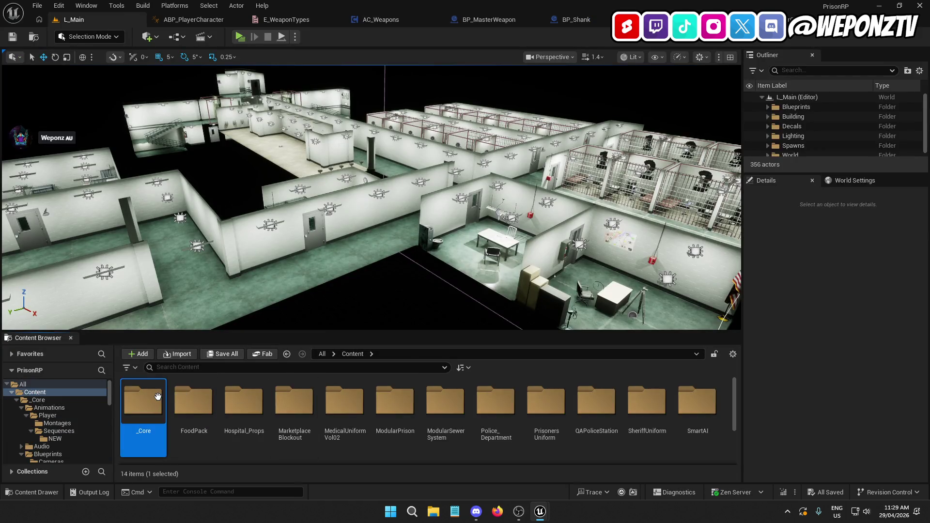
{"action": "double_click", "coordinate": [150, 403]}
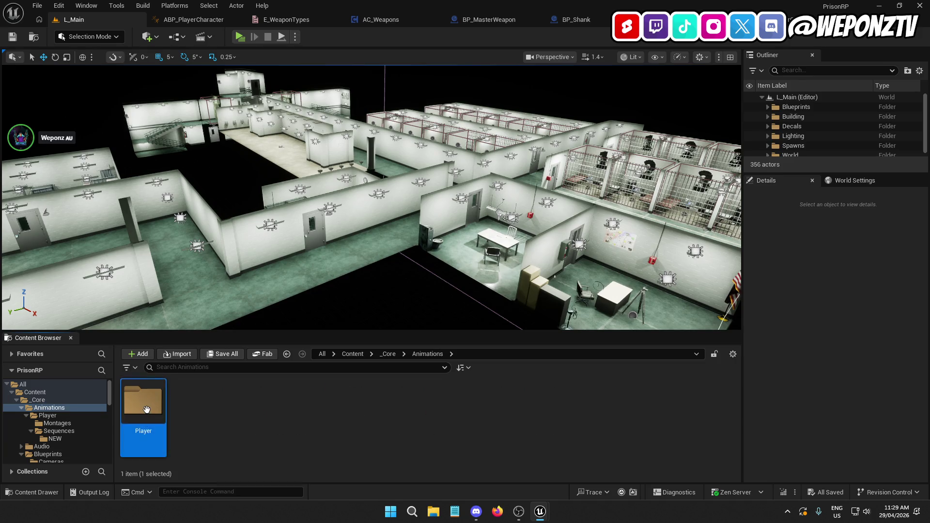
{"action": "double_click", "coordinate": [150, 401]}
{"action": "double_click", "coordinate": [149, 398]}
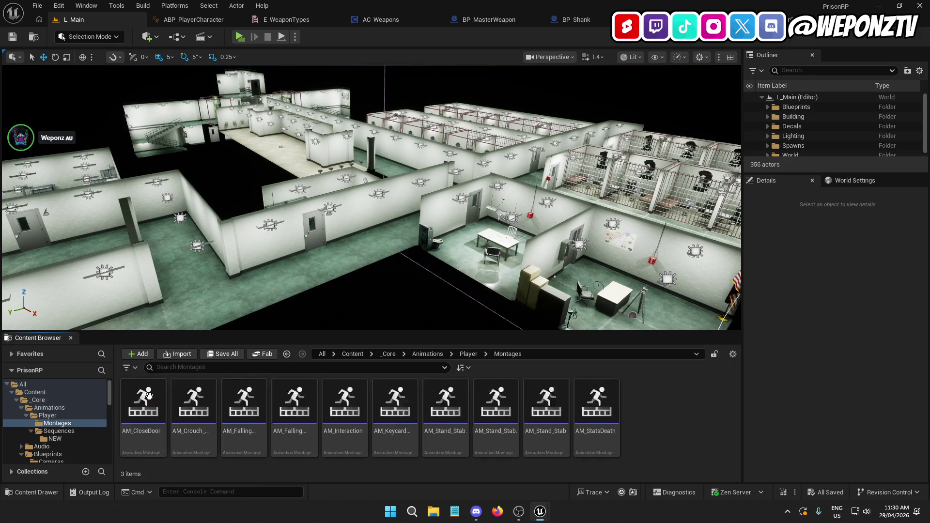
Step: Create an Animation Montage on the Mannequin skeleton named AM_Holster_Taser and open it
{"action": "right_click", "coordinate": [650, 420]}
{"action": "mouse_move", "coordinate": [714, 227]}
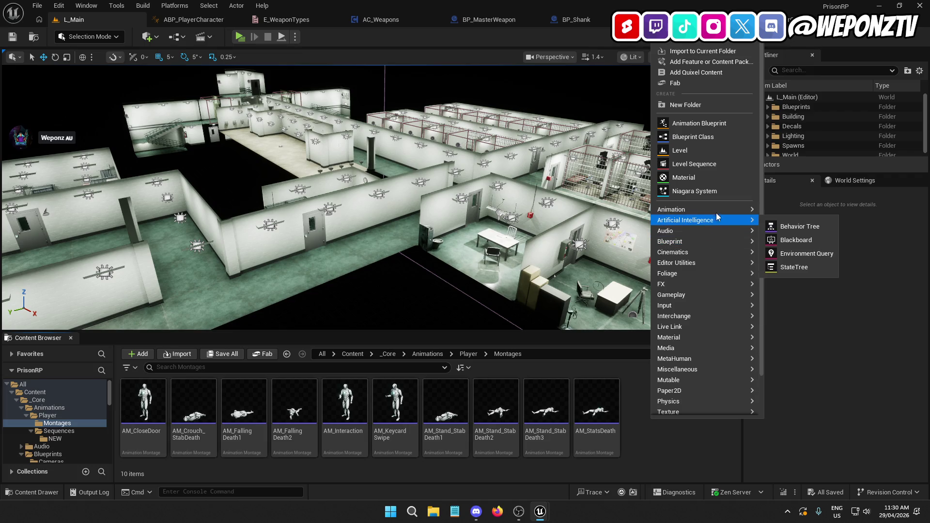
{"action": "mouse_move", "coordinate": [717, 209]}
{"action": "left_click", "coordinate": [804, 299]}
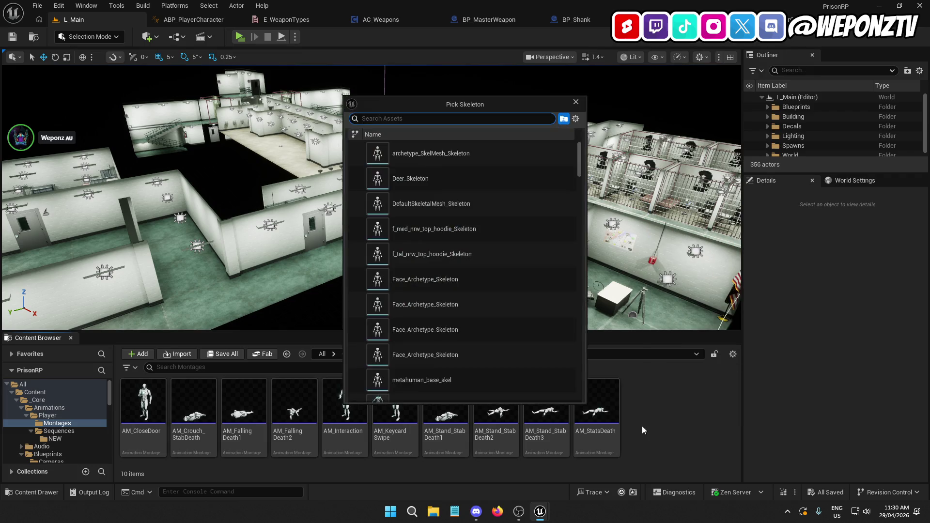
{"action": "type", "text": "mann"}
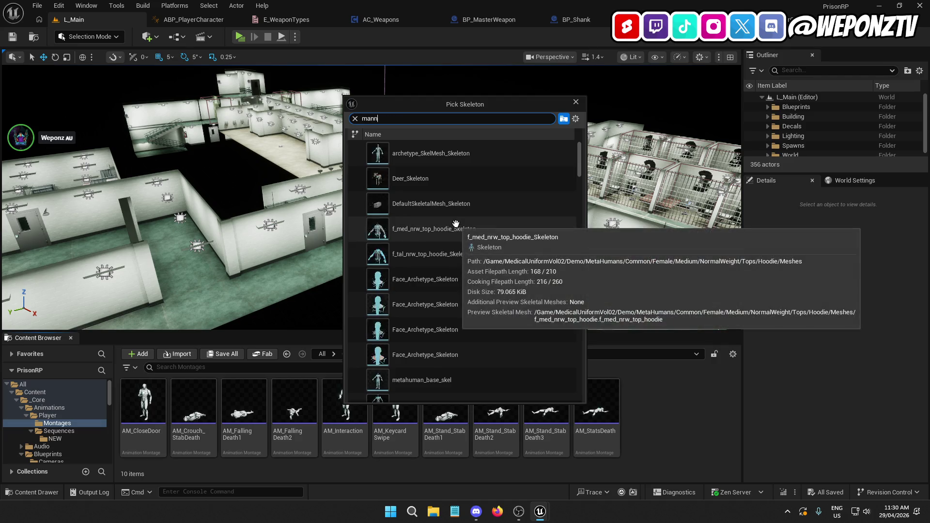
{"action": "left_click", "coordinate": [443, 179]}
{"action": "type", "text": "AM_"}
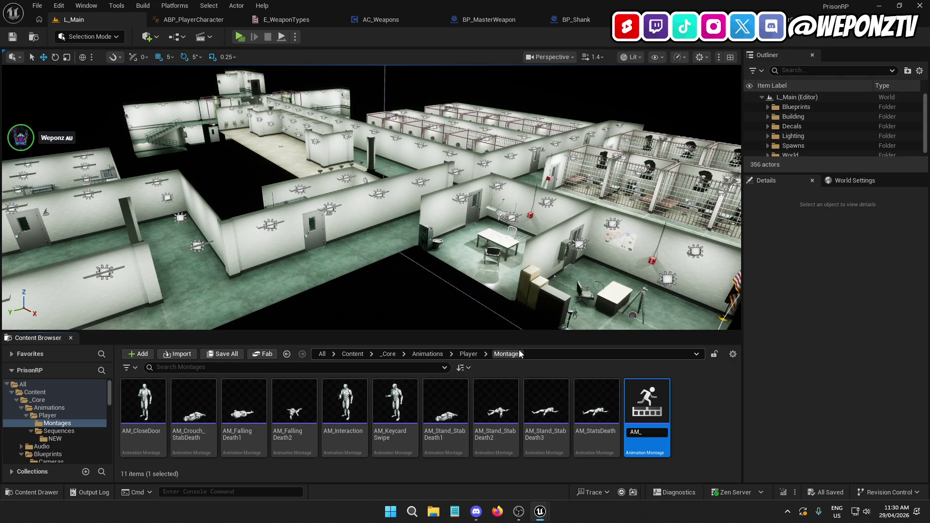
{"action": "type", "text": "Holster"}
{"action": "type", "text": "_Taser"}
{"action": "key", "text": "Return"}
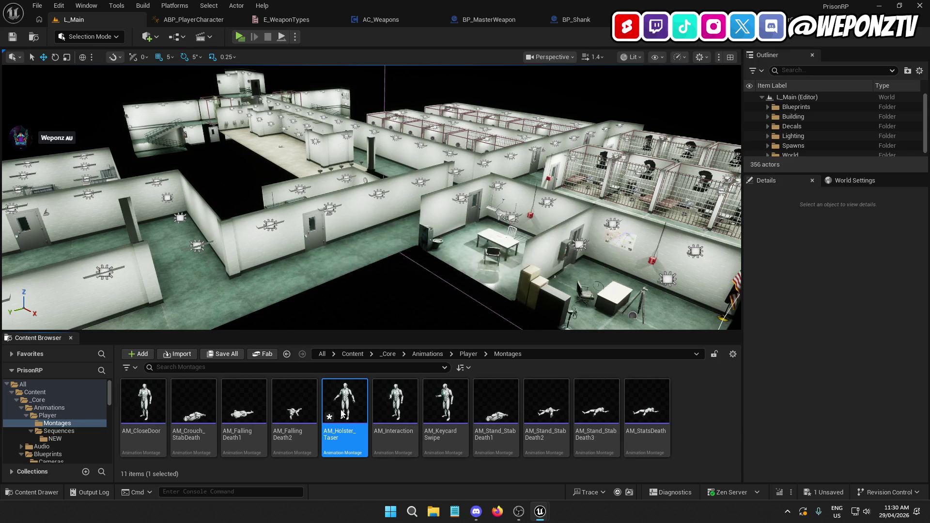
{"action": "double_click", "coordinate": [341, 413]}
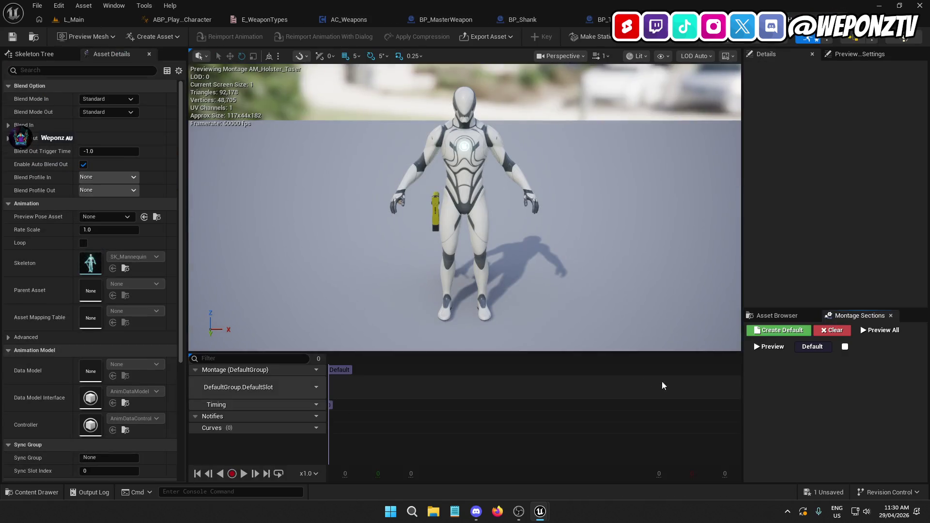
Step: Drop the A_Taser_Holster animation into the montage's DefaultSlot
{"action": "left_click", "coordinate": [778, 317]}
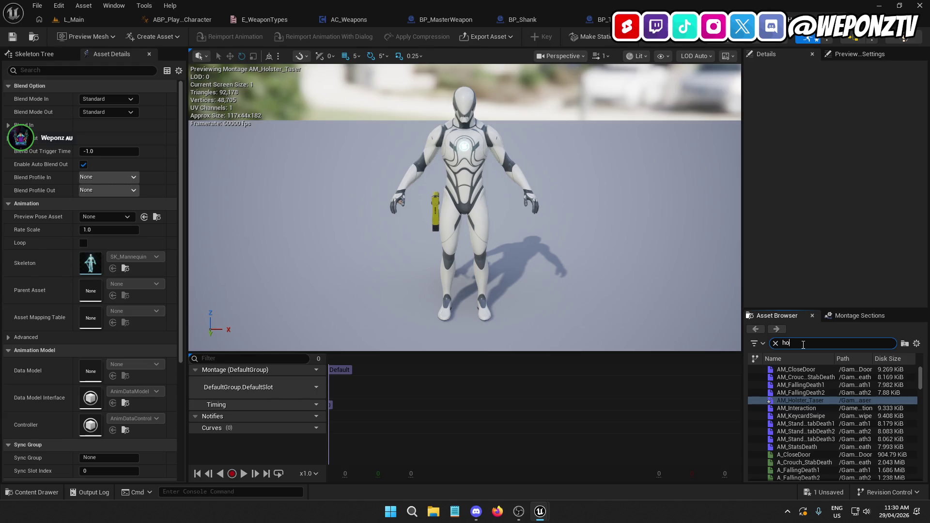
{"action": "type", "text": "ls"}
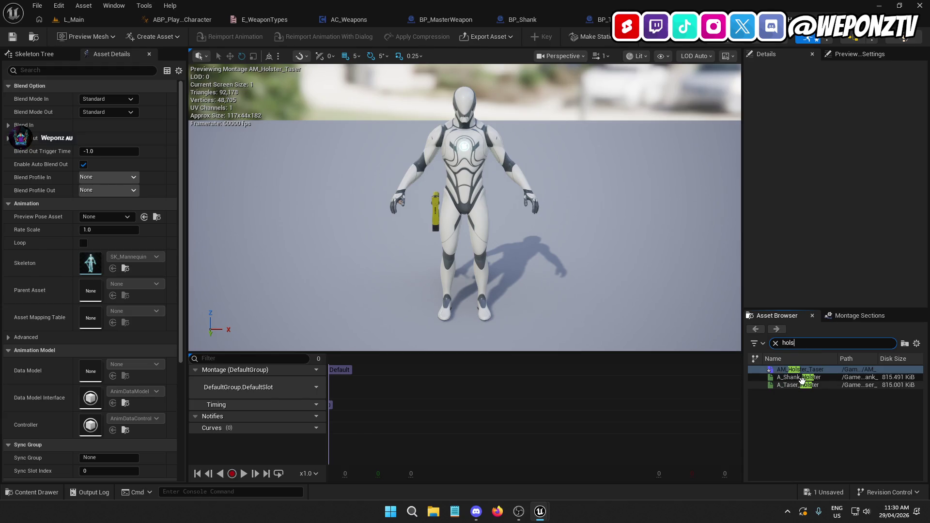
{"action": "left_click", "coordinate": [806, 385]}
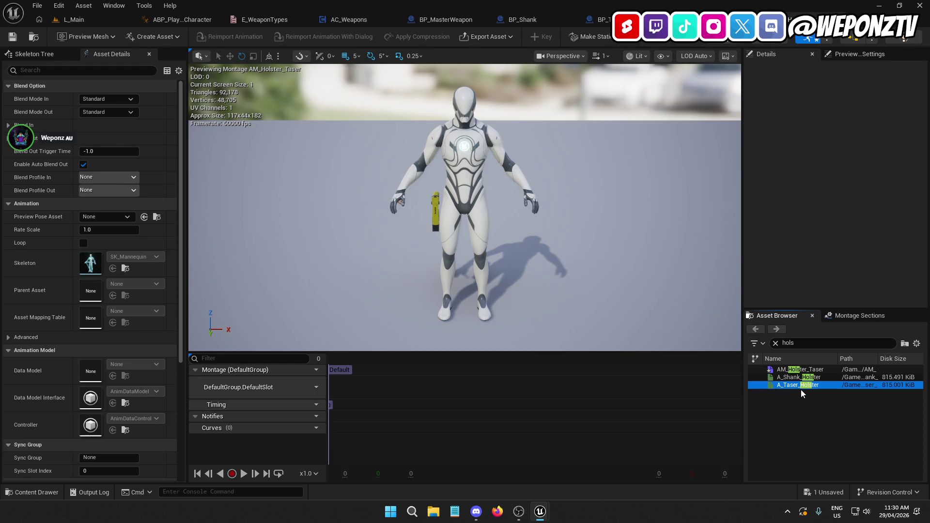
{"action": "left_click_drag", "start_coordinate": [801, 385], "coordinate": [331, 386]}
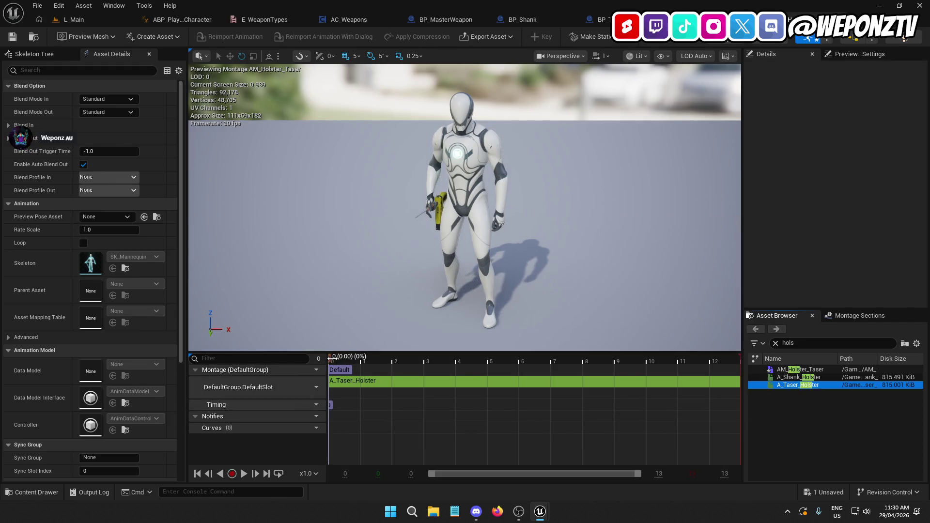
Step: Play and scrub the holster preview, then inspect the timeline and notify track options
{"action": "left_click", "coordinate": [330, 360]}
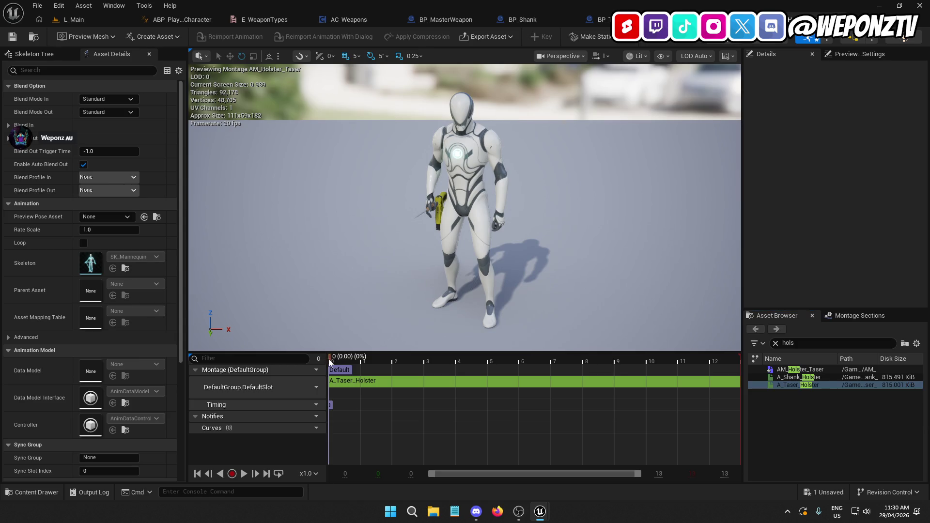
{"action": "left_click", "coordinate": [244, 474]}
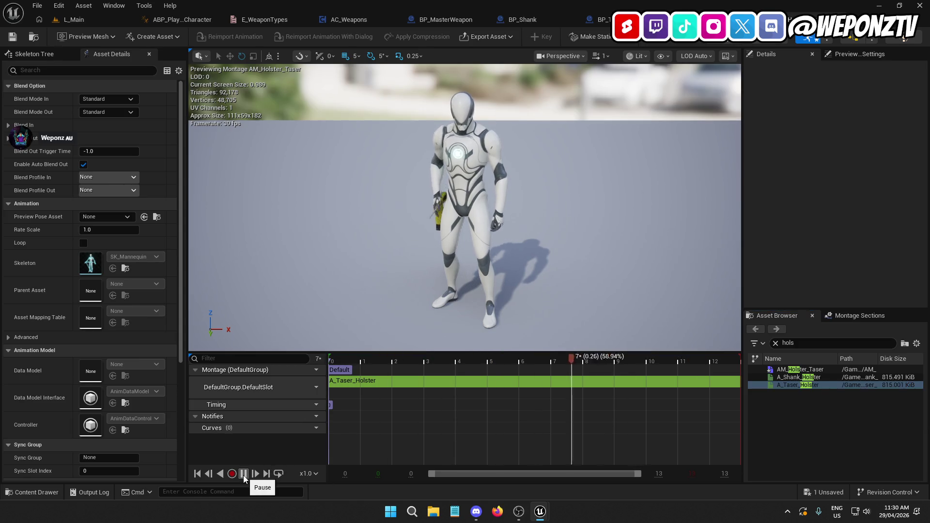
{"action": "left_click", "coordinate": [244, 474]}
{"action": "mouse_move", "coordinate": [442, 364]}
{"action": "left_mouse_down"}
{"action": "mouse_move", "coordinate": [757, 399]}
{"action": "mouse_move", "coordinate": [334, 402]}
{"action": "mouse_move", "coordinate": [562, 433]}
{"action": "left_mouse_up"}
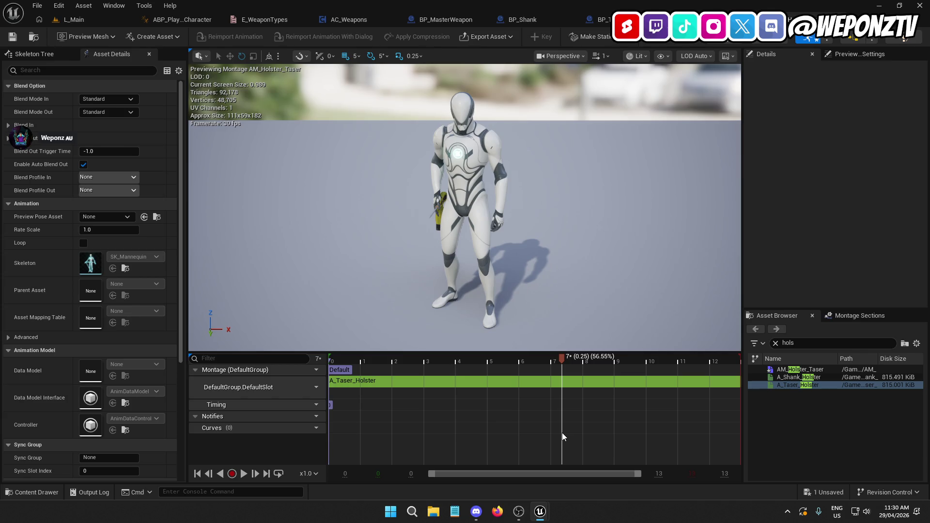
{"action": "mouse_move", "coordinate": [562, 432]}
{"action": "left_mouse_down"}
{"action": "mouse_move", "coordinate": [336, 442]}
{"action": "mouse_move", "coordinate": [648, 459]}
{"action": "mouse_move", "coordinate": [538, 460]}
{"action": "mouse_move", "coordinate": [564, 460]}
{"action": "left_mouse_up"}
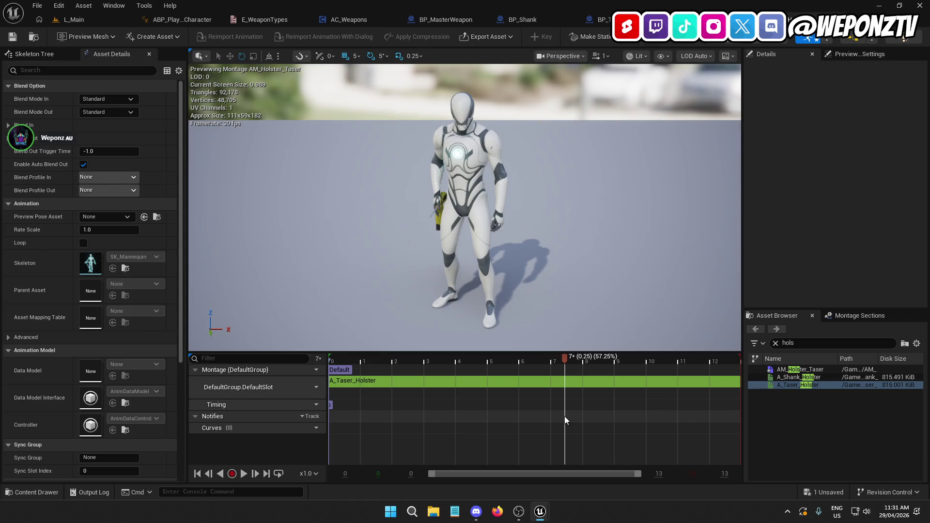
{"action": "right_click", "coordinate": [565, 416]}
{"action": "mouse_move", "coordinate": [591, 405]}
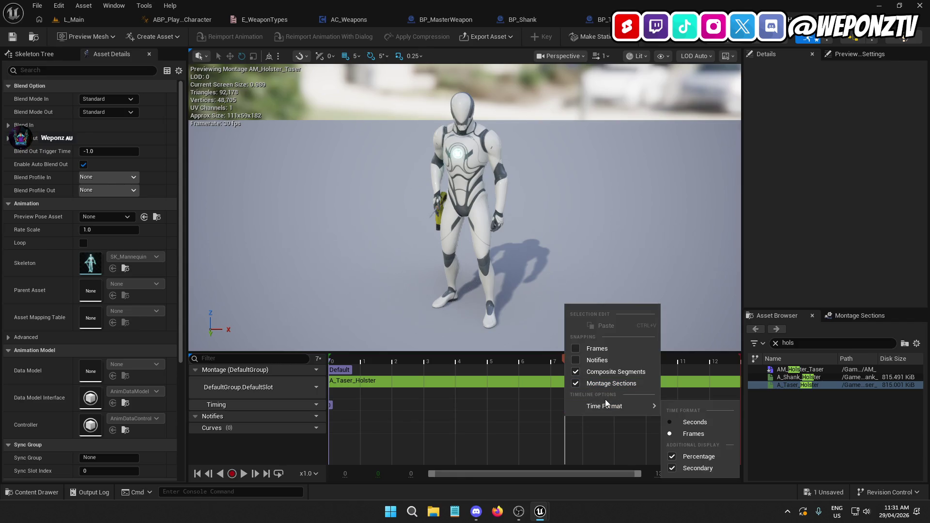
{"action": "right_click", "coordinate": [566, 419]}
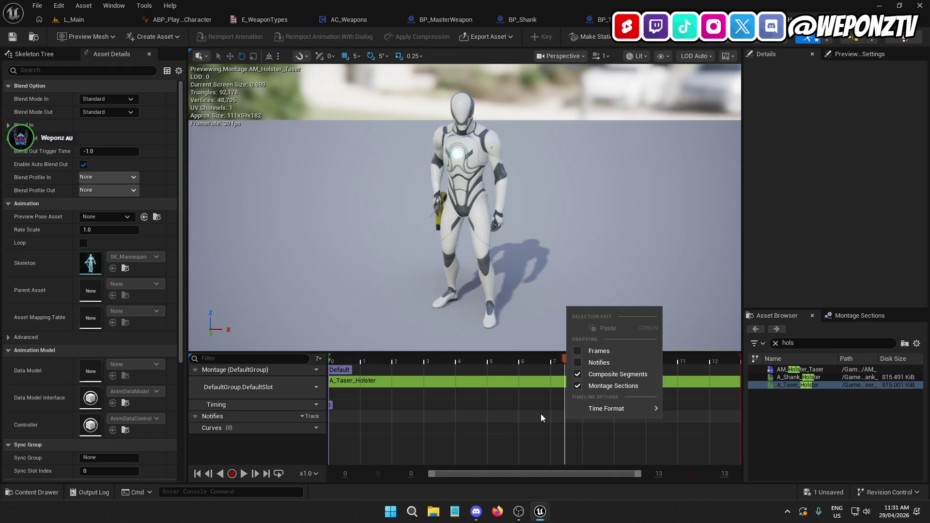
{"action": "left_click", "coordinate": [316, 417]}
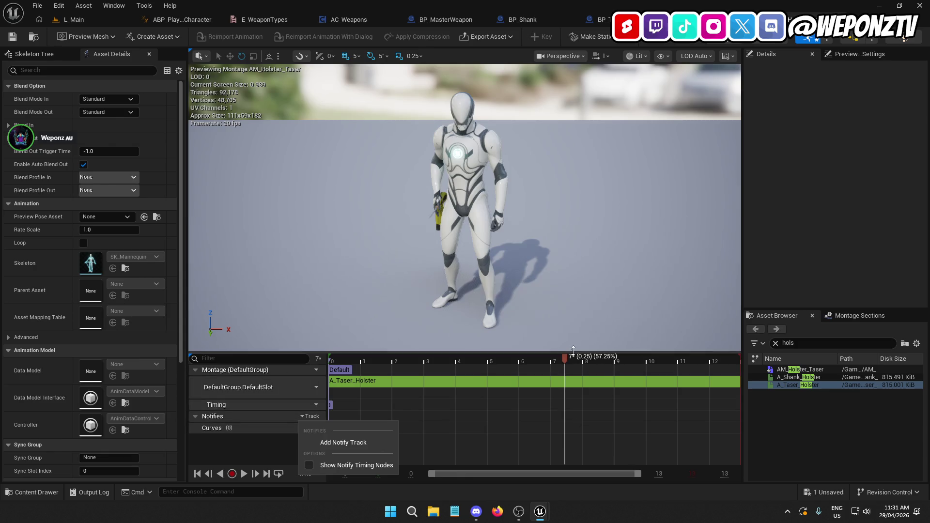
{"action": "left_click", "coordinate": [644, 19]}
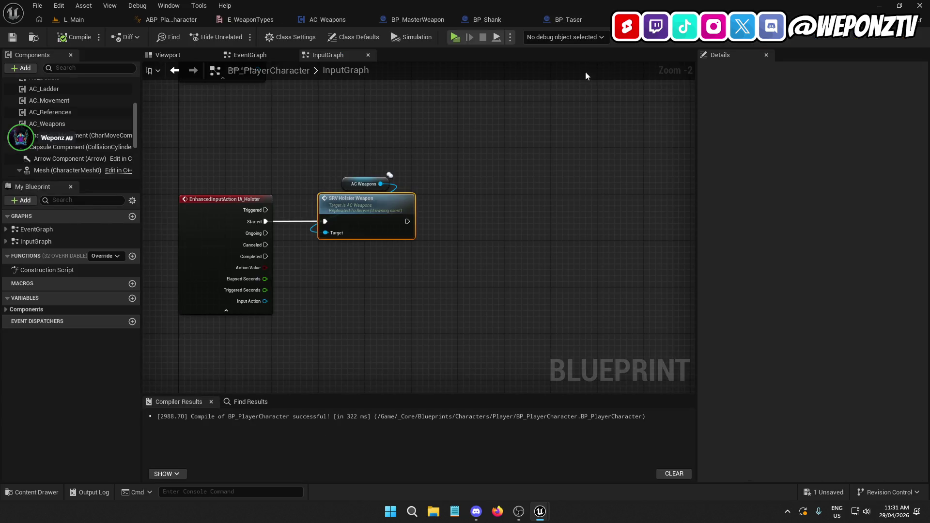
Step: Add a Play Montage node on the Switch's Taser output, making room before the attach nodes
{"action": "left_click", "coordinate": [178, 19]}
{"action": "left_click", "coordinate": [321, 20]}
{"action": "mouse_move", "coordinate": [533, 240]}
{"action": "left_mouse_down"}
{"action": "mouse_move", "coordinate": [451, 241]}
{"action": "mouse_move", "coordinate": [488, 229]}
{"action": "left_mouse_up"}
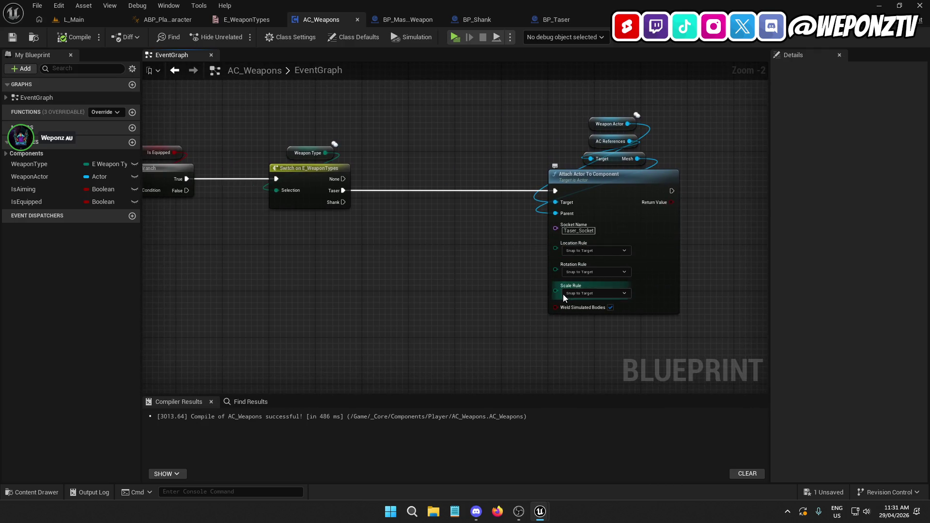
{"action": "right_click", "coordinate": [384, 264]}
{"action": "type", "text": "playmo"}
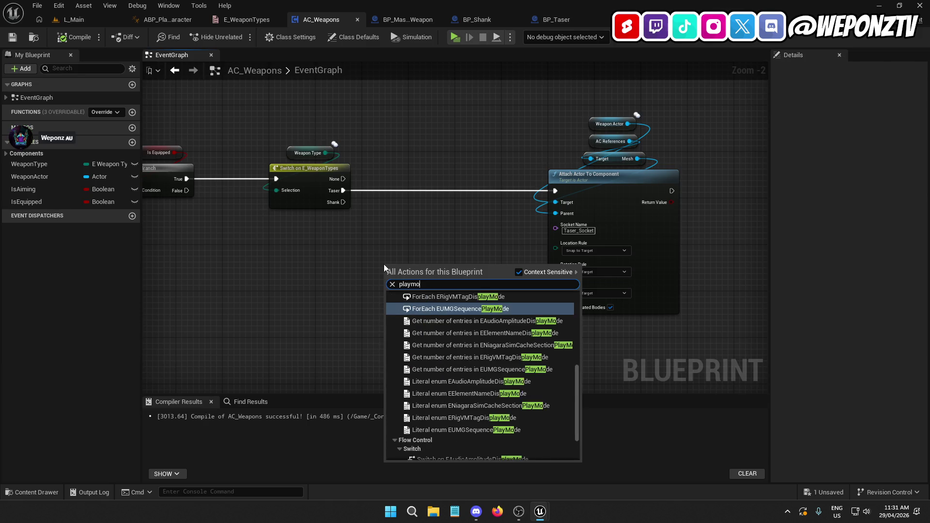
{"action": "type", "text": "ntage"}
{"action": "left_click", "coordinate": [455, 312]}
{"action": "mouse_move", "coordinate": [431, 271]}
{"action": "left_mouse_down"}
{"action": "mouse_move", "coordinate": [441, 184]}
{"action": "mouse_move", "coordinate": [460, 186]}
{"action": "mouse_move", "coordinate": [343, 190]}
{"action": "left_mouse_up"}
{"action": "mouse_move", "coordinate": [725, 223]}
{"action": "left_mouse_down"}
{"action": "mouse_move", "coordinate": [659, 169]}
{"action": "mouse_move", "coordinate": [629, 114]}
{"action": "left_mouse_up"}
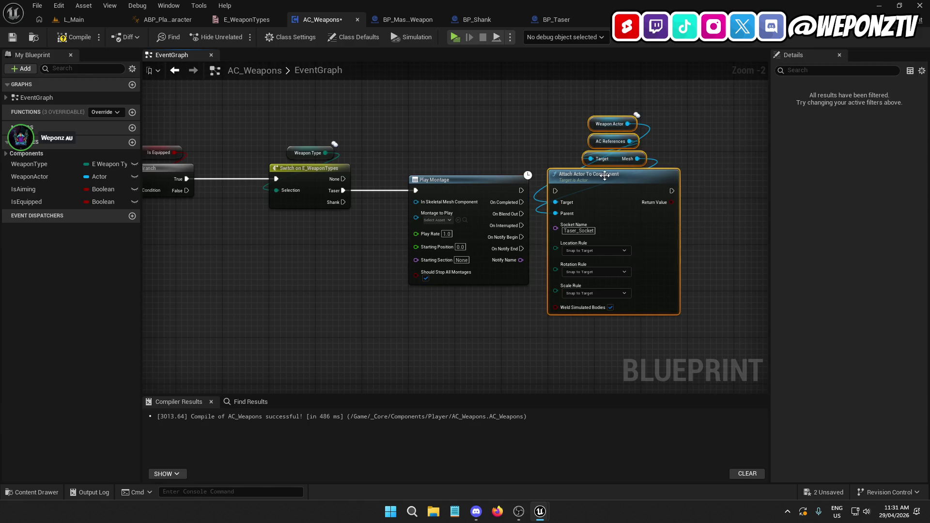
{"action": "left_click_drag", "start_coordinate": [607, 176], "coordinate": [722, 176]}
{"action": "mouse_move", "coordinate": [525, 204]}
{"action": "left_mouse_down"}
{"action": "mouse_move", "coordinate": [381, 183]}
{"action": "mouse_move", "coordinate": [408, 169]}
{"action": "left_mouse_up"}
Step: Add a 0.25 s Delay after Play Montage whose Completed feeds Attach Actor To Component
{"action": "type", "text": "delay"}
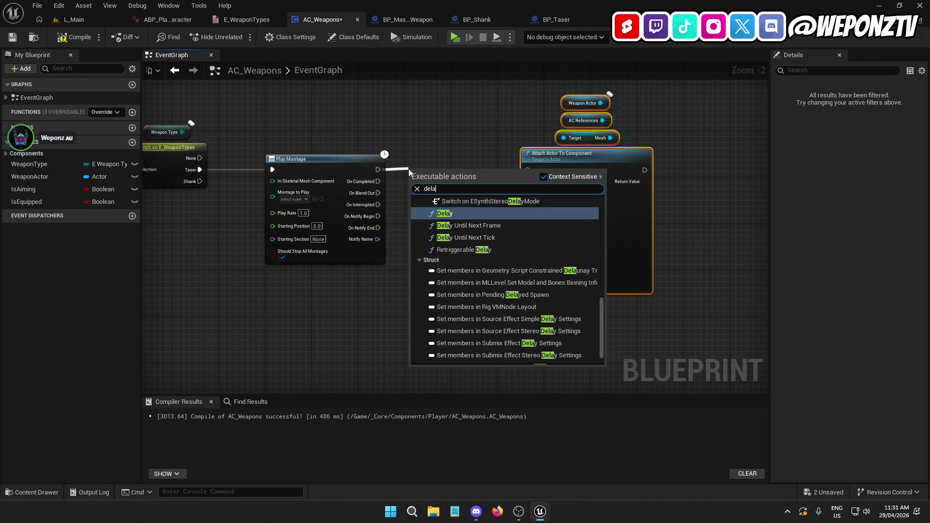
{"action": "left_click", "coordinate": [454, 214]}
{"action": "left_click", "coordinate": [443, 194]}
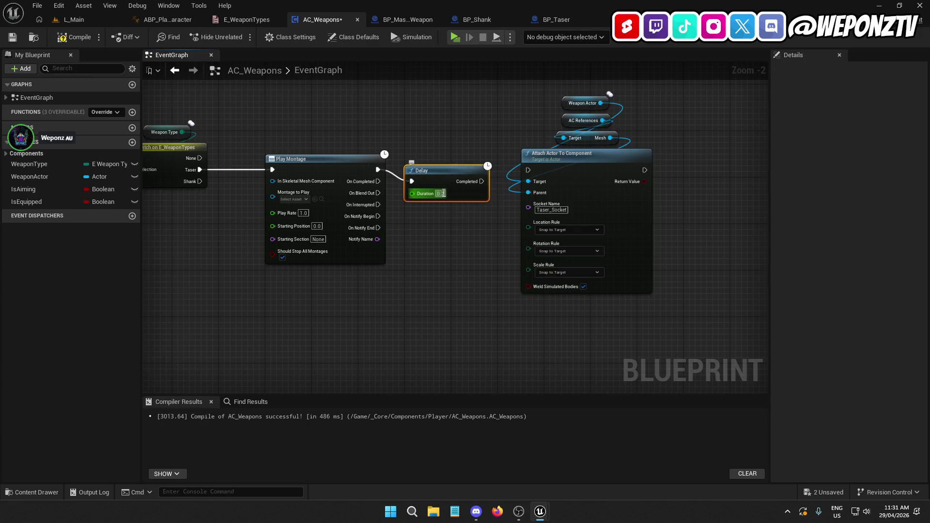
{"action": "type", "text": "0.25"}
{"action": "mouse_move", "coordinate": [477, 190]}
{"action": "left_mouse_down"}
{"action": "mouse_move", "coordinate": [435, 155]}
{"action": "mouse_move", "coordinate": [440, 165]}
{"action": "mouse_move", "coordinate": [528, 170]}
{"action": "left_mouse_up"}
{"action": "left_click", "coordinate": [373, 183], "text": "ctrl"}
{"action": "left_click", "coordinate": [440, 231]}
{"action": "left_click_drag", "start_coordinate": [711, 186], "coordinate": [533, 71]}
{"action": "left_click_drag", "start_coordinate": [558, 182], "coordinate": [583, 182]}
{"action": "left_click", "coordinate": [498, 266]}
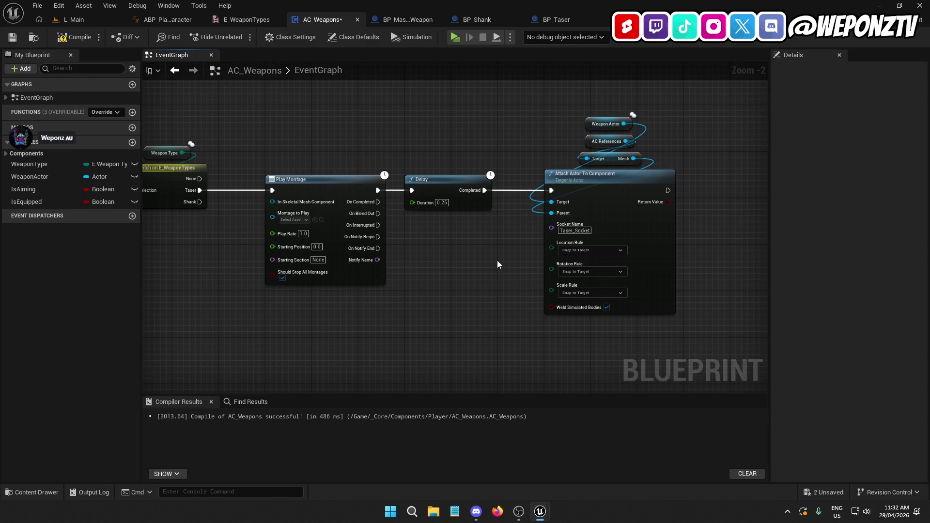
{"action": "mouse_move", "coordinate": [443, 184]}
{"action": "left_mouse_down"}
{"action": "mouse_move", "coordinate": [455, 184]}
{"action": "mouse_move", "coordinate": [439, 184]}
{"action": "left_mouse_up"}
{"action": "left_click", "coordinate": [483, 258]}
Step: Set Play Montage's Montage to Play to AM_Holster_Taser
{"action": "left_click_drag", "start_coordinate": [481, 265], "coordinate": [544, 272]}
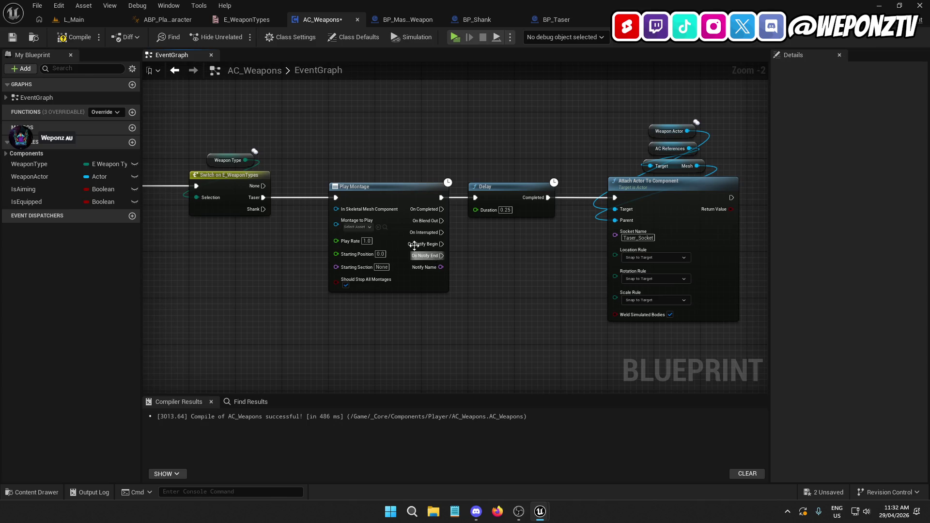
{"action": "left_click", "coordinate": [359, 226]}
{"action": "type", "text": "hol"}
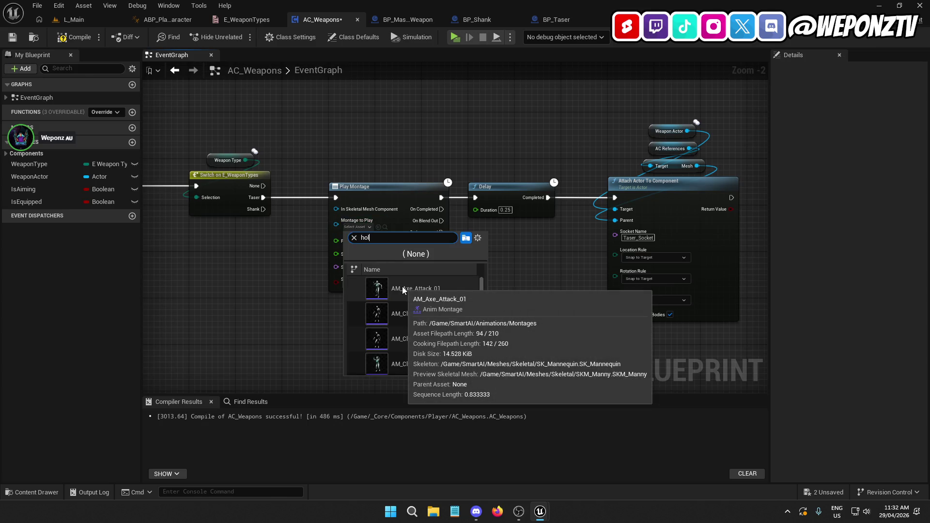
{"action": "left_click", "coordinate": [447, 291]}
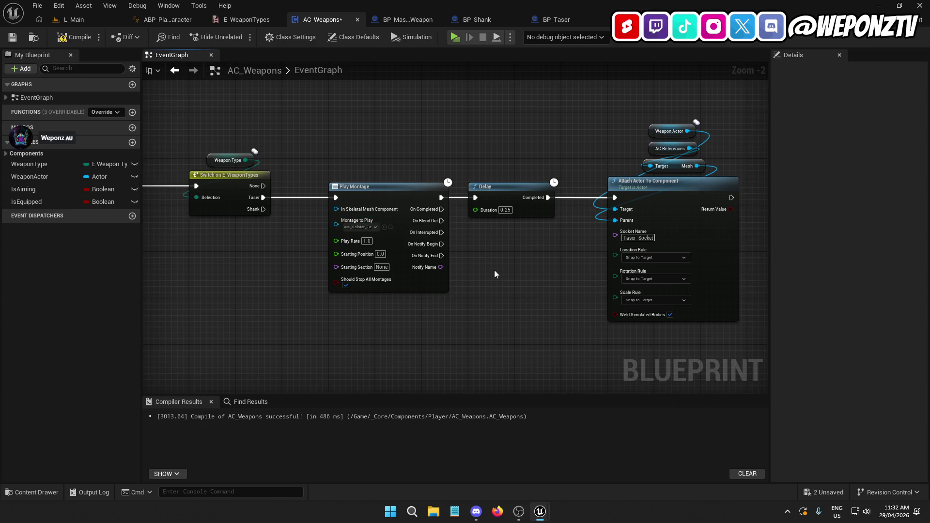
Step: Copy the AC References and mesh nodes and wire the Mesh into Play Montage
{"action": "left_click_drag", "start_coordinate": [731, 168], "coordinate": [641, 148]}
{"action": "key", "text": "ctrl+c"}
{"action": "key", "text": "ctrl+v"}
{"action": "mouse_move", "coordinate": [389, 165]}
{"action": "left_mouse_down"}
{"action": "mouse_move", "coordinate": [359, 221]}
{"action": "mouse_move", "coordinate": [340, 229]}
{"action": "mouse_move", "coordinate": [337, 209]}
{"action": "left_mouse_up"}
{"action": "left_click", "coordinate": [415, 179]}
{"action": "left_click", "coordinate": [423, 159]}
{"action": "left_click_drag", "start_coordinate": [418, 171], "coordinate": [319, 130]}
{"action": "left_click_drag", "start_coordinate": [363, 166], "coordinate": [398, 172]}
{"action": "left_click", "coordinate": [472, 277]}
{"action": "mouse_move", "coordinate": [472, 278]}
{"action": "left_mouse_down"}
{"action": "mouse_move", "coordinate": [585, 292]}
{"action": "mouse_move", "coordinate": [758, 281]}
{"action": "mouse_move", "coordinate": [498, 293]}
{"action": "left_mouse_up"}
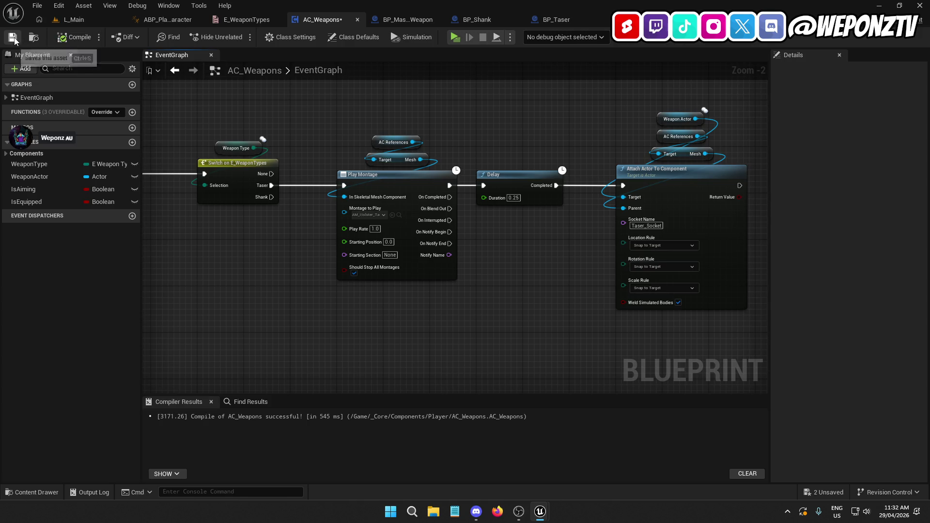
{"action": "left_click", "coordinate": [72, 19]}
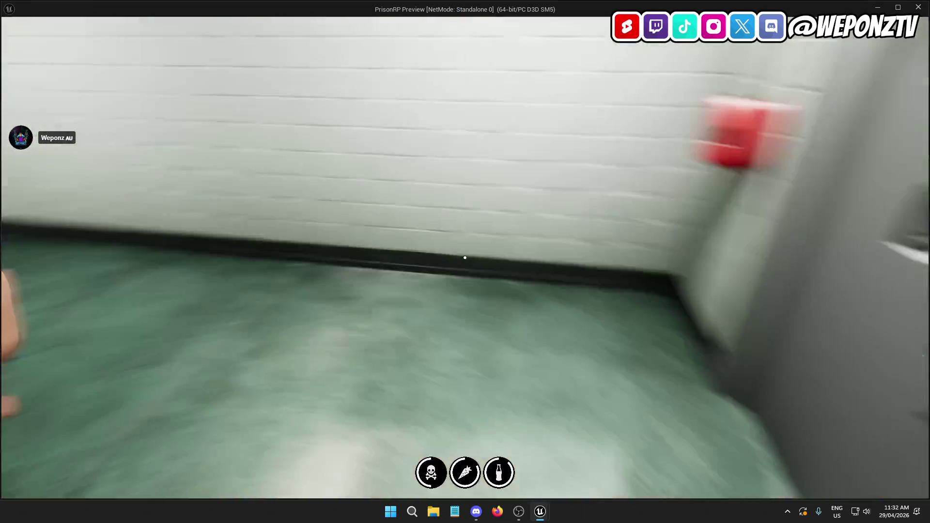
Step: Play-test by walking and drawing the taser, then quit back to the editor
{"action": "key", "text": "w"}
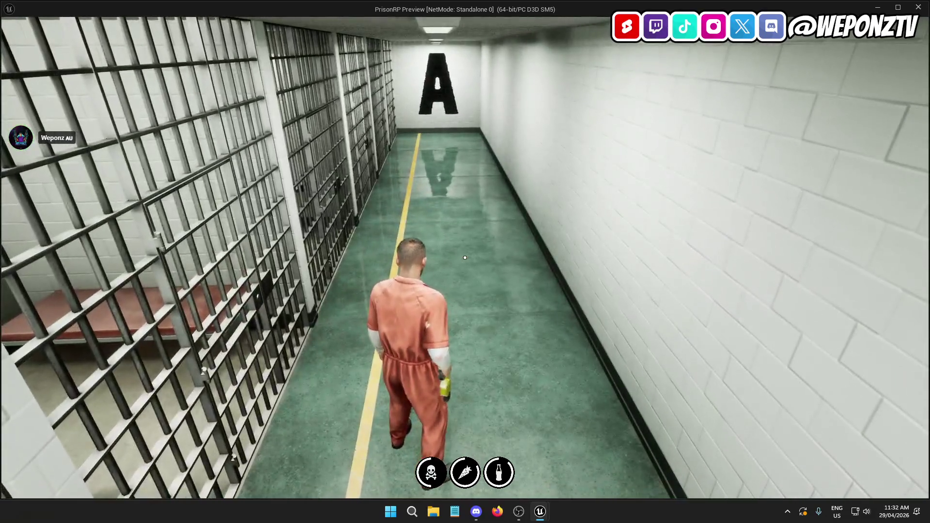
{"action": "key", "text": "Escape"}
{"action": "left_click", "coordinate": [484, 273]}
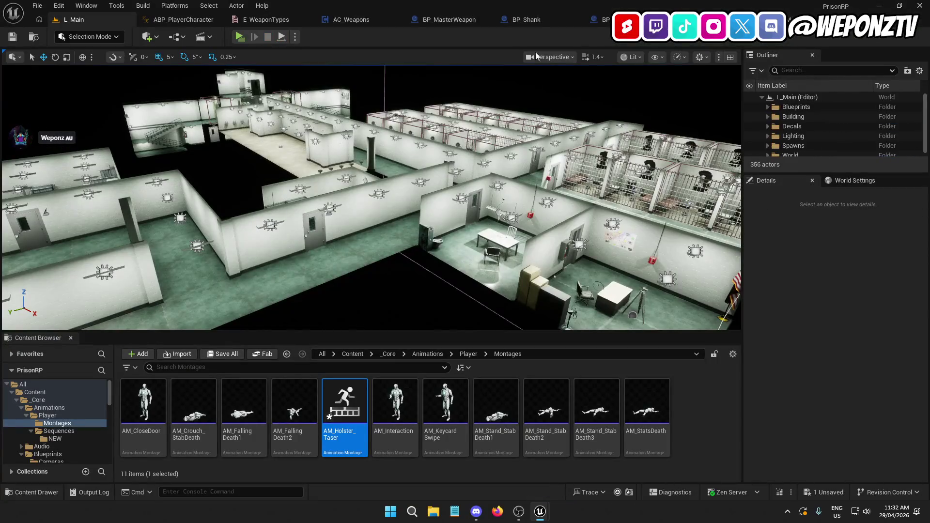
Step: Change Attach Actor To Component's socket name from Taser_Socket to Taser_Holster
{"action": "left_click", "coordinate": [377, 22]}
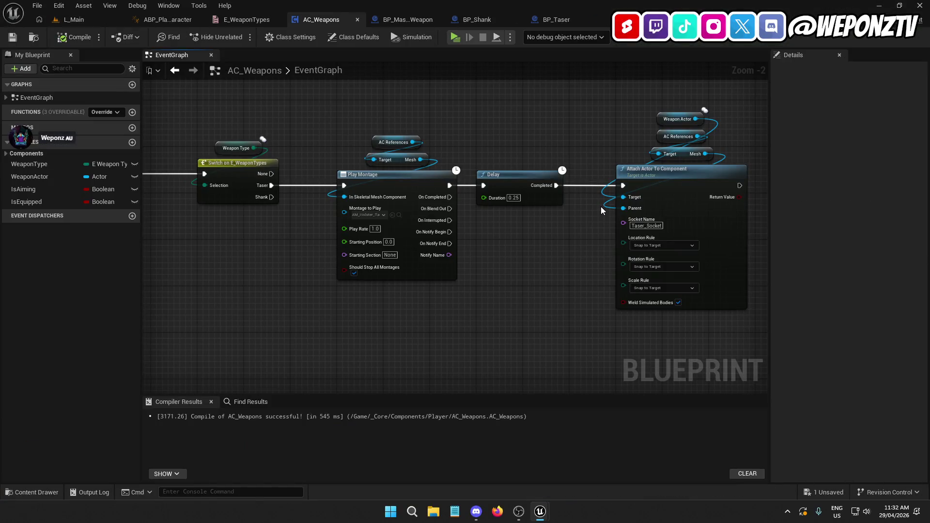
{"action": "left_click_drag", "start_coordinate": [580, 259], "coordinate": [486, 240]}
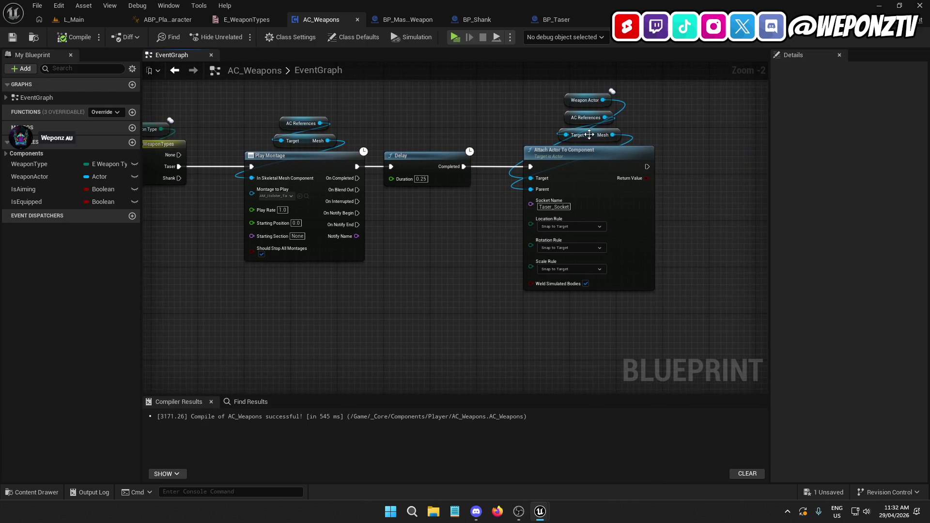
{"action": "left_click", "coordinate": [572, 121]}
{"action": "left_click", "coordinate": [555, 207]}
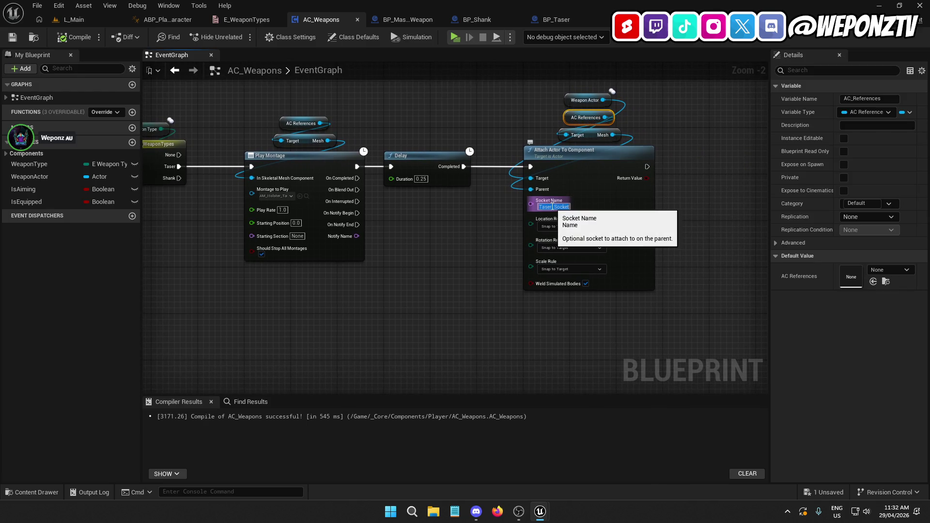
{"action": "type", "text": "Taser_S"}
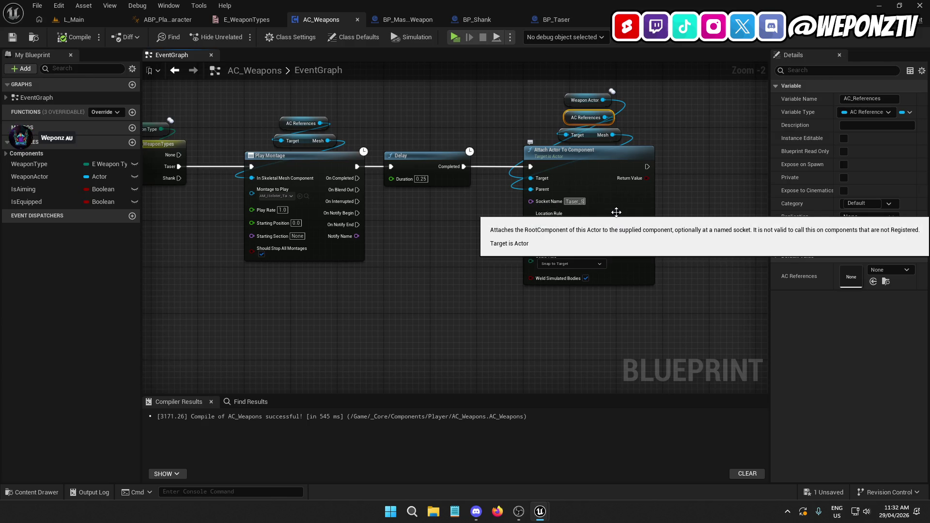
{"action": "type", "text": "lster"}
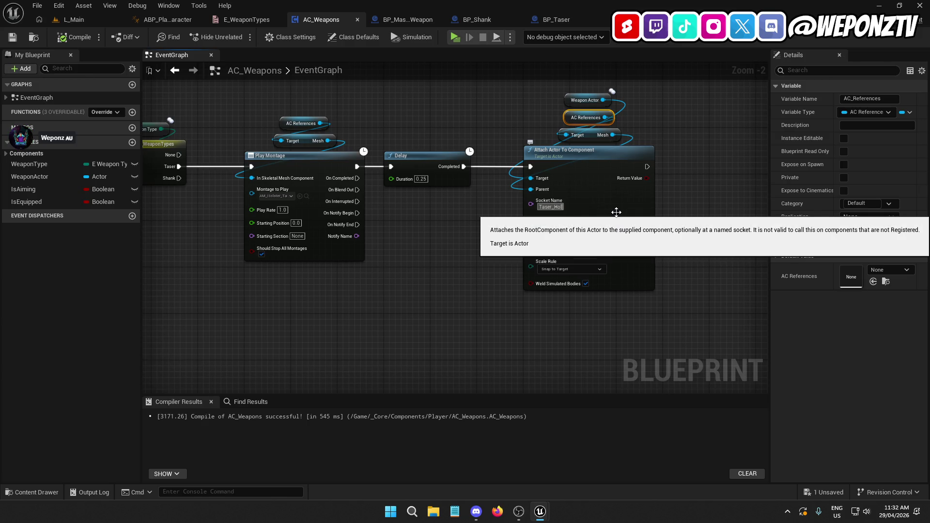
{"action": "left_click", "coordinate": [349, 296]}
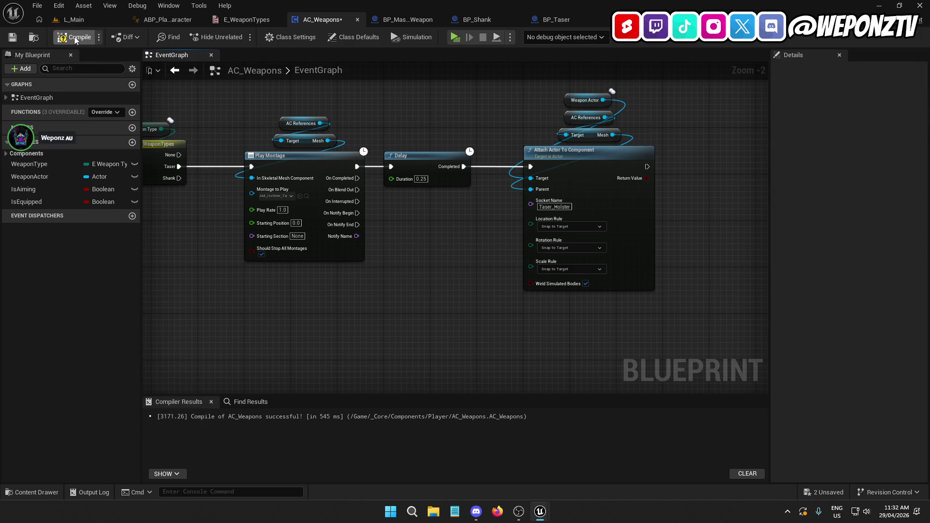
{"action": "left_click", "coordinate": [87, 19]}
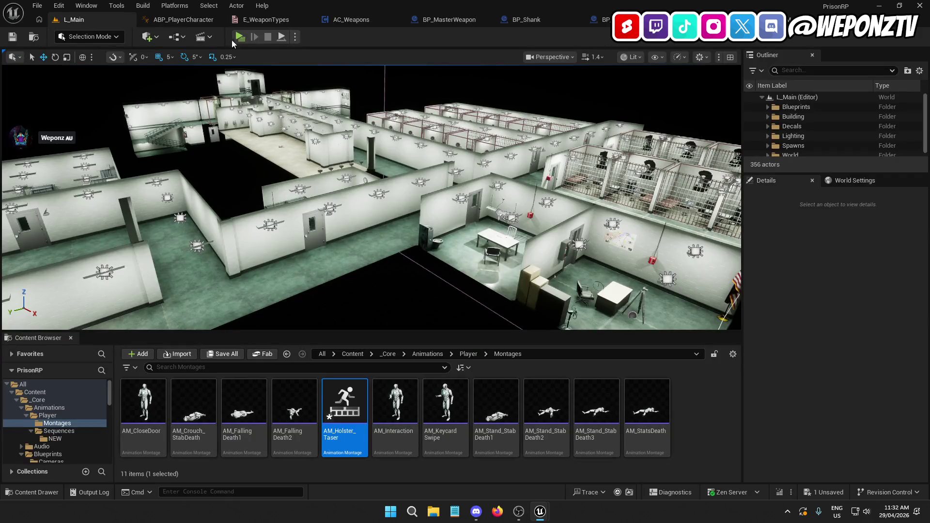
{"action": "left_click", "coordinate": [240, 37]}
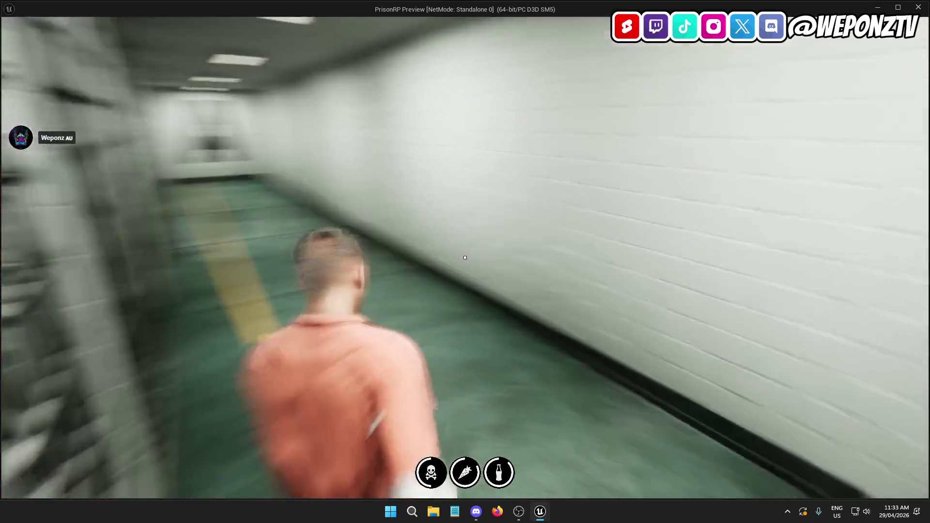
{"action": "key", "text": "w"}
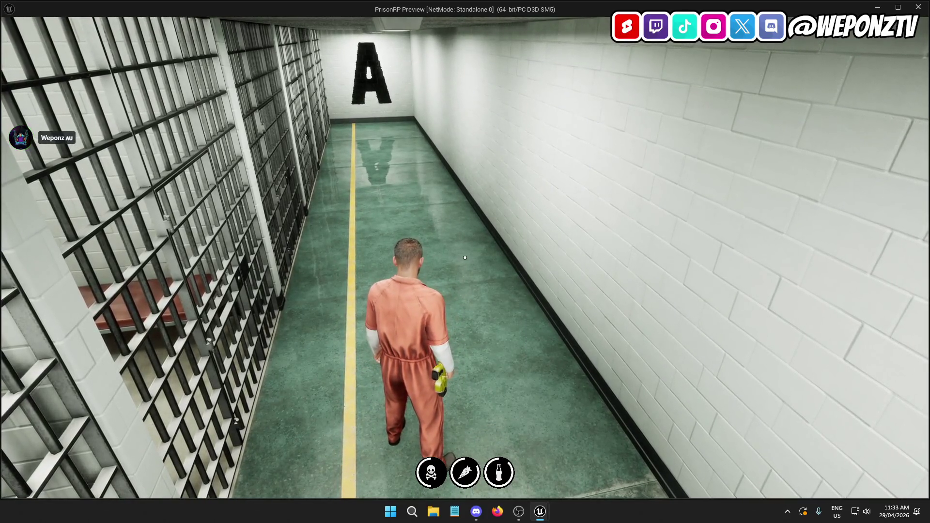
{"action": "key", "text": "Escape"}
{"action": "left_click", "coordinate": [417, 278]}
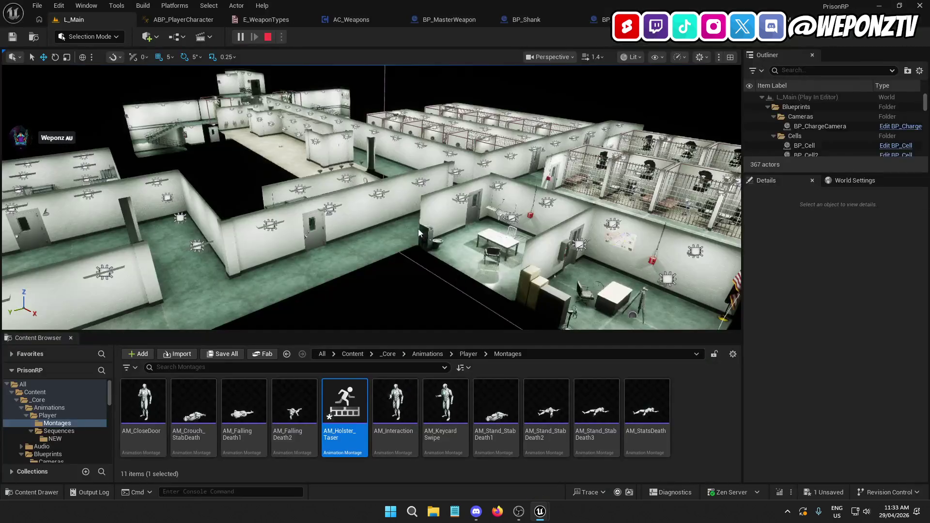
Step: Copy the Weapon Type and Switch on E_WeaponTypes nodes and paste the copy below
{"action": "left_click", "coordinate": [190, 24]}
{"action": "mouse_move", "coordinate": [612, 206]}
{"action": "left_mouse_down"}
{"action": "mouse_move", "coordinate": [401, 154]}
{"action": "mouse_move", "coordinate": [356, 93]}
{"action": "left_mouse_up"}
{"action": "left_click", "coordinate": [352, 20]}
{"action": "mouse_move", "coordinate": [513, 188]}
{"action": "left_mouse_down"}
{"action": "mouse_move", "coordinate": [507, 216]}
{"action": "mouse_move", "coordinate": [695, 201]}
{"action": "left_mouse_up"}
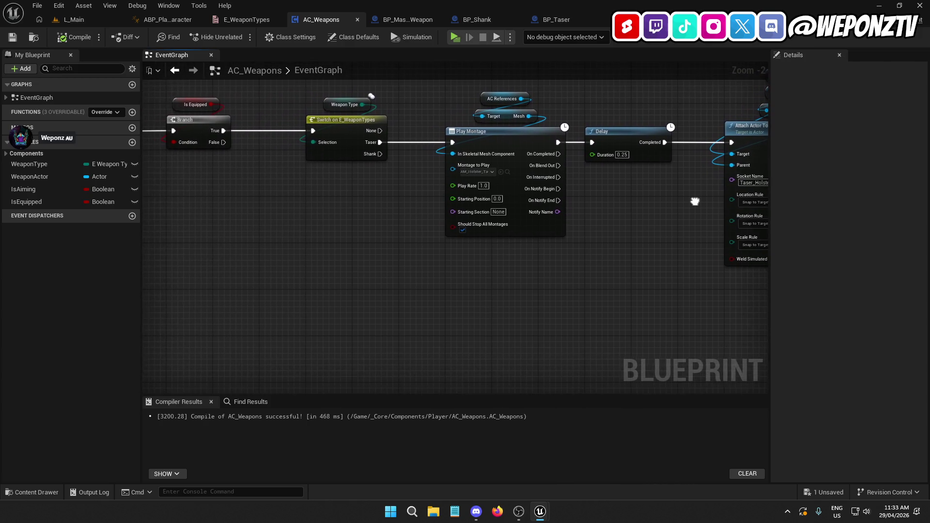
{"action": "left_click_drag", "start_coordinate": [393, 199], "coordinate": [329, 101]}
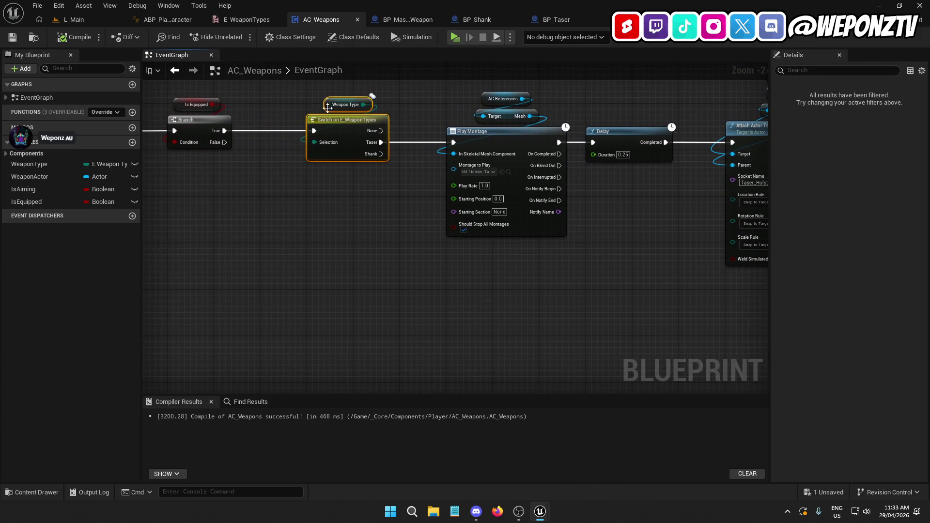
{"action": "key", "text": "ctrl+c"}
{"action": "key", "text": "ctrl+v"}
{"action": "mouse_move", "coordinate": [344, 274]}
{"action": "left_mouse_down"}
{"action": "mouse_move", "coordinate": [352, 307]}
{"action": "mouse_move", "coordinate": [224, 142]}
{"action": "left_mouse_up"}
Step: Select the Is Valid check and pan back toward the Taser chain
{"action": "left_click_drag", "start_coordinate": [312, 225], "coordinate": [391, 167]}
{"action": "mouse_move", "coordinate": [499, 230]}
{"action": "left_mouse_down"}
{"action": "mouse_move", "coordinate": [428, 264]}
{"action": "mouse_move", "coordinate": [539, 302]}
{"action": "left_mouse_up"}
{"action": "left_click", "coordinate": [224, 135]}
{"action": "mouse_move", "coordinate": [304, 257]}
{"action": "left_mouse_down"}
{"action": "mouse_move", "coordinate": [166, 209]}
{"action": "mouse_move", "coordinate": [163, 223]}
{"action": "left_mouse_up"}
{"action": "mouse_move", "coordinate": [402, 254]}
{"action": "left_mouse_down"}
{"action": "mouse_move", "coordinate": [428, 266]}
{"action": "mouse_move", "coordinate": [391, 285]}
{"action": "left_mouse_up"}
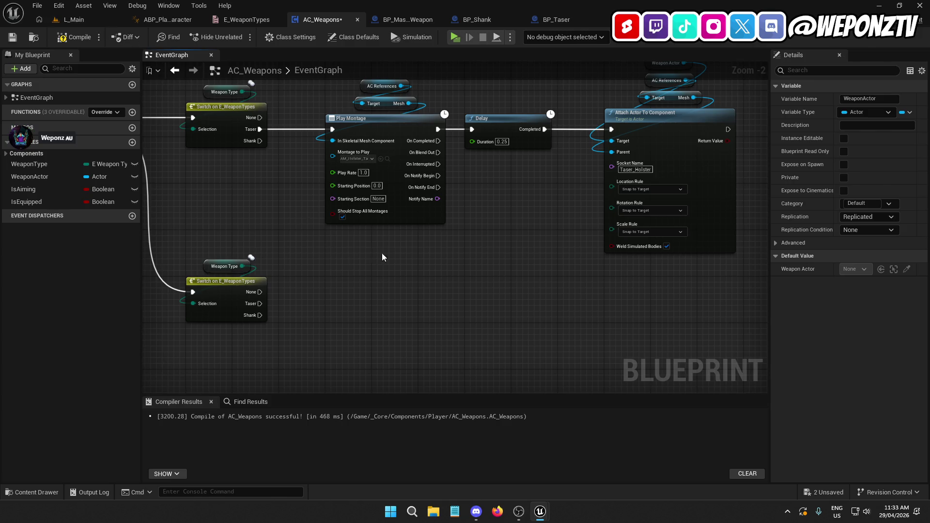
Step: Duplicate the Play Montage, Delay and reference nodes and place the copy below the originals
{"action": "mouse_move", "coordinate": [505, 245]}
{"action": "left_mouse_down"}
{"action": "mouse_move", "coordinate": [364, 68]}
{"action": "mouse_move", "coordinate": [358, 109]}
{"action": "mouse_move", "coordinate": [354, 101]}
{"action": "left_mouse_up"}
{"action": "key", "text": "ctrl+c"}
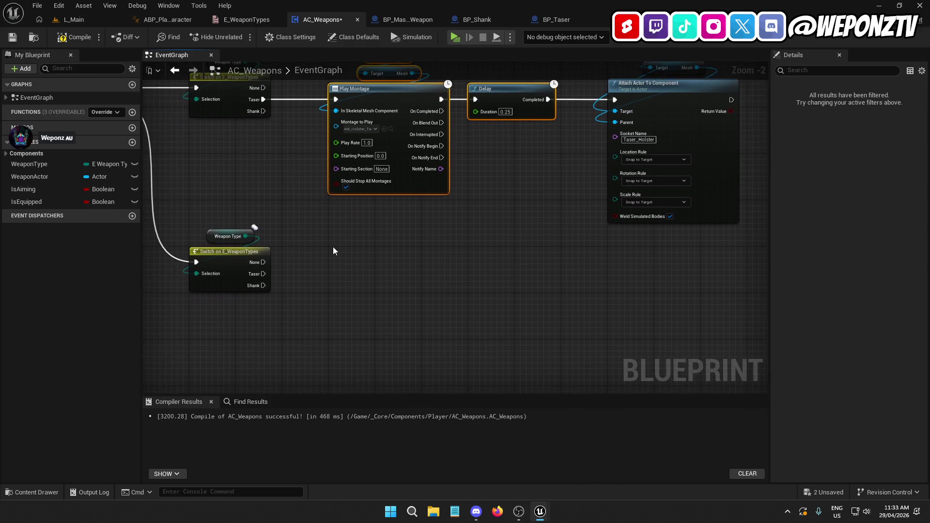
{"action": "key", "text": "ctrl+v"}
{"action": "mouse_move", "coordinate": [378, 287]}
{"action": "left_mouse_down"}
{"action": "mouse_move", "coordinate": [364, 276]}
{"action": "mouse_move", "coordinate": [374, 310]}
{"action": "mouse_move", "coordinate": [384, 304]}
{"action": "left_mouse_up"}
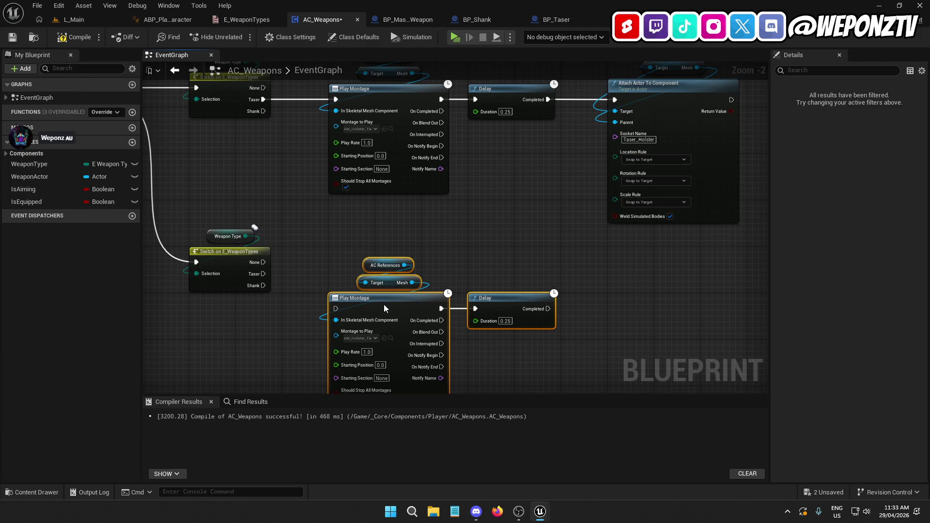
Step: Move the SRV_AimWeapon, GET and SET nodes down out of the way
{"action": "scroll", "coordinate": [375, 152], "scroll_direction": "down", "scroll_amount": 2}
{"action": "left_click_drag", "start_coordinate": [401, 246], "coordinate": [198, 137]}
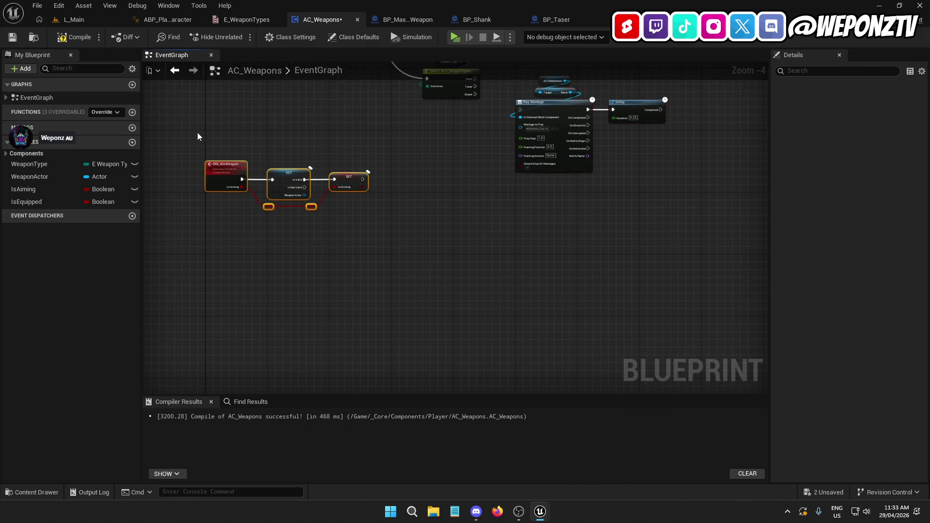
{"action": "left_click_drag", "start_coordinate": [217, 184], "coordinate": [217, 333]}
{"action": "scroll", "coordinate": [339, 347], "scroll_direction": "up", "scroll_amount": 2}
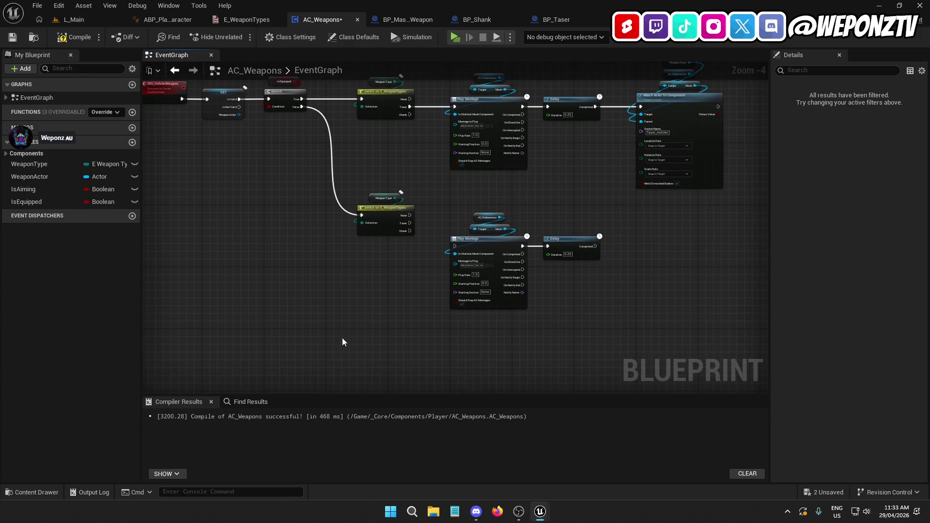
{"action": "scroll", "coordinate": [380, 248], "scroll_direction": "up", "scroll_amount": 1}
Step: Wire the lower switch's Taser output into the copied Play Montage node
{"action": "left_click_drag", "start_coordinate": [413, 267], "coordinate": [361, 127]}
{"action": "mouse_move", "coordinate": [374, 196]}
{"action": "left_mouse_down"}
{"action": "mouse_move", "coordinate": [374, 255]}
{"action": "mouse_move", "coordinate": [374, 243]}
{"action": "mouse_move", "coordinate": [380, 255]}
{"action": "mouse_move", "coordinate": [441, 269]}
{"action": "mouse_move", "coordinate": [511, 248]}
{"action": "left_mouse_up"}
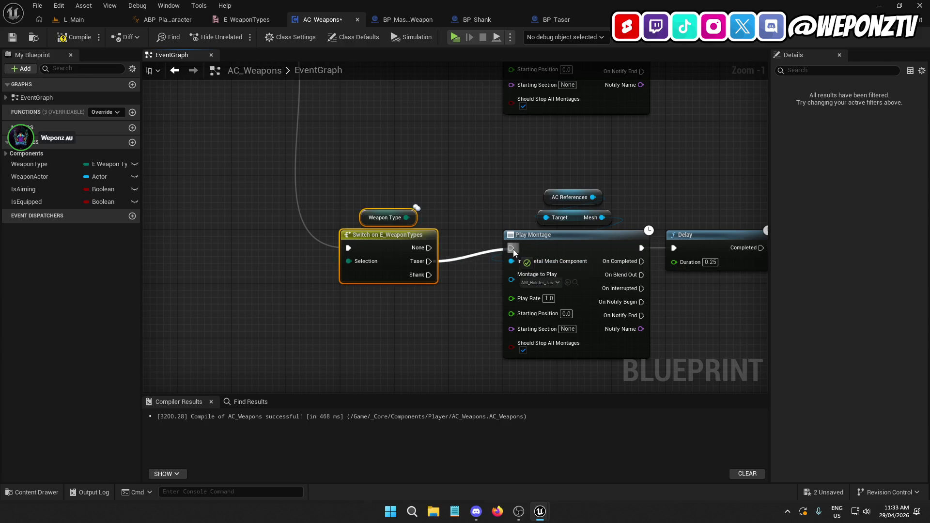
{"action": "left_click_drag", "start_coordinate": [679, 303], "coordinate": [505, 300]}
{"action": "left_click_drag", "start_coordinate": [262, 303], "coordinate": [297, 278]}
{"action": "mouse_move", "coordinate": [612, 321]}
{"action": "left_mouse_down"}
{"action": "mouse_move", "coordinate": [499, 198]}
{"action": "mouse_move", "coordinate": [368, 163]}
{"action": "left_mouse_up"}
{"action": "mouse_move", "coordinate": [363, 209]}
{"action": "left_mouse_down"}
{"action": "mouse_move", "coordinate": [365, 231]}
{"action": "mouse_move", "coordinate": [362, 222]}
{"action": "left_mouse_up"}
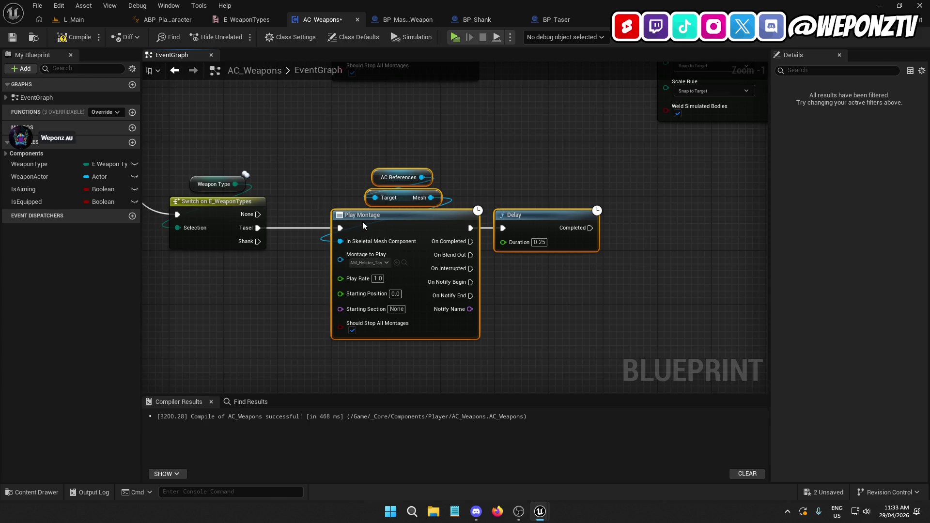
{"action": "left_click", "coordinate": [511, 284]}
{"action": "mouse_move", "coordinate": [554, 298]}
{"action": "left_mouse_down"}
{"action": "mouse_move", "coordinate": [380, 322]}
{"action": "mouse_move", "coordinate": [254, 129]}
{"action": "mouse_move", "coordinate": [254, 197]}
{"action": "left_mouse_up"}
Step: Copy the Attach Actor node with its inputs and place it after the lower Delay
{"action": "right_click", "coordinate": [256, 402]}
{"action": "left_click", "coordinate": [504, 309]}
{"action": "mouse_move", "coordinate": [484, 291]}
{"action": "left_mouse_down"}
{"action": "mouse_move", "coordinate": [403, 59]}
{"action": "mouse_move", "coordinate": [402, 179]}
{"action": "left_mouse_up"}
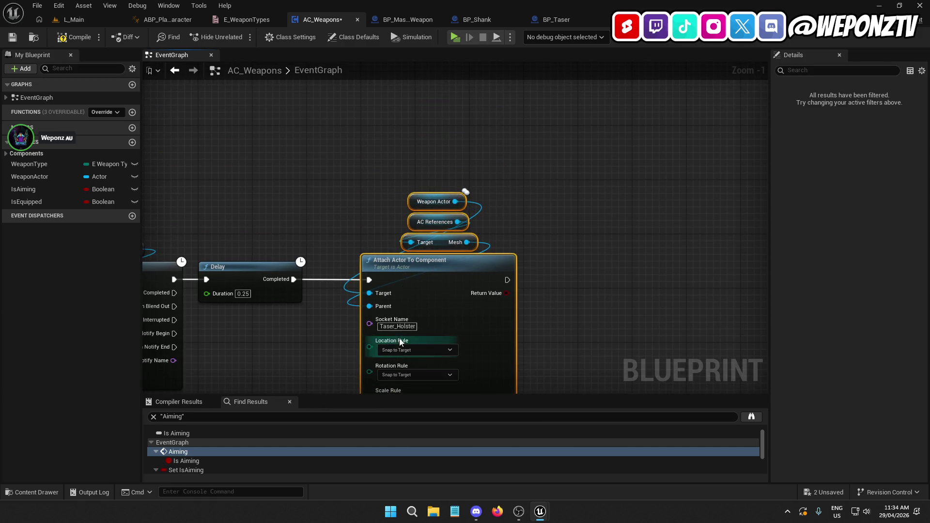
{"action": "key", "text": "Delete"}
{"action": "left_click_drag", "start_coordinate": [395, 320], "coordinate": [457, 204]}
{"action": "key", "text": "ctrl+z"}
{"action": "mouse_move", "coordinate": [422, 175]}
{"action": "left_mouse_down"}
{"action": "mouse_move", "coordinate": [484, 170]}
{"action": "mouse_move", "coordinate": [355, 163]}
{"action": "left_mouse_up"}
Step: Set the copied attach node's Socket Name to Taser_Socket, then return to L_Main
{"action": "double_click", "coordinate": [460, 209]}
{"action": "type", "text": "Taser_Socke"}
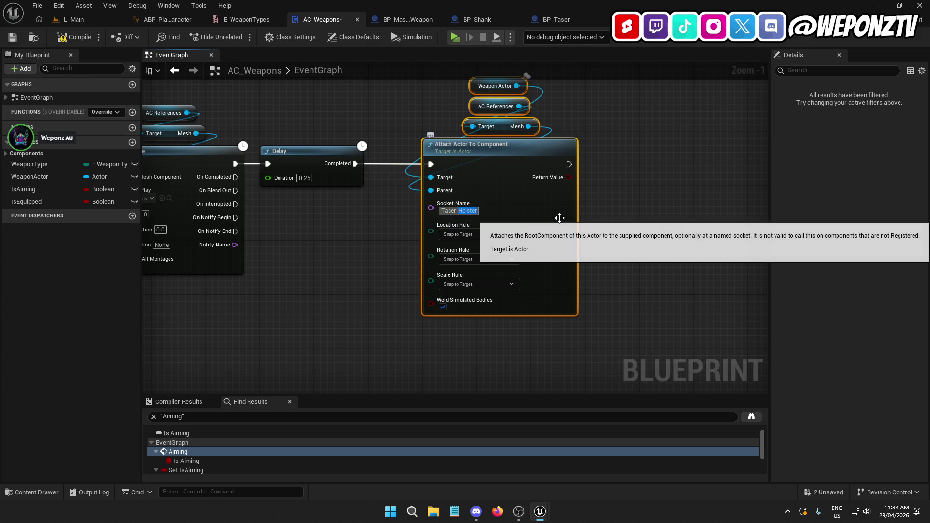
{"action": "type", "text": "t"}
{"action": "left_click", "coordinate": [700, 201]}
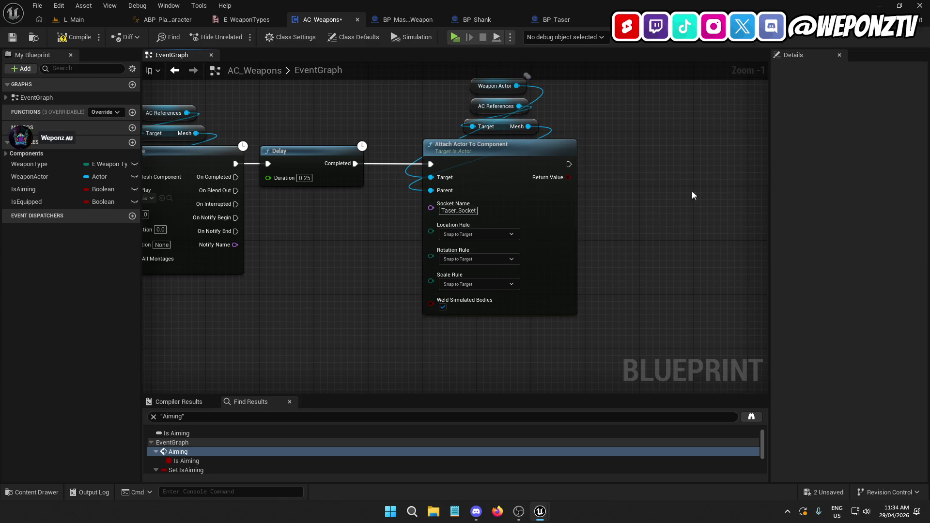
{"action": "scroll", "coordinate": [614, 172], "scroll_direction": "down", "scroll_amount": 2}
{"action": "mouse_move", "coordinate": [614, 172]}
{"action": "left_mouse_down"}
{"action": "mouse_move", "coordinate": [540, 272]}
{"action": "mouse_move", "coordinate": [557, 260]}
{"action": "mouse_move", "coordinate": [733, 234]}
{"action": "mouse_move", "coordinate": [891, 170]}
{"action": "left_mouse_up"}
{"action": "left_click_drag", "start_coordinate": [718, 326], "coordinate": [706, 321]}
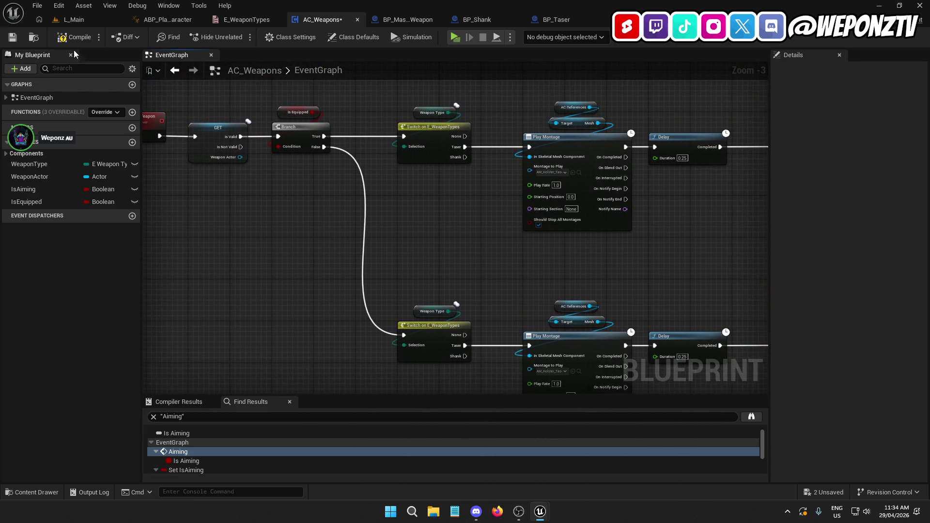
{"action": "left_click", "coordinate": [61, 22]}
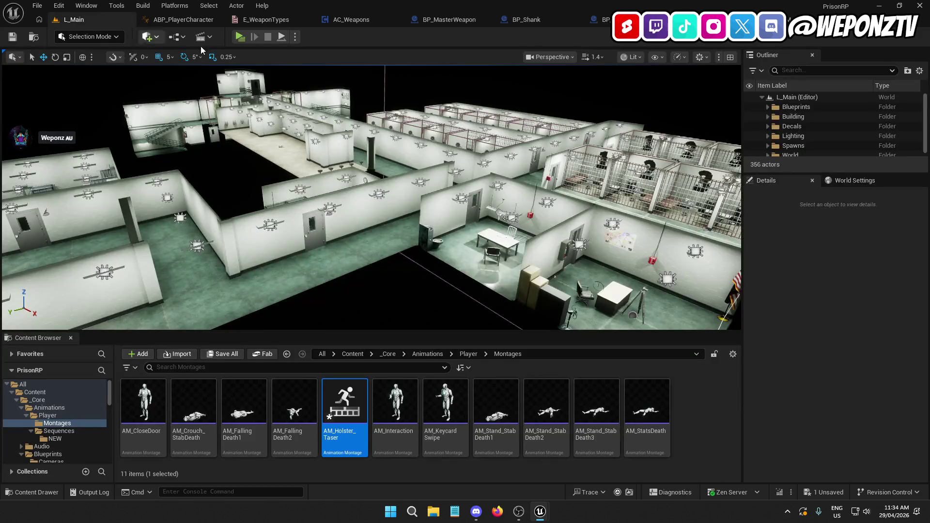
{"action": "left_click", "coordinate": [239, 37]}
{"action": "key", "text": "w"}
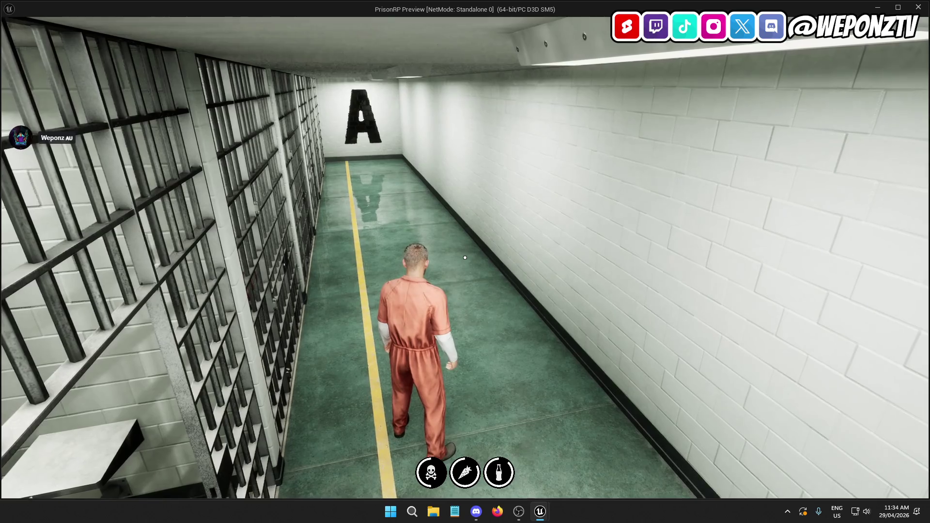
{"action": "key", "text": "1"}
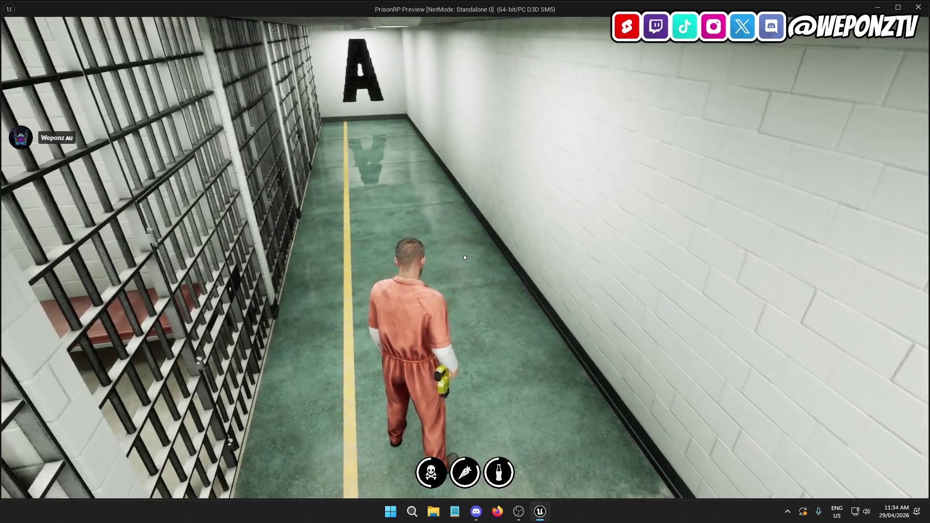
{"action": "key", "text": "Escape"}
{"action": "left_click", "coordinate": [503, 270]}
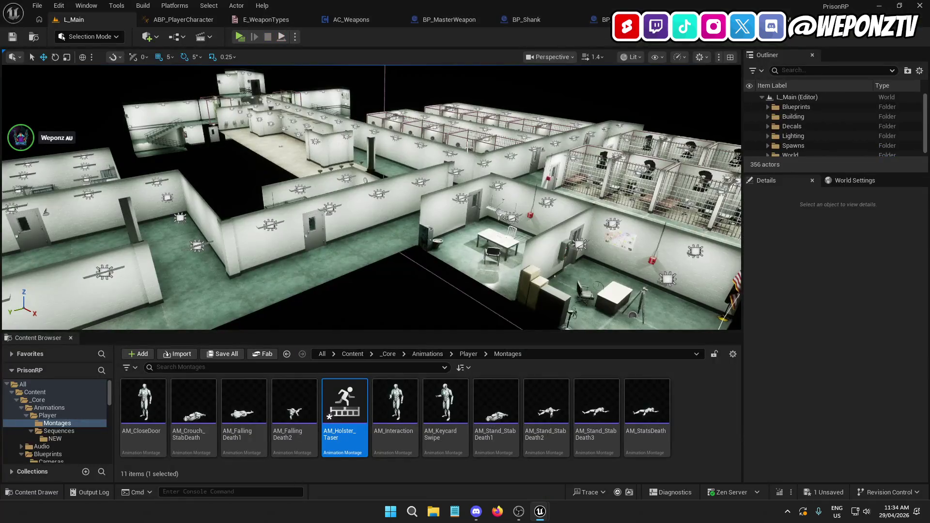
Step: Save the AC_Weapons blueprint from its graph tab
{"action": "left_click", "coordinate": [365, 19]}
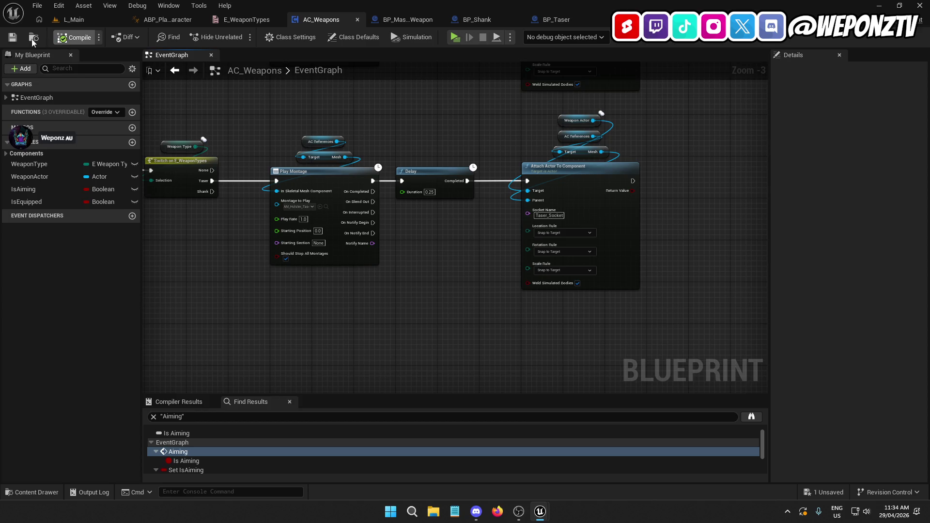
{"action": "left_click", "coordinate": [11, 39]}
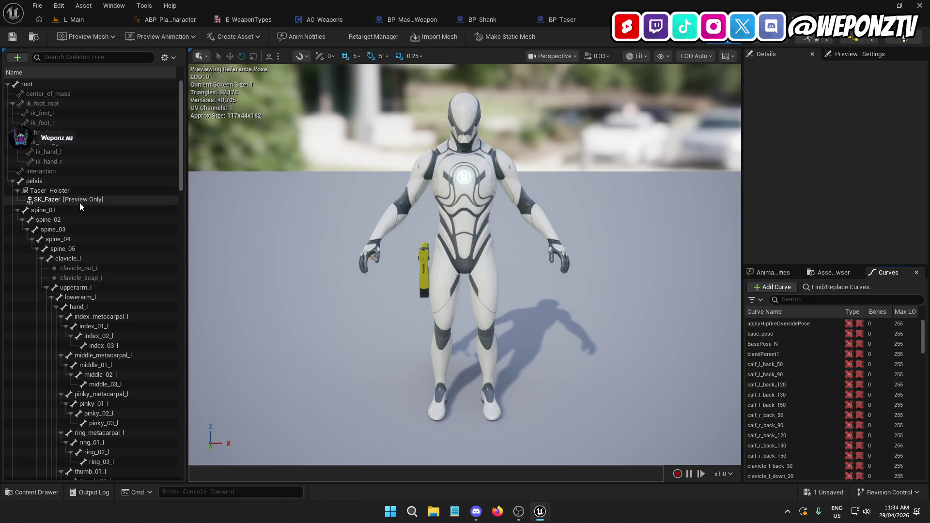
Step: Rename the hand_r Taser_Socket socket to Taser_Holding
{"action": "left_click", "coordinate": [65, 191]}
{"action": "scroll", "coordinate": [118, 257], "scroll_direction": "down", "scroll_amount": 10}
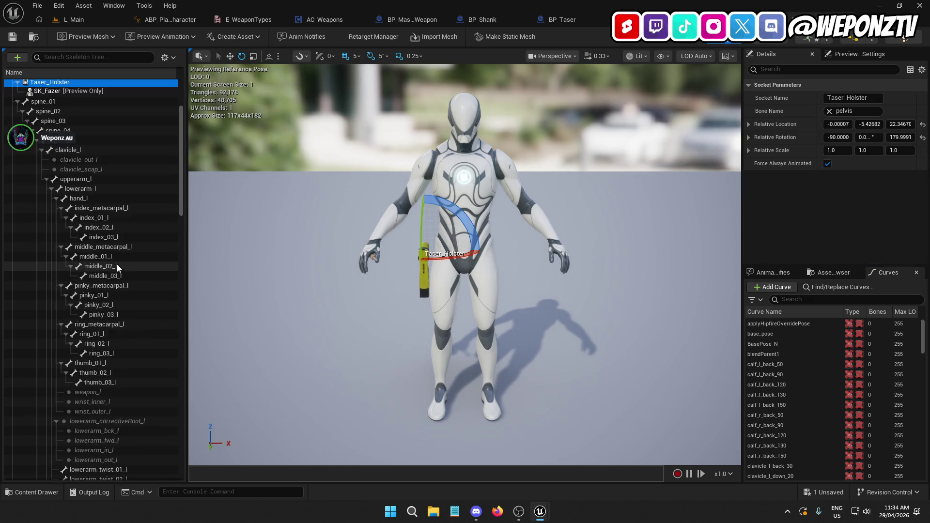
{"action": "scroll", "coordinate": [109, 280], "scroll_direction": "down", "scroll_amount": 6}
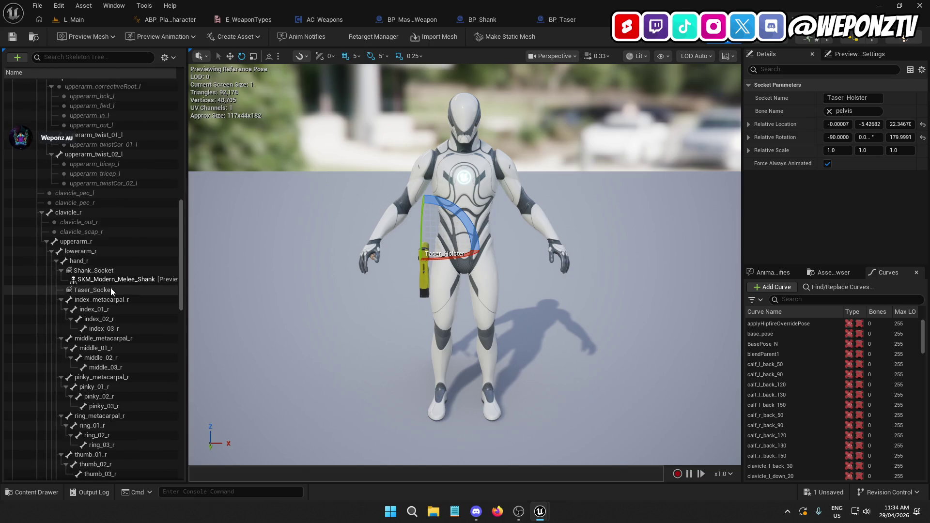
{"action": "left_click", "coordinate": [100, 291]}
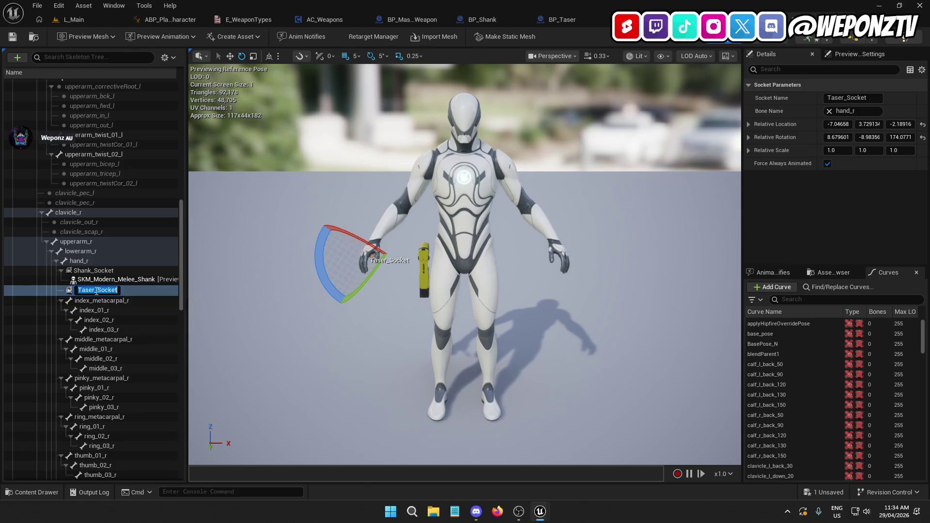
{"action": "double_click", "coordinate": [162, 292]}
{"action": "type", "text": "Holding"}
{"action": "key", "text": "Return"}
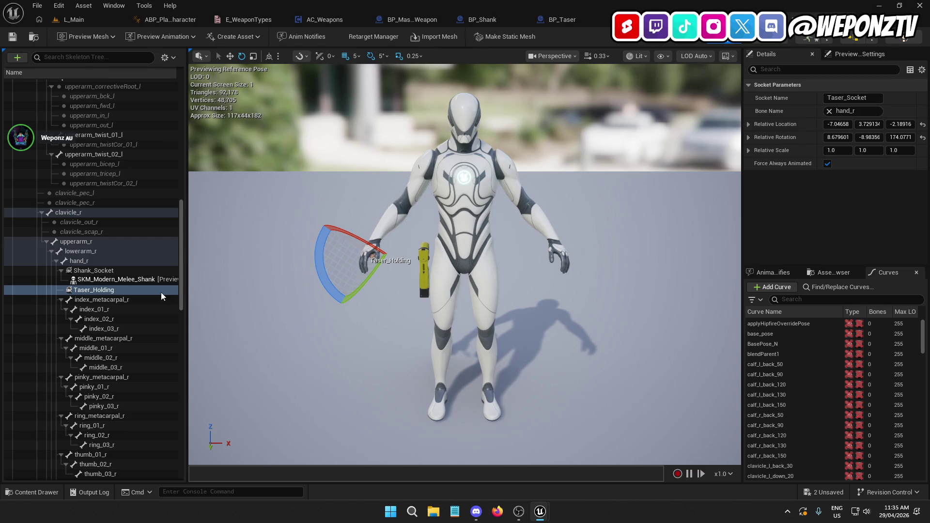
Step: Rename Shank_Socket to Shank_Holding and remove its attached shank preview mesh
{"action": "left_click", "coordinate": [102, 271]}
{"action": "double_click", "coordinate": [107, 271]}
{"action": "type", "text": "Holding"}
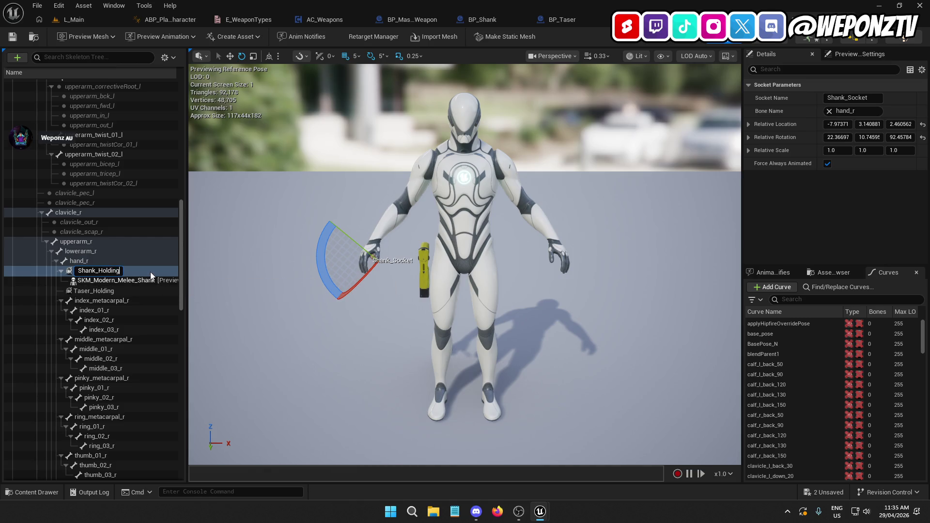
{"action": "key", "text": "Return"}
{"action": "right_click", "coordinate": [150, 272]}
{"action": "left_click", "coordinate": [200, 399]}
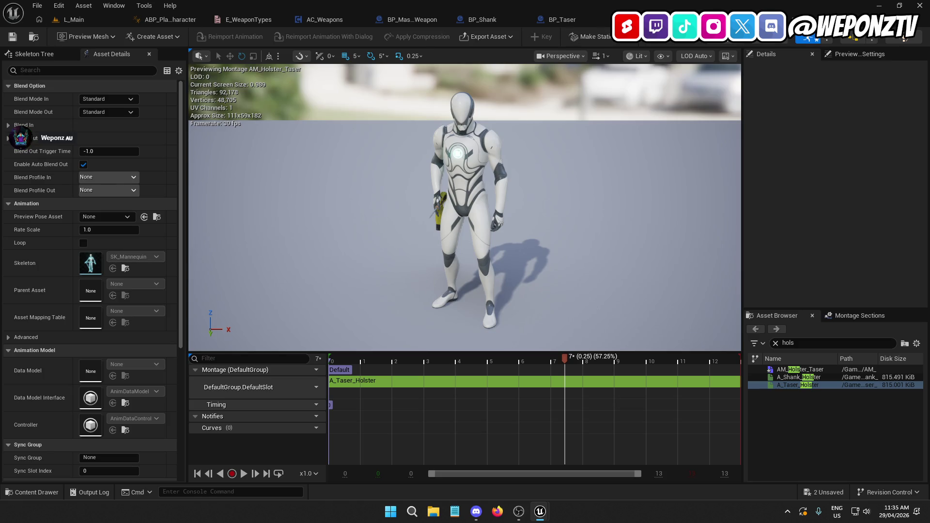
Step: Save, then duplicate AM_Holster_Taser into a new montage named AM_Taser_Equip
{"action": "left_click", "coordinate": [12, 37]}
{"action": "left_click", "coordinate": [73, 19]}
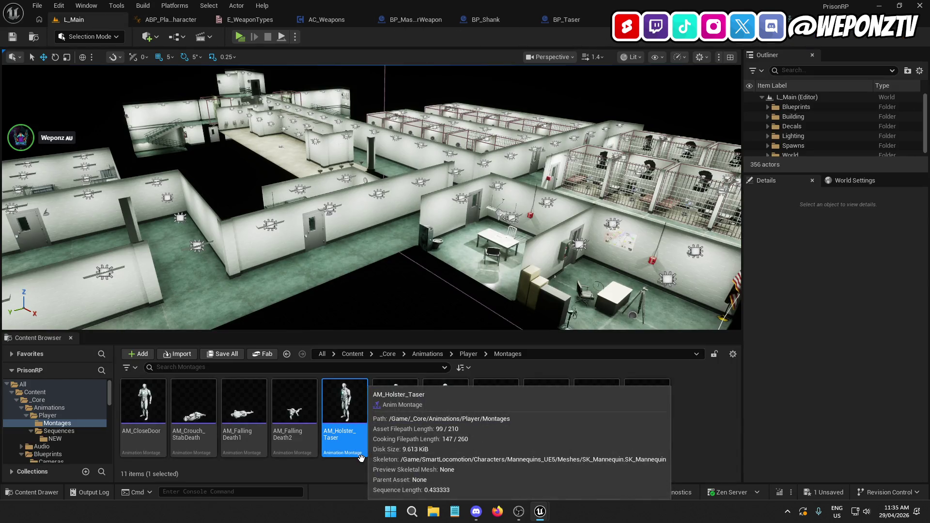
{"action": "right_click", "coordinate": [361, 456]}
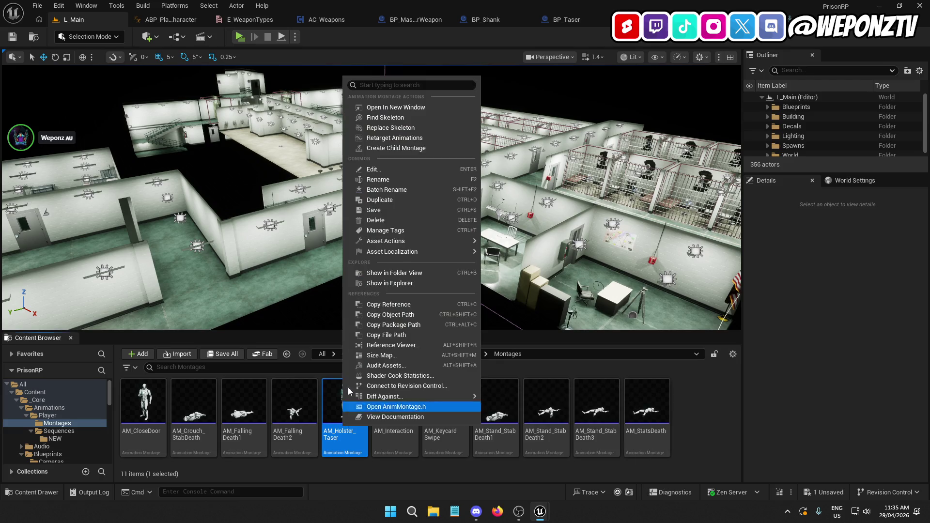
{"action": "left_click", "coordinate": [413, 200]}
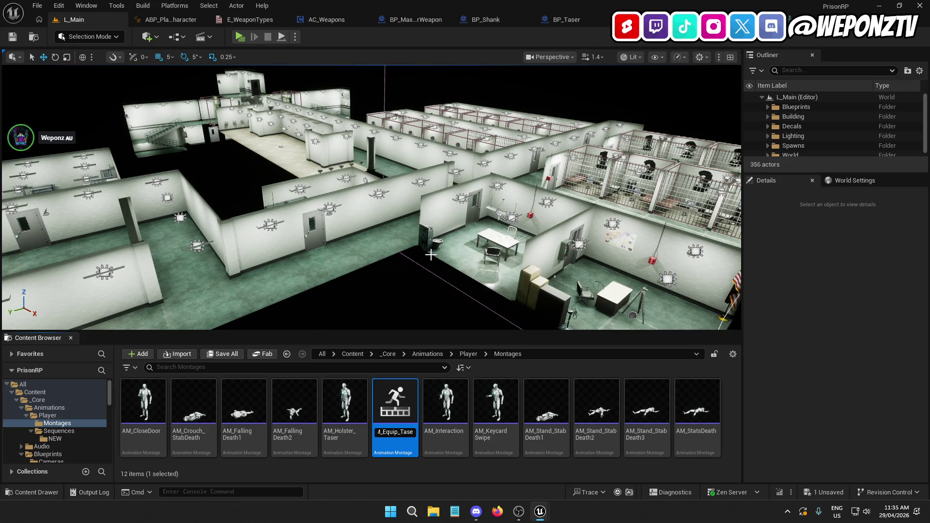
{"action": "key", "text": "Return"}
{"action": "double_click", "coordinate": [261, 414]}
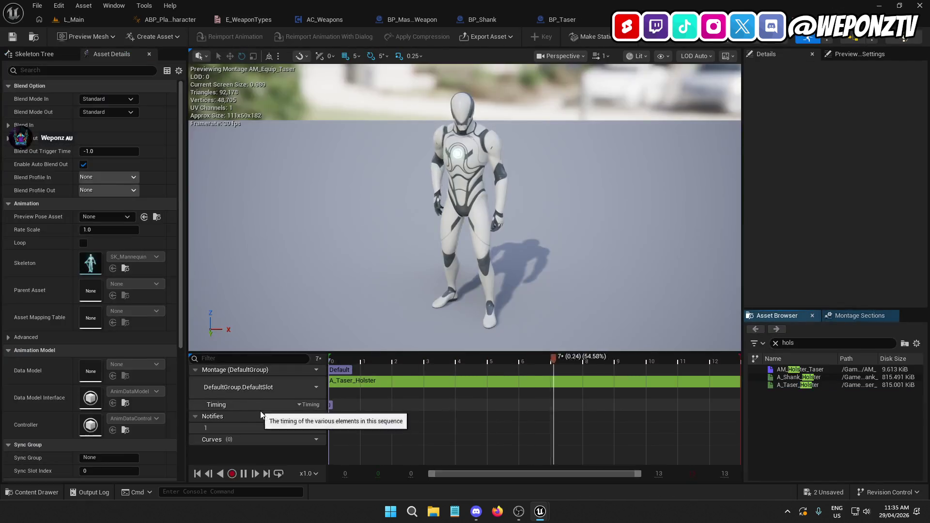
{"action": "left_click", "coordinate": [77, 21]}
{"action": "type", "text": "_Taser_Equip"}
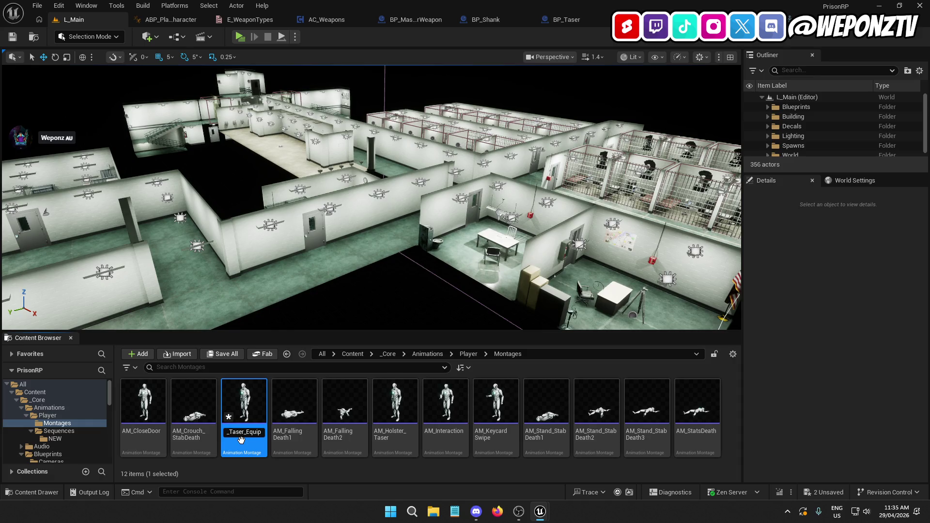
{"action": "key", "text": "Return"}
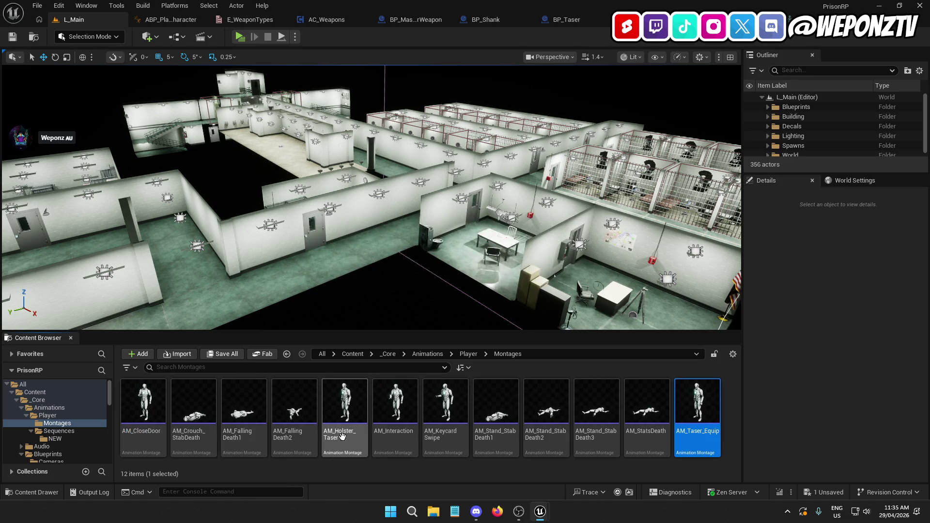
Step: Rename the original holster montage to AM_Taser_Holster
{"action": "left_click", "coordinate": [336, 431]}
{"action": "left_click", "coordinate": [338, 433]}
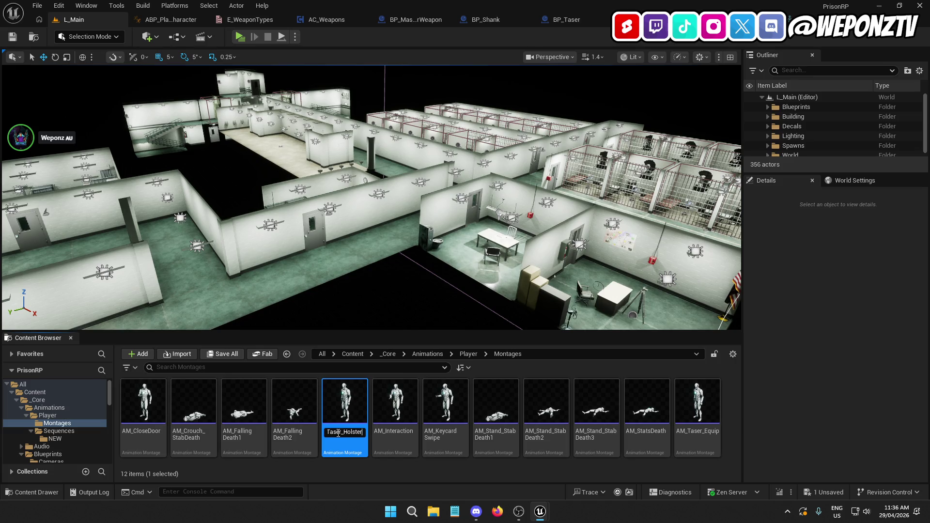
{"action": "key", "text": "Return"}
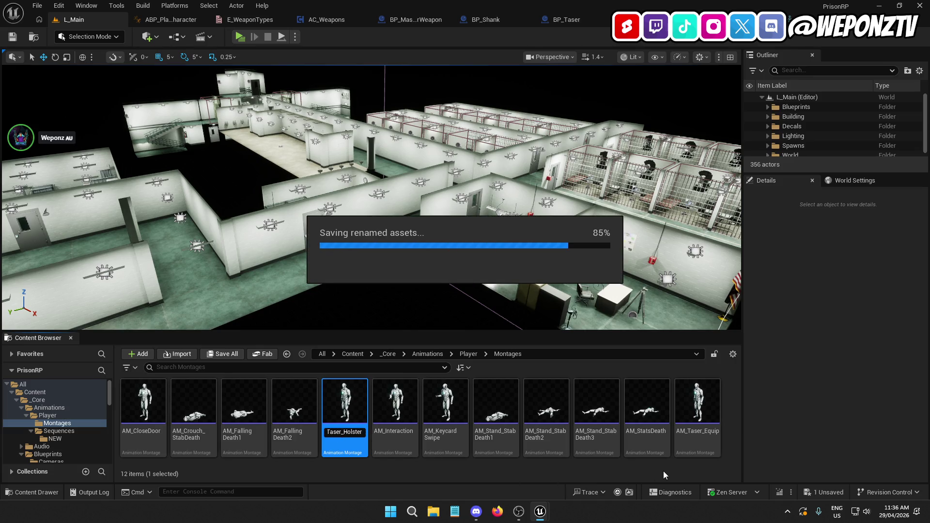
Step: Replace AM_Taser_Equip's A_Taser_Holster clip with A_Taser_Draw in DefaultSlot, save, and return to L_Main
{"action": "left_click", "coordinate": [650, 427]}
{"action": "double_click", "coordinate": [650, 427]}
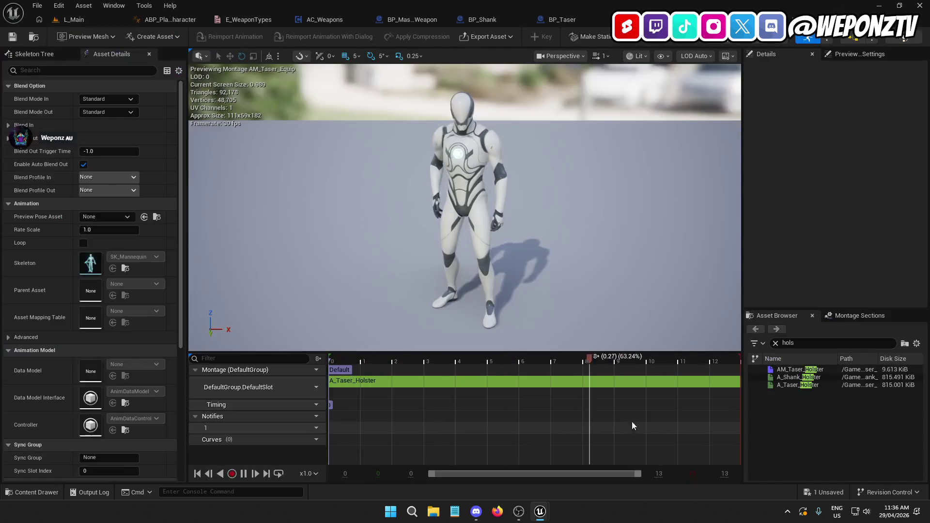
{"action": "left_click", "coordinate": [432, 382]}
{"action": "key", "text": "Delete"}
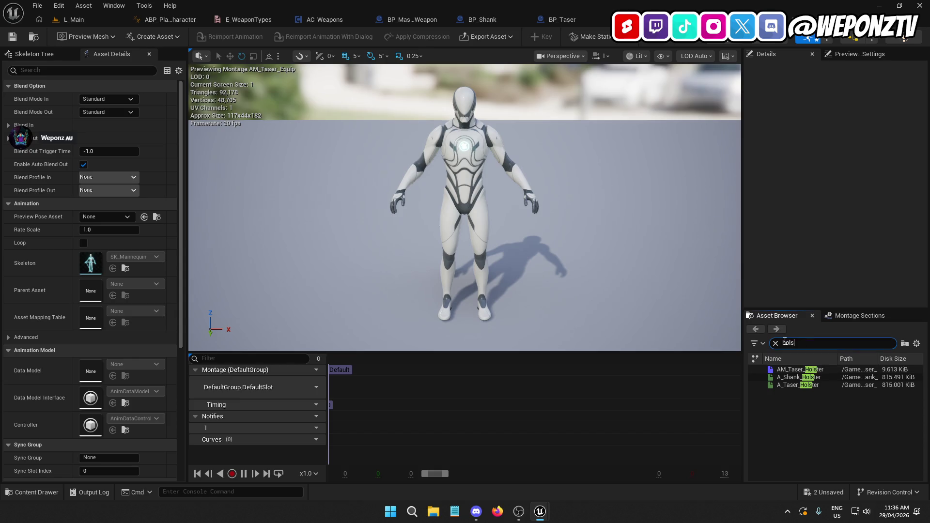
{"action": "type", "text": "taser"}
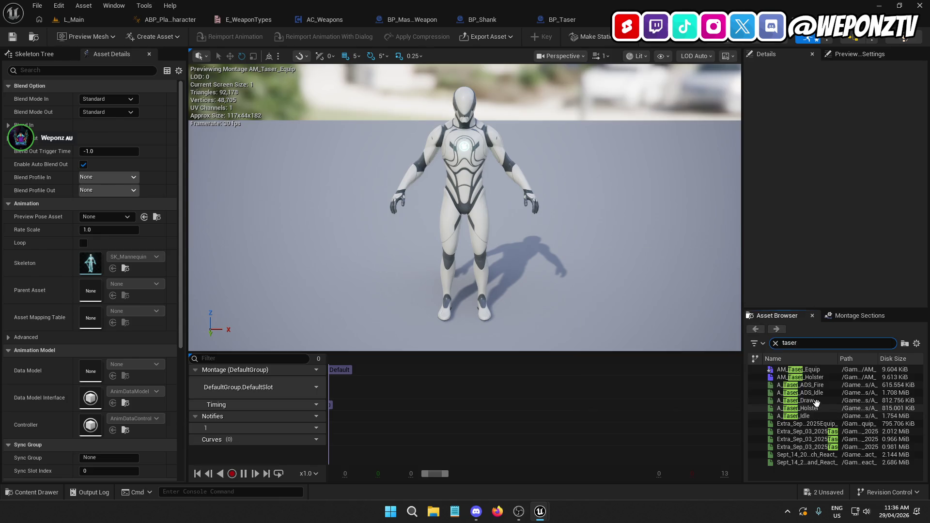
{"action": "mouse_move", "coordinate": [823, 403]}
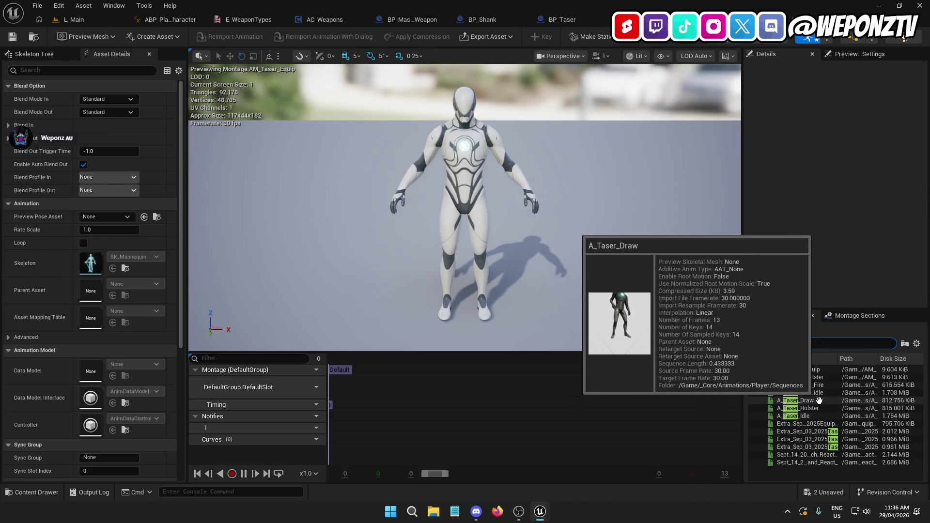
{"action": "mouse_move", "coordinate": [799, 370]}
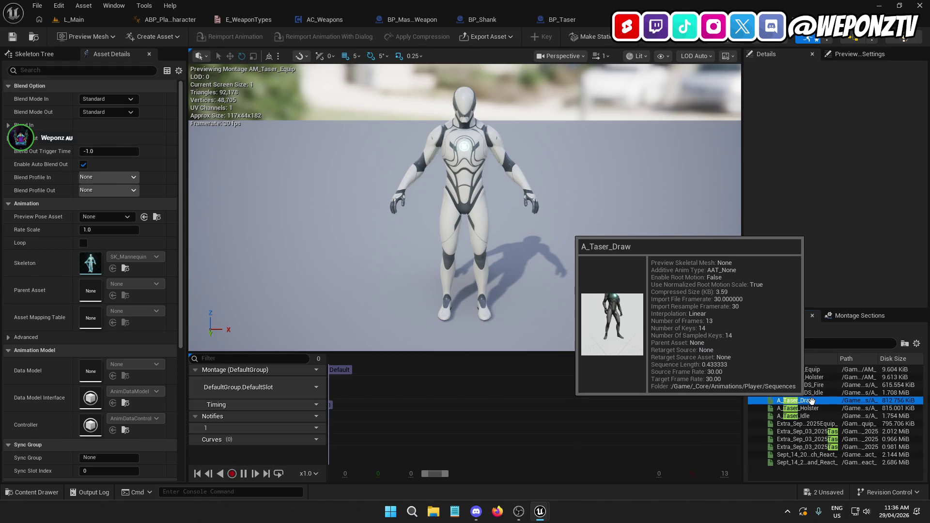
{"action": "left_click_drag", "start_coordinate": [811, 402], "coordinate": [334, 390]}
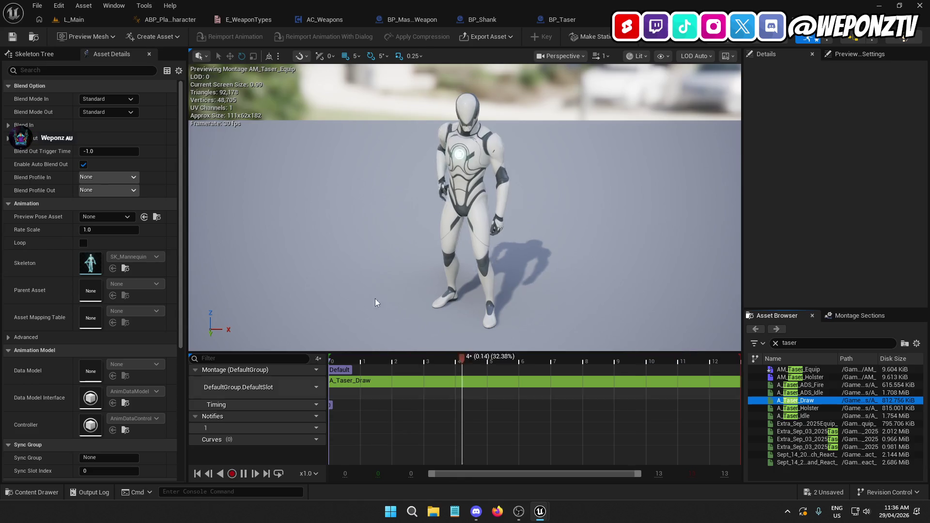
{"action": "left_click", "coordinate": [13, 36]}
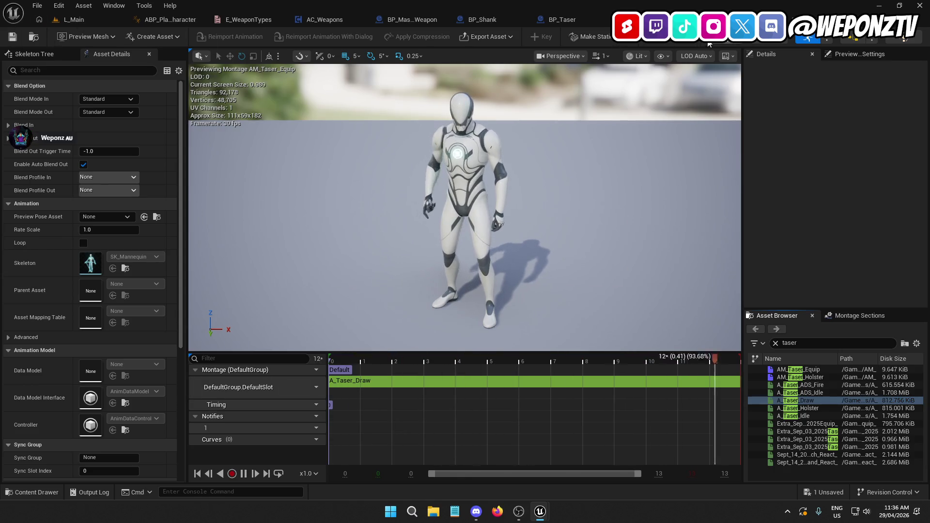
{"action": "left_click", "coordinate": [73, 20]}
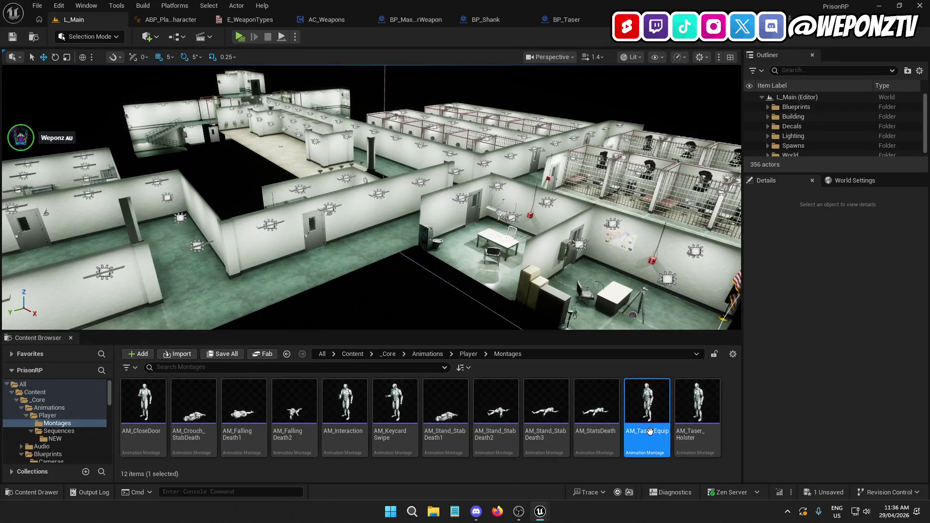
Step: Rename AM_Taser_Equip to AM_Taser_Draw and save all assets
{"action": "left_click", "coordinate": [649, 431]}
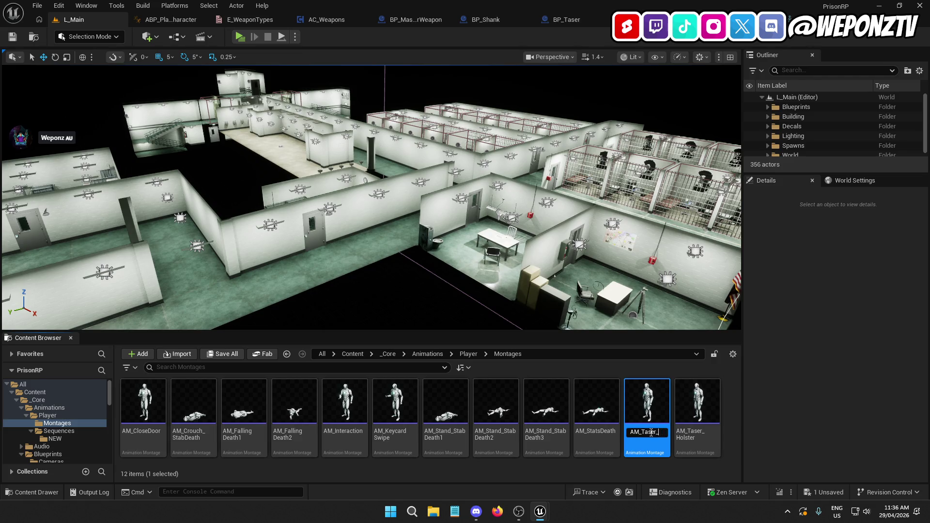
{"action": "type", "text": "Draw"}
{"action": "key", "text": "Return"}
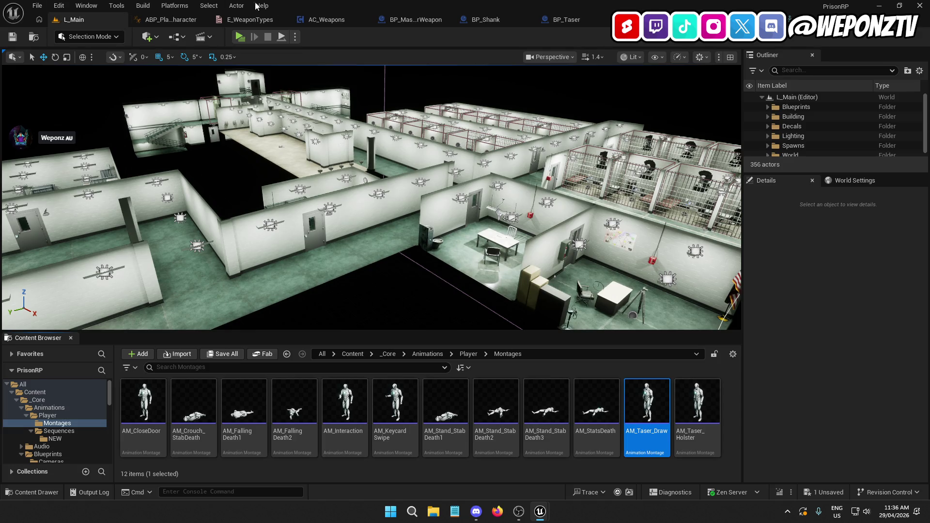
{"action": "left_click", "coordinate": [43, 5]}
{"action": "left_click", "coordinate": [58, 150]}
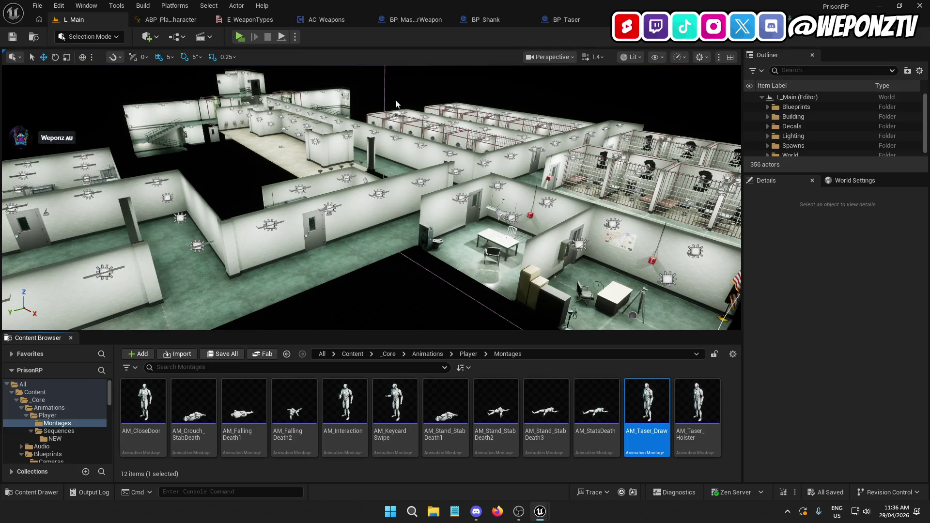
Step: Check AM_Taser_Draw's timing at frame 5 (0.17 s), then go back to AC_Weapons
{"action": "left_click", "coordinate": [654, 430]}
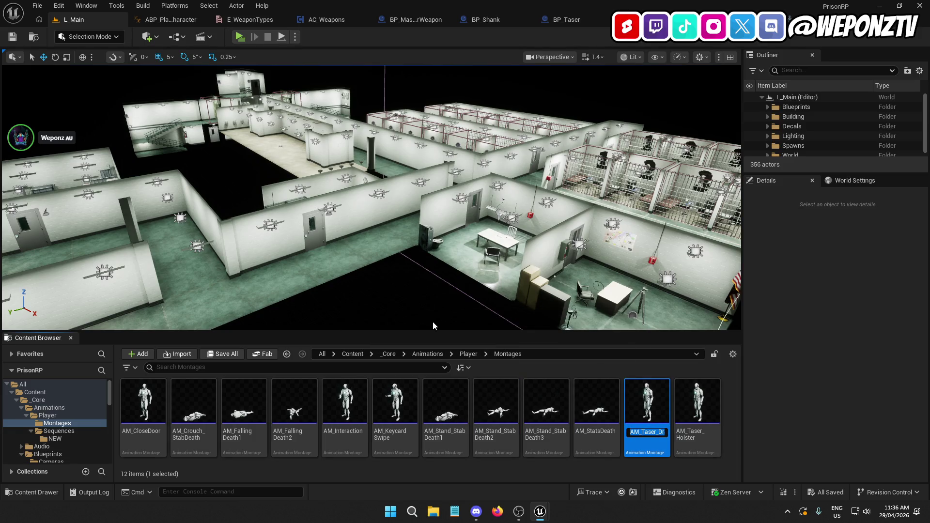
{"action": "double_click", "coordinate": [650, 403]}
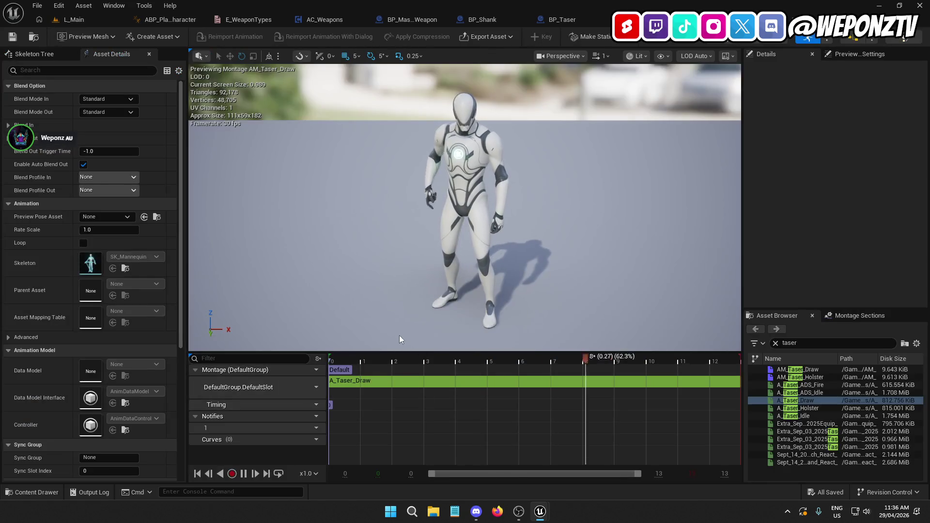
{"action": "left_click", "coordinate": [243, 474]}
{"action": "mouse_move", "coordinate": [545, 356]}
{"action": "left_mouse_down"}
{"action": "mouse_move", "coordinate": [369, 359]}
{"action": "mouse_move", "coordinate": [551, 390]}
{"action": "mouse_move", "coordinate": [378, 403]}
{"action": "mouse_move", "coordinate": [489, 407]}
{"action": "left_mouse_up"}
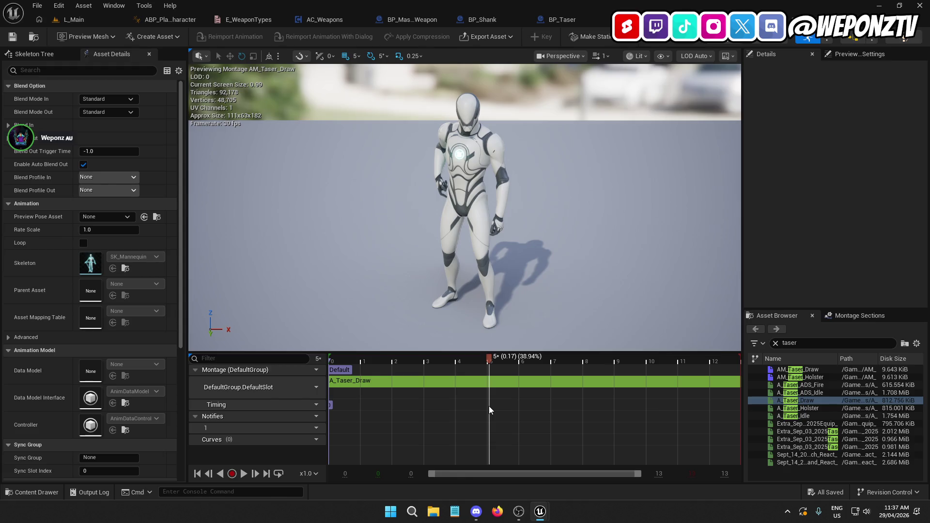
{"action": "left_click", "coordinate": [96, 23]}
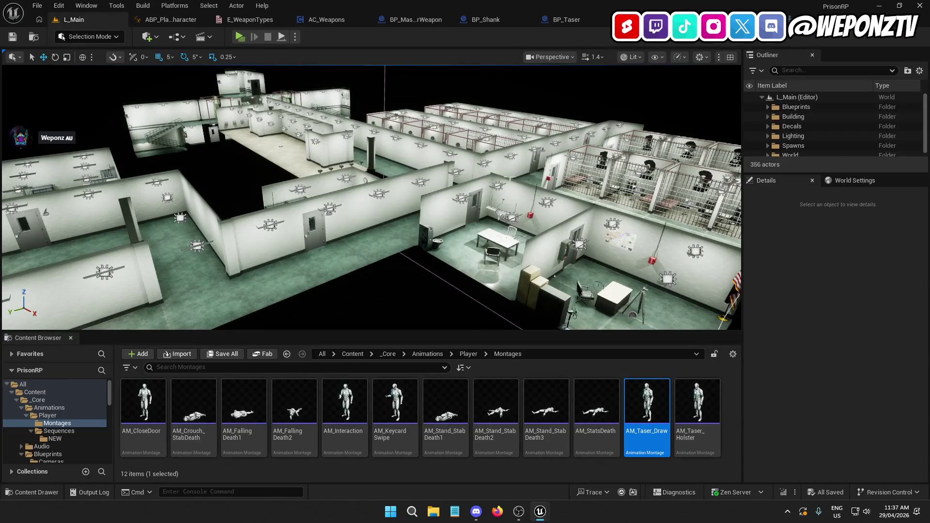
{"action": "left_click", "coordinate": [359, 18]}
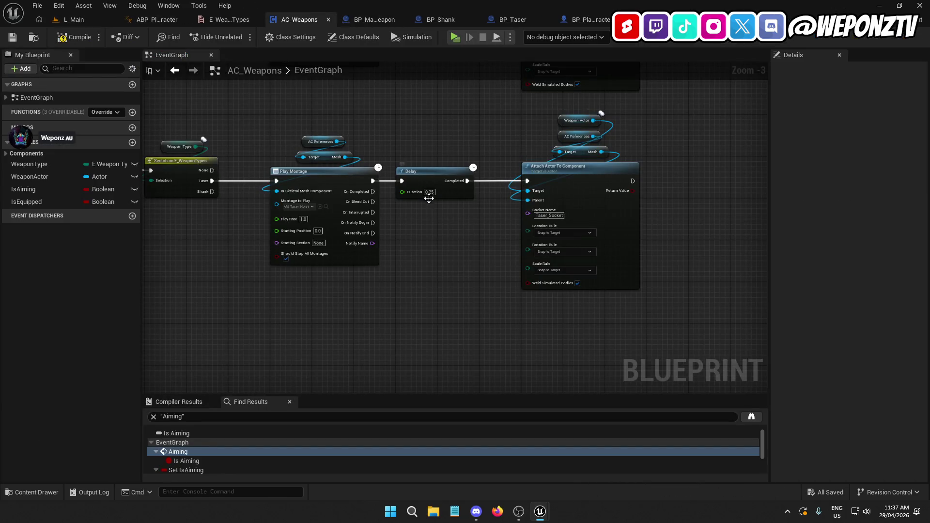
Step: Set the draw chain's Delay duration to 0.17
{"action": "type", "text": "0.17"}
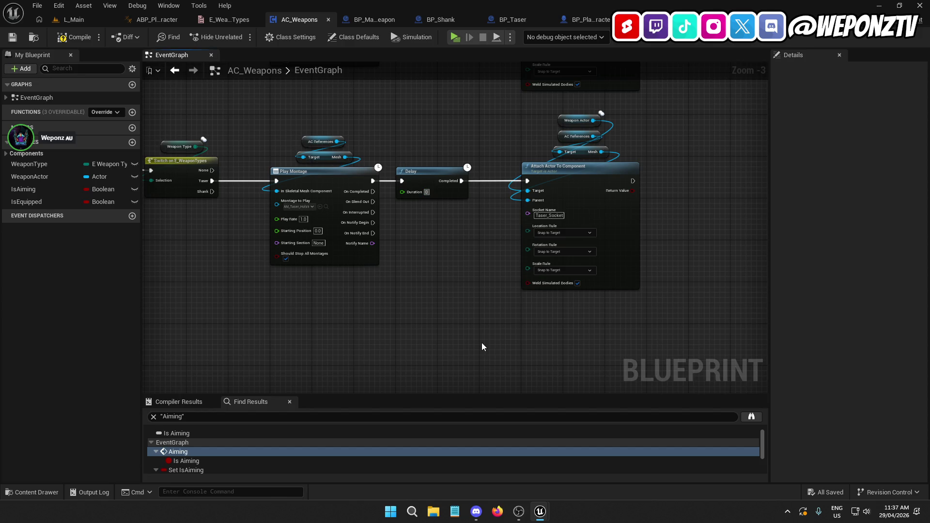
{"action": "key", "text": "Return"}
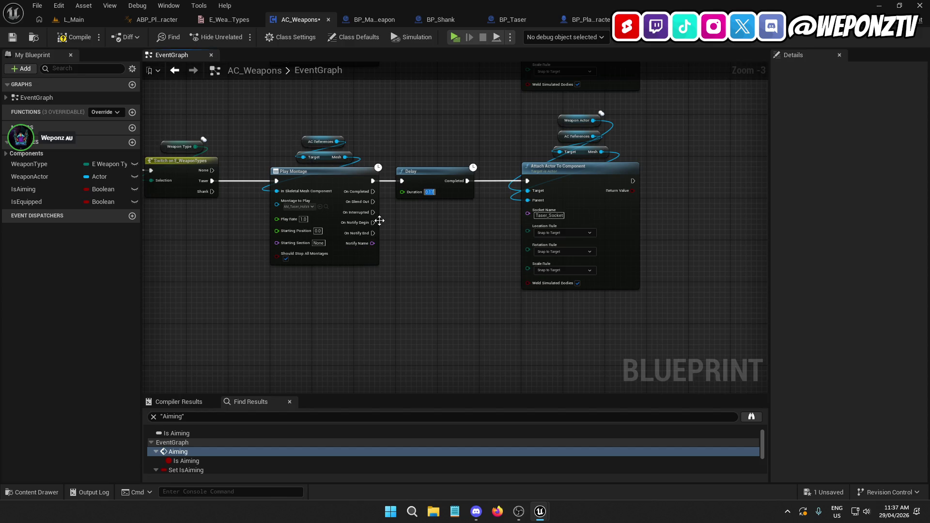
{"action": "mouse_move", "coordinate": [371, 224]}
{"action": "left_mouse_down"}
{"action": "mouse_move", "coordinate": [441, 217]}
{"action": "mouse_move", "coordinate": [451, 249]}
{"action": "mouse_move", "coordinate": [537, 193]}
{"action": "mouse_move", "coordinate": [425, 288]}
{"action": "mouse_move", "coordinate": [439, 304]}
{"action": "left_mouse_up"}
{"action": "left_click", "coordinate": [461, 238]}
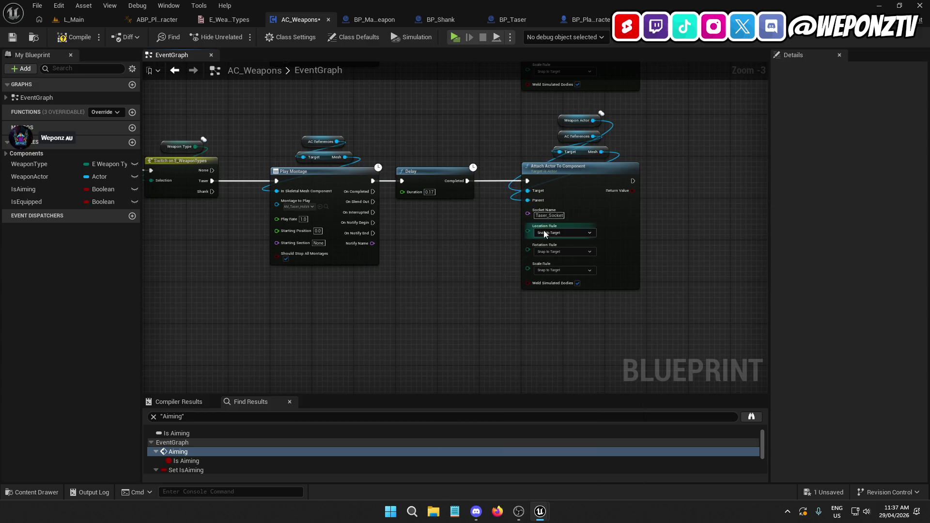
{"action": "left_click_drag", "start_coordinate": [697, 224], "coordinate": [652, 336]}
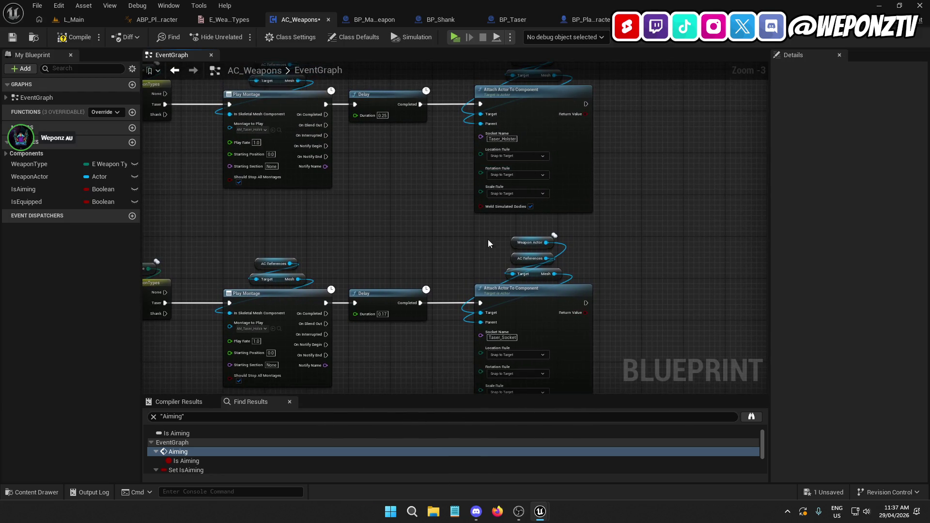
{"action": "left_click_drag", "start_coordinate": [489, 242], "coordinate": [458, 174]}
Step: Change the draw chain's attach Socket Name to Taser_Holding
{"action": "right_click", "coordinate": [475, 272]}
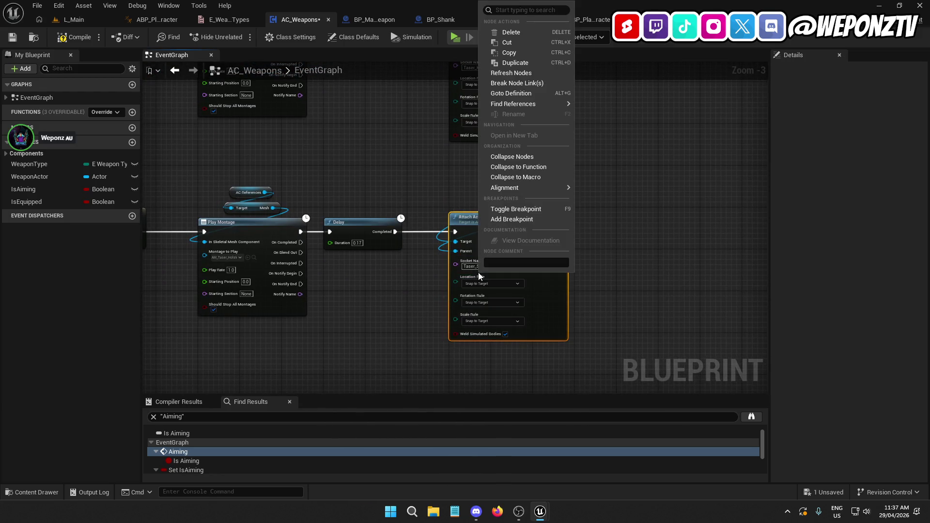
{"action": "key", "text": "Escape"}
{"action": "type", "text": "Taser_Holster"}
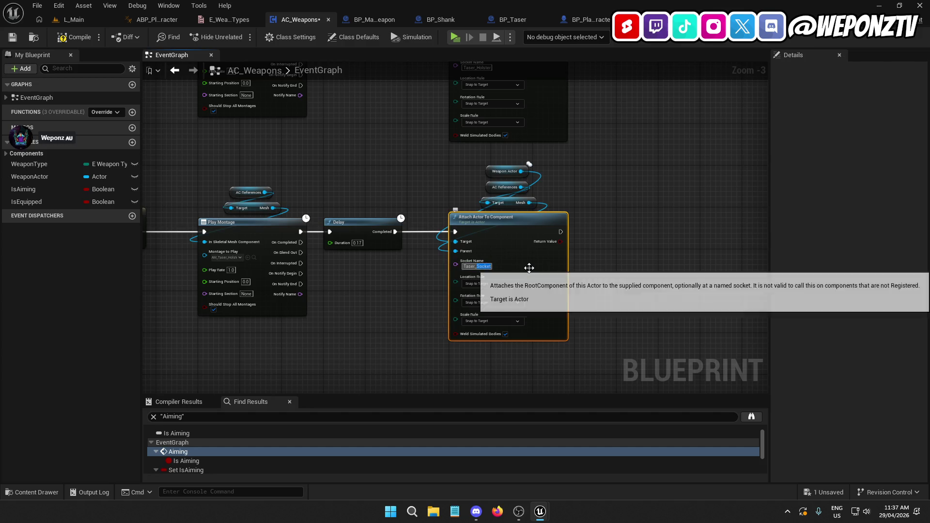
{"action": "key", "text": "Return"}
{"action": "type", "text": "ding"}
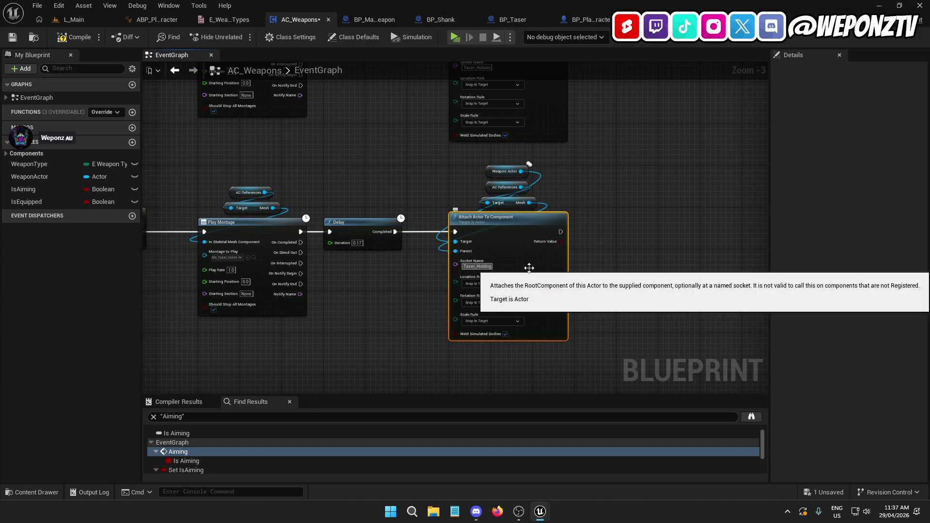
{"action": "left_click", "coordinate": [490, 265]}
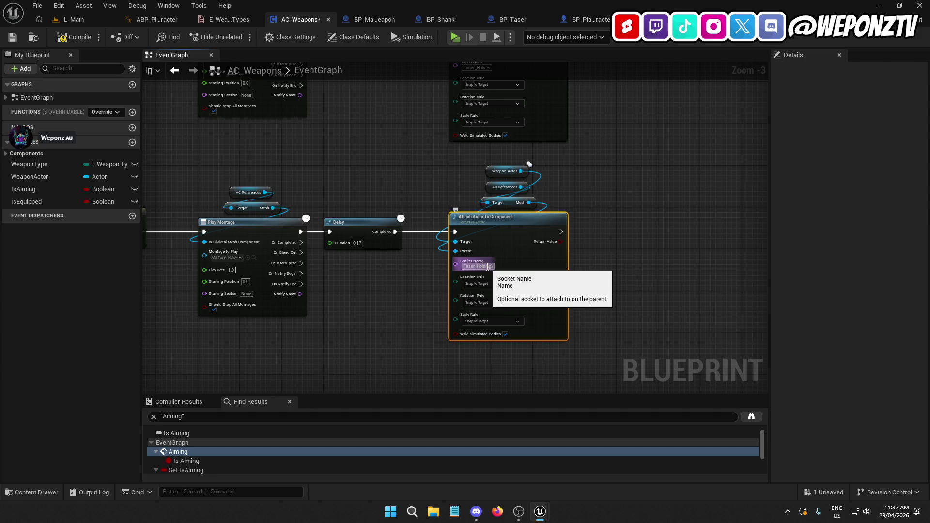
Step: Set the draw chain's Play Montage to play AM_Taser_Draw
{"action": "left_click", "coordinate": [231, 256]}
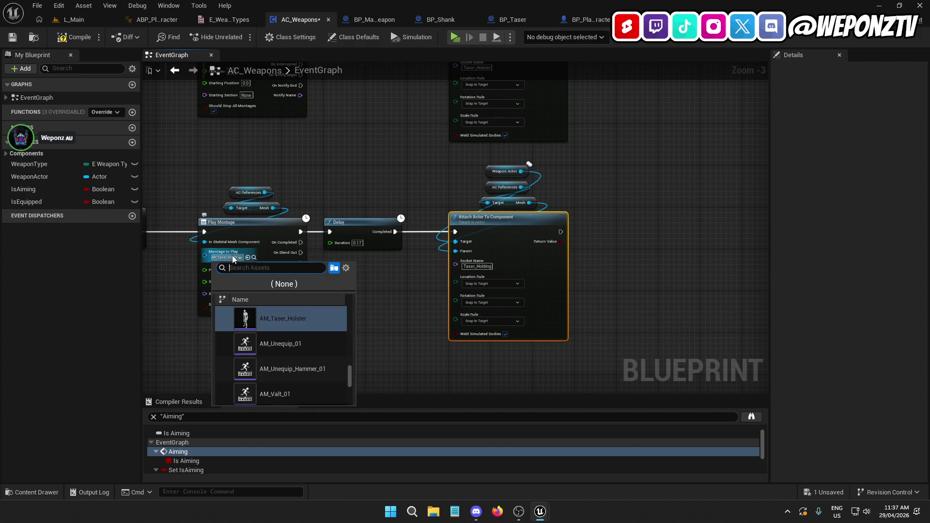
{"action": "scroll", "coordinate": [312, 336], "scroll_direction": "up", "scroll_amount": 1}
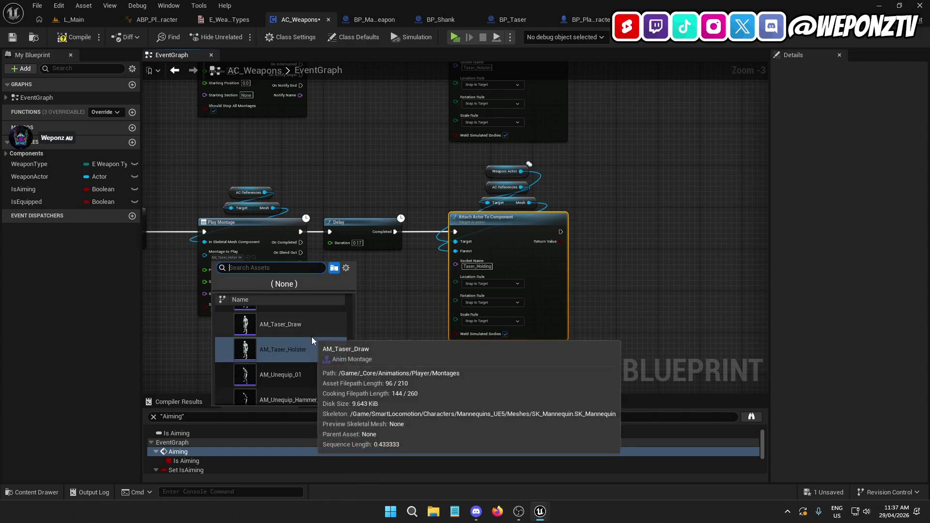
{"action": "left_click", "coordinate": [307, 331]}
{"action": "mouse_move", "coordinate": [409, 320]}
{"action": "left_mouse_down"}
{"action": "mouse_move", "coordinate": [414, 307]}
{"action": "mouse_move", "coordinate": [592, 316]}
{"action": "mouse_move", "coordinate": [811, 390]}
{"action": "mouse_move", "coordinate": [351, 353]}
{"action": "mouse_move", "coordinate": [361, 468]}
{"action": "left_mouse_up"}
{"action": "mouse_move", "coordinate": [397, 237]}
{"action": "left_mouse_down"}
{"action": "mouse_move", "coordinate": [399, 347]}
{"action": "mouse_move", "coordinate": [475, 193]}
{"action": "mouse_move", "coordinate": [498, 187]}
{"action": "left_mouse_up"}
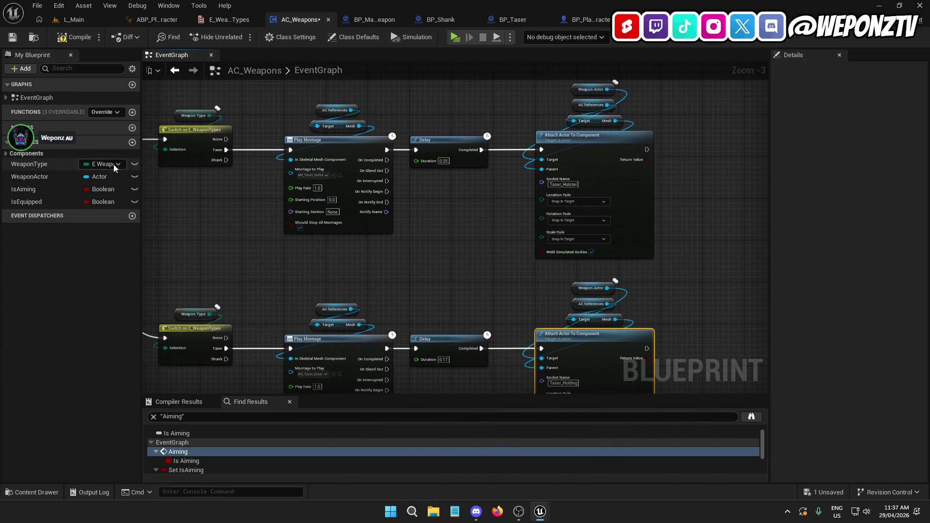
Step: Add a SET IsEquipped node after the holster chain's attach node
{"action": "mouse_move", "coordinate": [29, 202]}
{"action": "left_mouse_down"}
{"action": "mouse_move", "coordinate": [504, 214]}
{"action": "mouse_move", "coordinate": [684, 136]}
{"action": "mouse_move", "coordinate": [644, 154]}
{"action": "mouse_move", "coordinate": [813, 139]}
{"action": "mouse_move", "coordinate": [503, 153]}
{"action": "mouse_move", "coordinate": [524, 167]}
{"action": "mouse_move", "coordinate": [538, 154]}
{"action": "mouse_move", "coordinate": [586, 168]}
{"action": "left_mouse_up"}
{"action": "left_click", "coordinate": [715, 158]}
{"action": "left_click", "coordinate": [549, 235]}
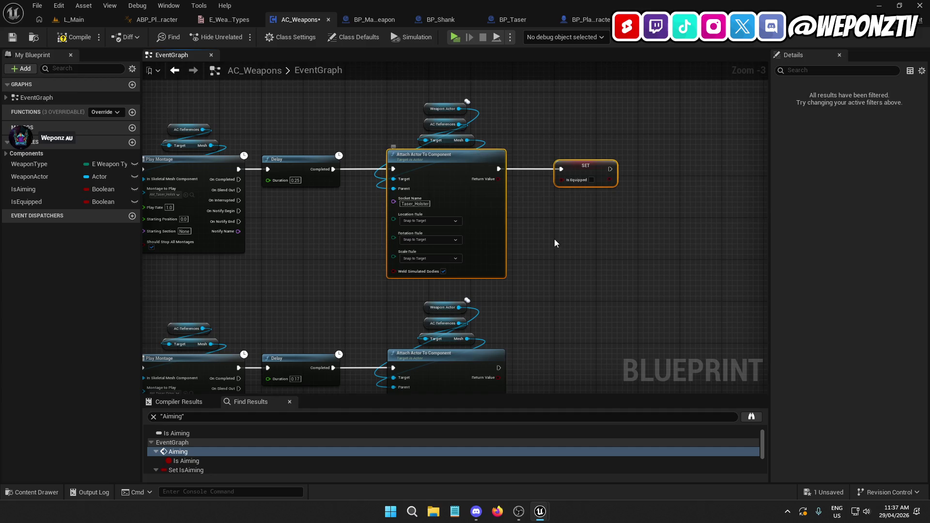
{"action": "mouse_move", "coordinate": [557, 240]}
{"action": "left_mouse_down"}
{"action": "mouse_move", "coordinate": [575, 99]}
{"action": "mouse_move", "coordinate": [582, 123]}
{"action": "left_mouse_up"}
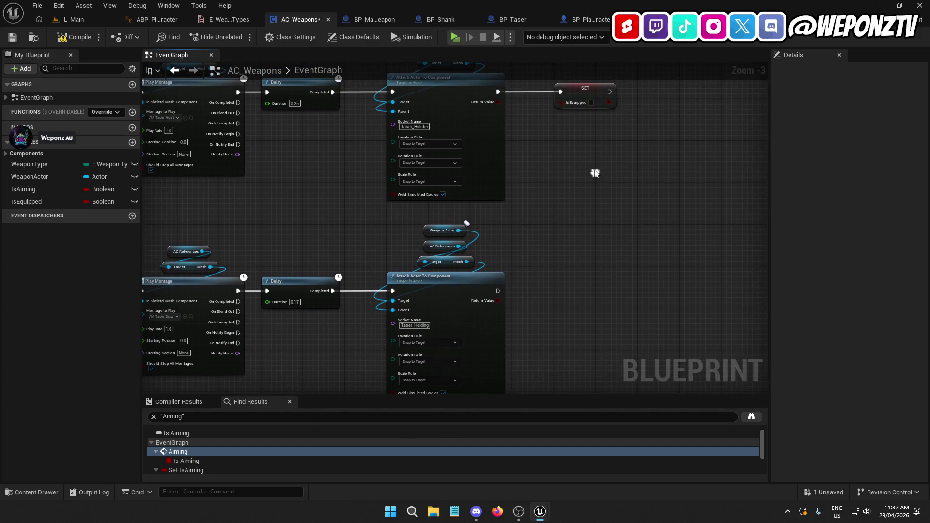
Step: Copy the IsEquipped setter and run it after the draw chain's attach node
{"action": "left_click", "coordinate": [581, 92]}
{"action": "key", "text": "ctrl+c"}
{"action": "key", "text": "ctrl+v"}
{"action": "left_click_drag", "start_coordinate": [498, 291], "coordinate": [583, 293]}
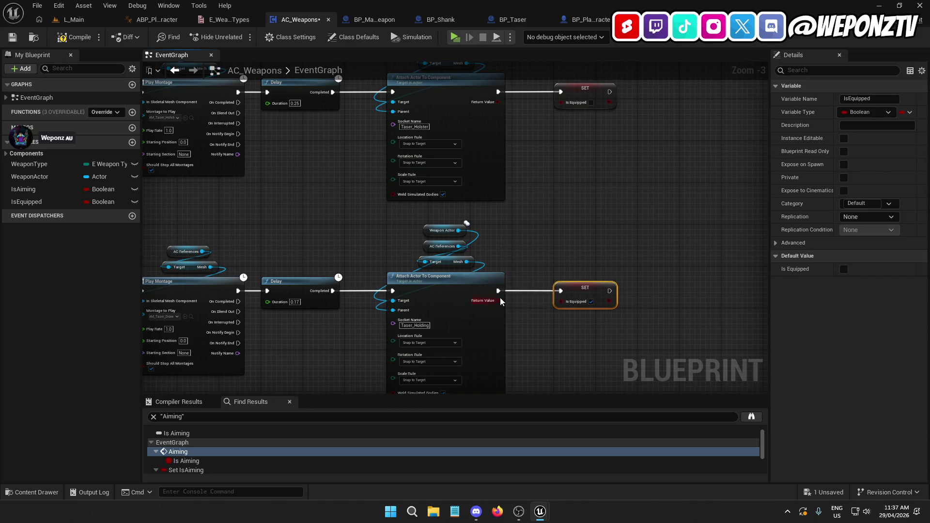
{"action": "mouse_move", "coordinate": [173, 177]}
{"action": "left_mouse_down"}
{"action": "mouse_move", "coordinate": [273, 202]}
{"action": "mouse_move", "coordinate": [409, 164]}
{"action": "left_mouse_up"}
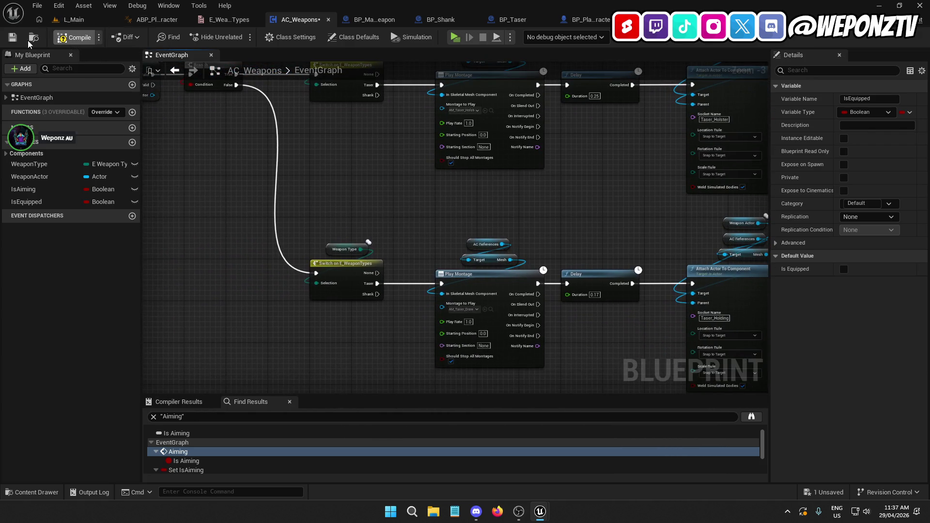
{"action": "left_click", "coordinate": [73, 20]}
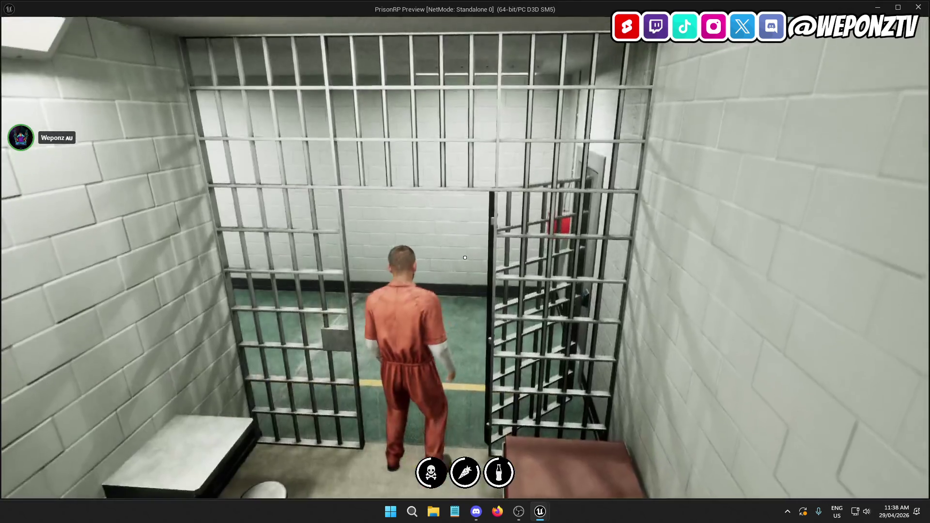
Step: Walk the prisoner forward in play mode, then quit from the Esc pause menu
{"action": "key", "text": "w"}
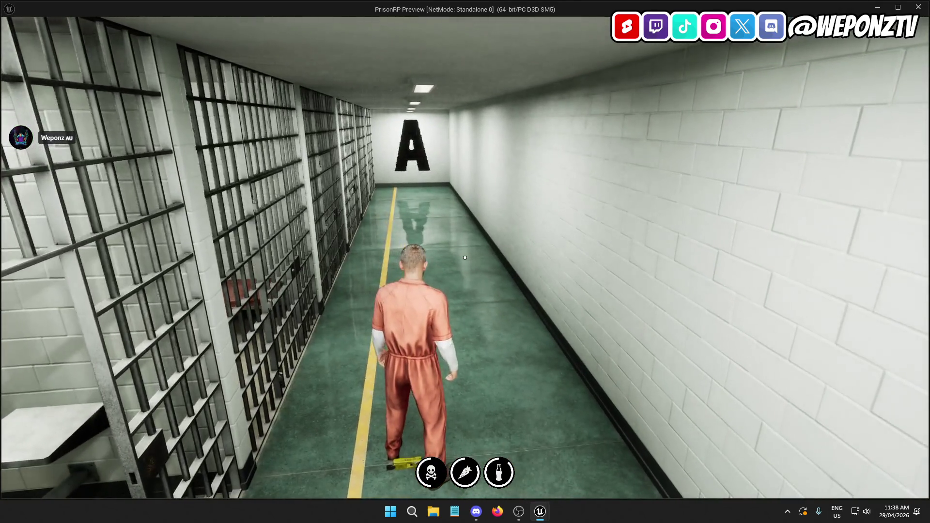
{"action": "key", "text": "Escape"}
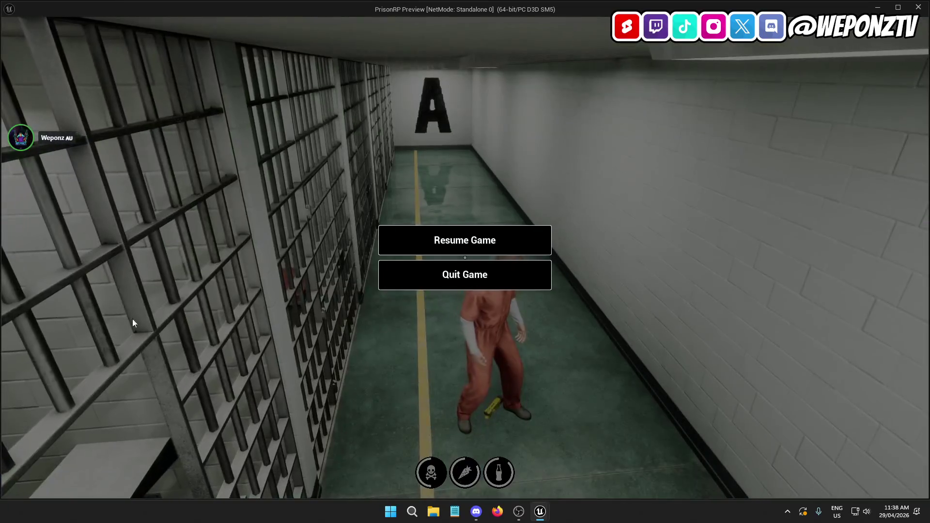
{"action": "left_click", "coordinate": [496, 285]}
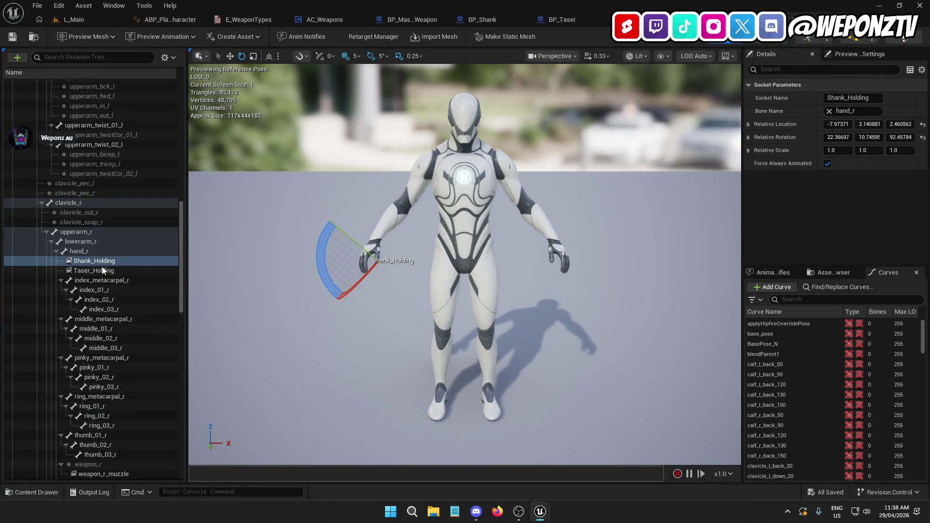
Step: Preview SK_Fazer on the Taser_Holding socket, then remove the attached preview asset
{"action": "left_click", "coordinate": [104, 270]}
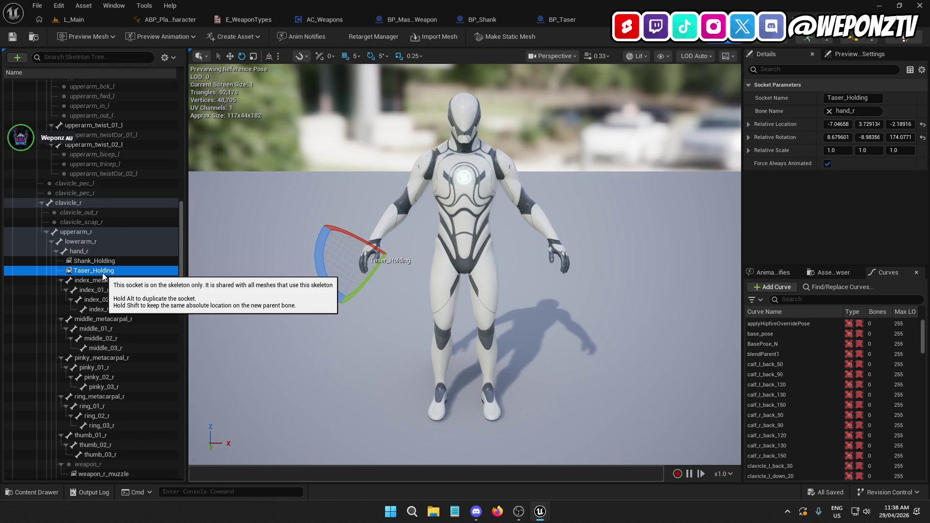
{"action": "right_click", "coordinate": [103, 272]}
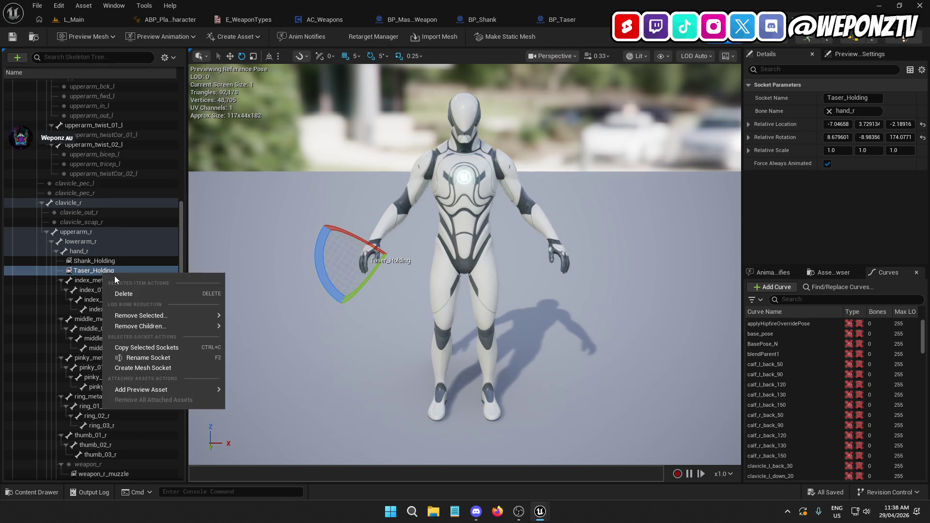
{"action": "mouse_move", "coordinate": [205, 390]}
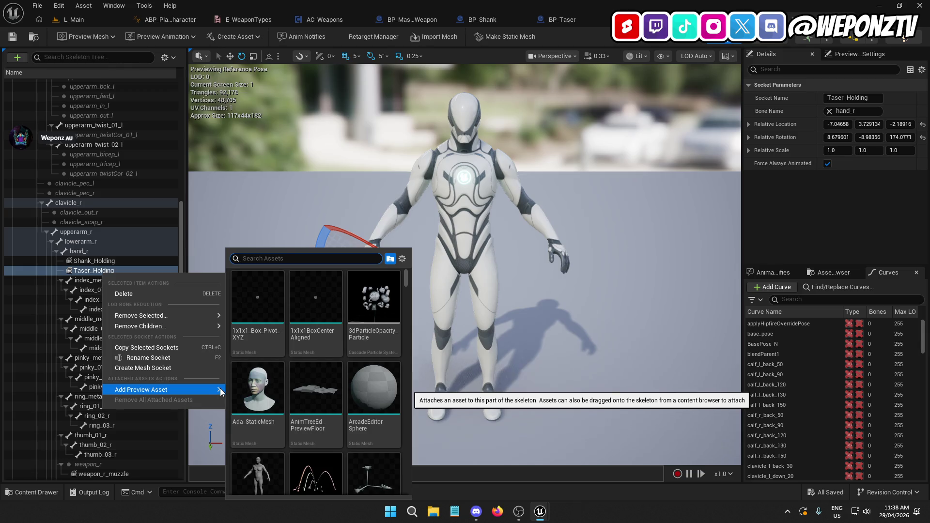
{"action": "type", "text": "z"}
{"action": "left_click", "coordinate": [257, 293]}
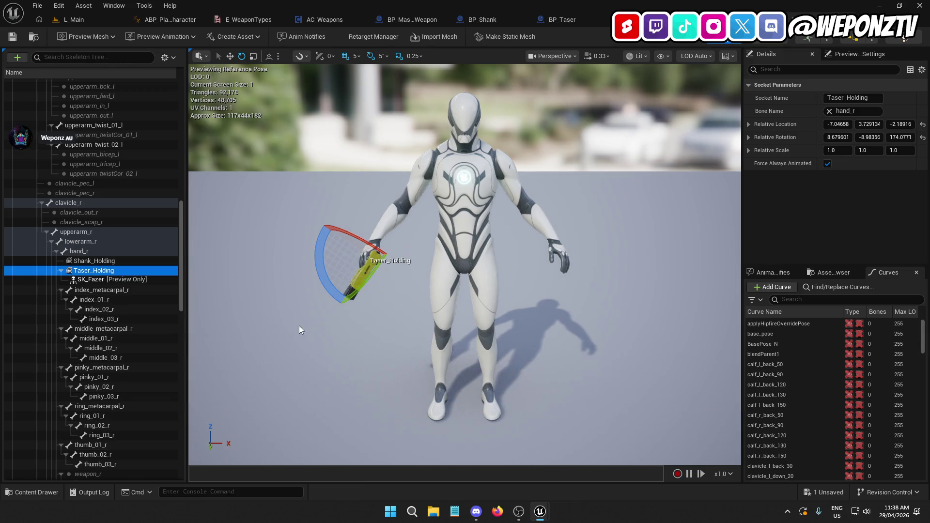
{"action": "right_click", "coordinate": [92, 274]}
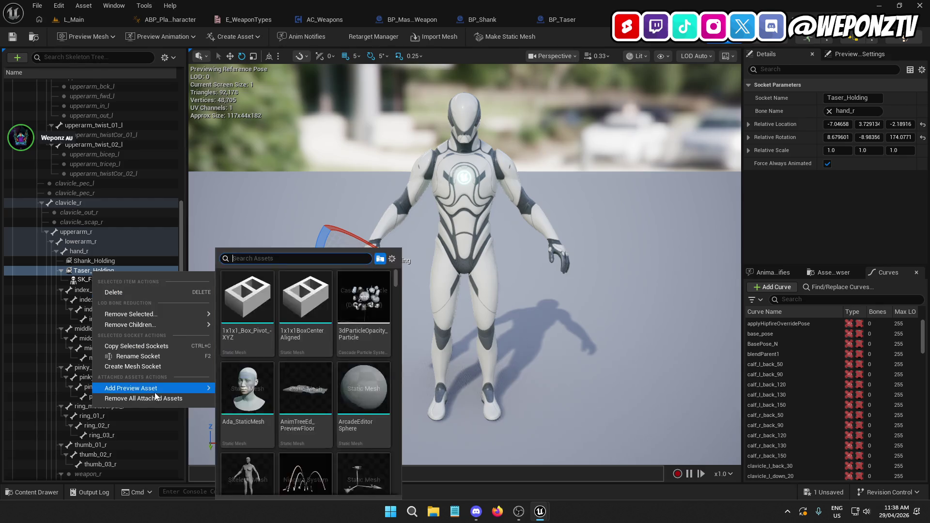
{"action": "left_click", "coordinate": [162, 399]}
Step: Save the skeleton, select the Taser_Holster socket and return to L_Main
{"action": "left_click", "coordinate": [12, 37]}
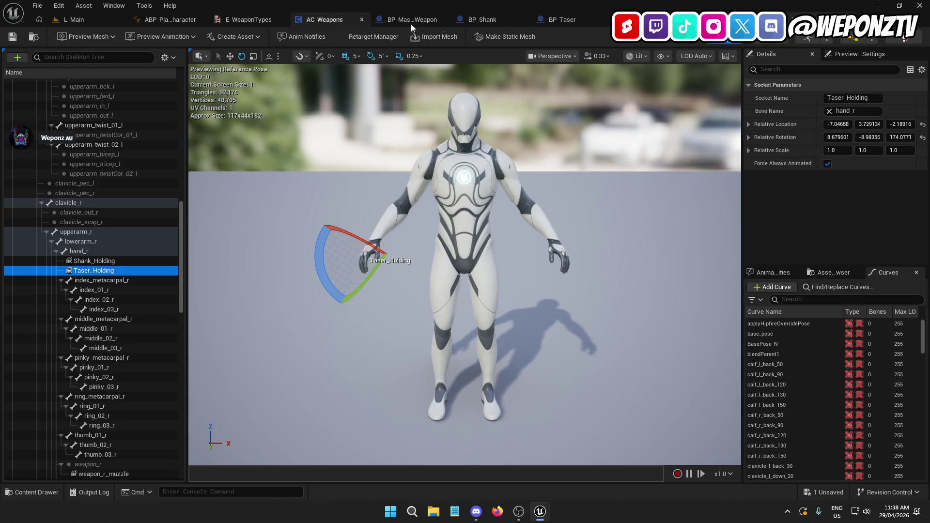
{"action": "scroll", "coordinate": [122, 232], "scroll_direction": "up", "scroll_amount": 10}
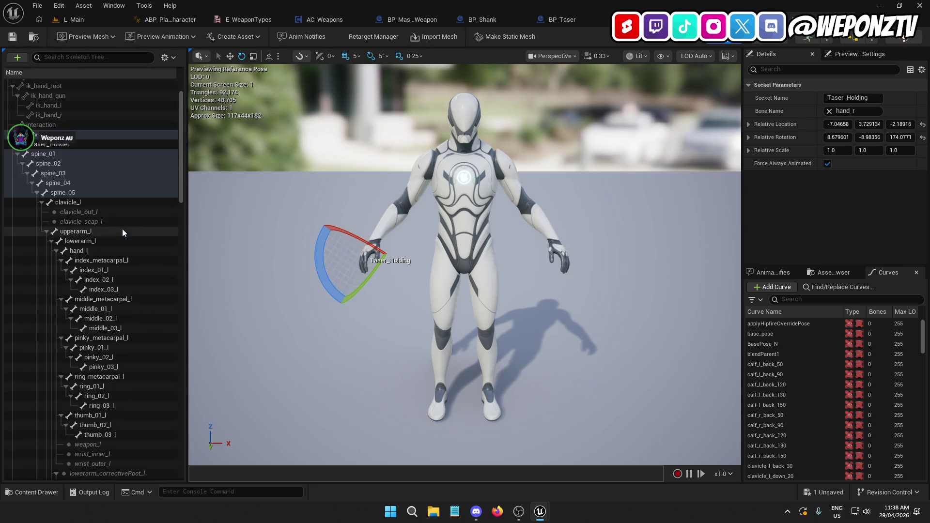
{"action": "left_click", "coordinate": [67, 147]}
{"action": "left_click", "coordinate": [73, 22]}
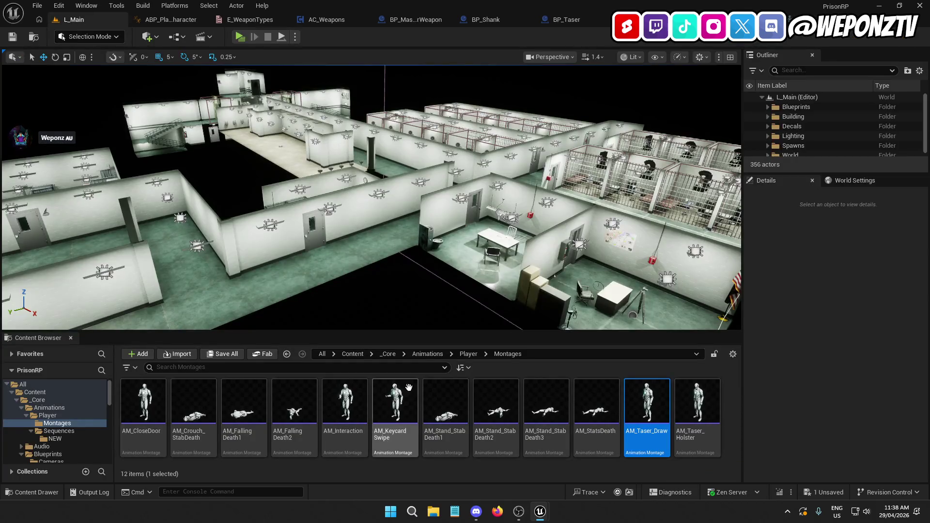
Step: Review the SET Is Equipped node and SRV_HolsterWeapon event in the AC_Weapons graph
{"action": "left_click", "coordinate": [338, 23]}
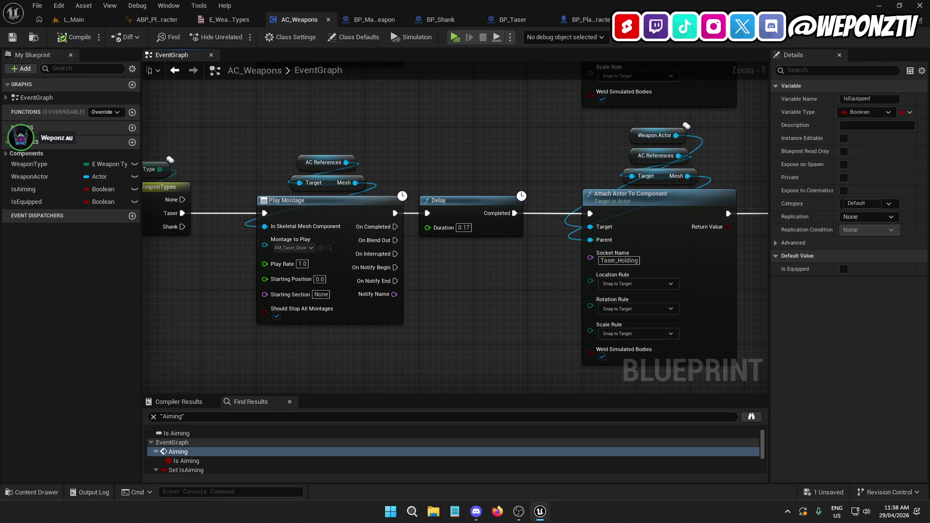
{"action": "mouse_move", "coordinate": [775, 283]}
{"action": "left_mouse_down"}
{"action": "mouse_move", "coordinate": [685, 296]}
{"action": "mouse_move", "coordinate": [647, 314]}
{"action": "mouse_move", "coordinate": [633, 398]}
{"action": "left_mouse_up"}
{"action": "mouse_move", "coordinate": [161, 148]}
{"action": "left_mouse_down"}
{"action": "mouse_move", "coordinate": [218, 194]}
{"action": "mouse_move", "coordinate": [368, 260]}
{"action": "left_mouse_up"}
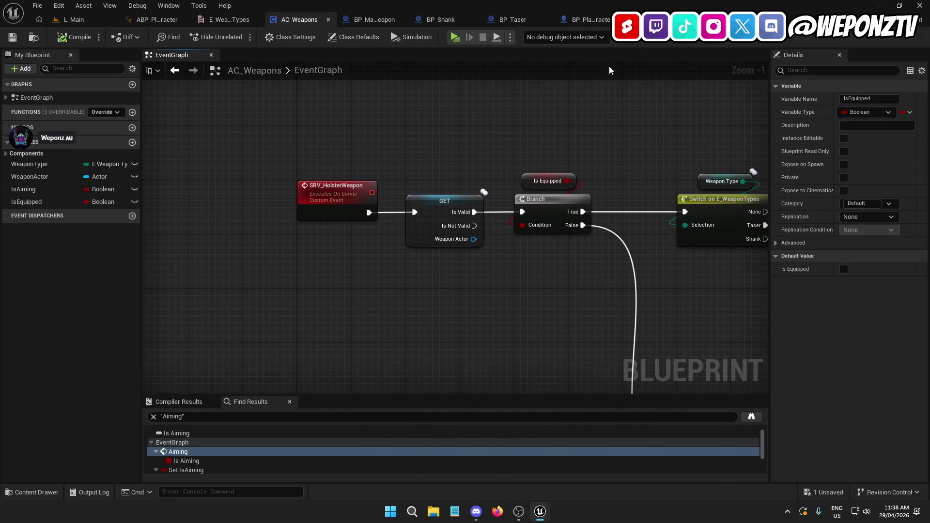
Step: Open IA_Holster from _Core > Inputs > Actions and add one empty trigger
{"action": "left_click", "coordinate": [73, 19]}
{"action": "left_click", "coordinate": [388, 354]}
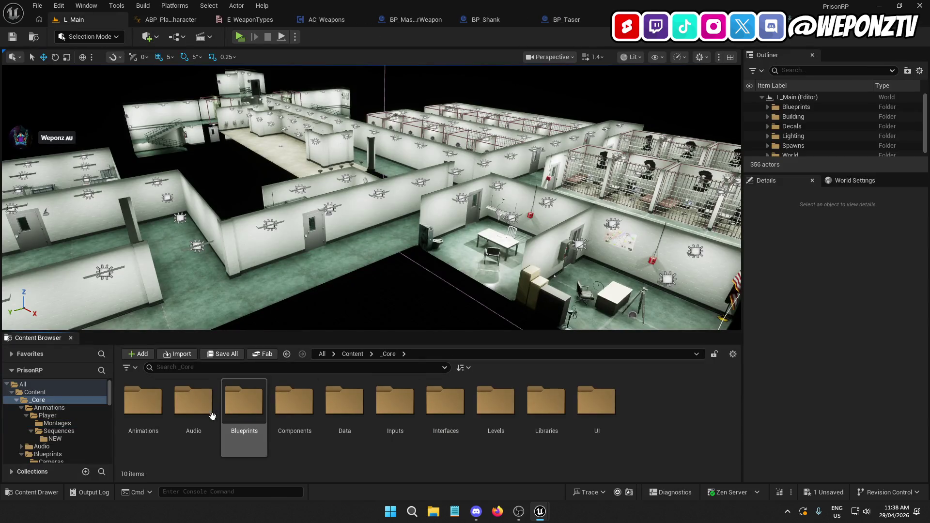
{"action": "double_click", "coordinate": [400, 416]}
{"action": "left_click", "coordinate": [144, 402]}
{"action": "double_click", "coordinate": [144, 402]}
{"action": "left_click", "coordinate": [352, 419]}
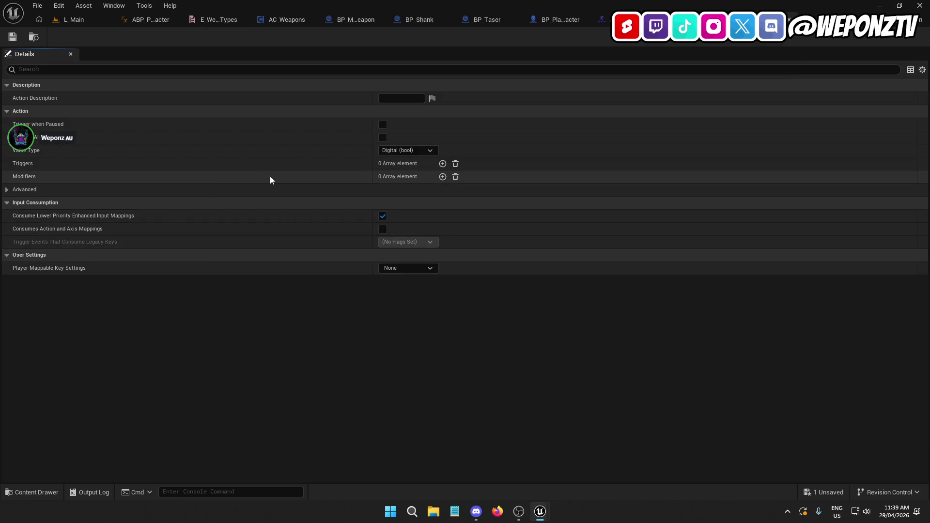
{"action": "left_click", "coordinate": [443, 164]}
Step: Make IA_Holster's first trigger a Hold trigger
{"action": "left_click", "coordinate": [414, 177]}
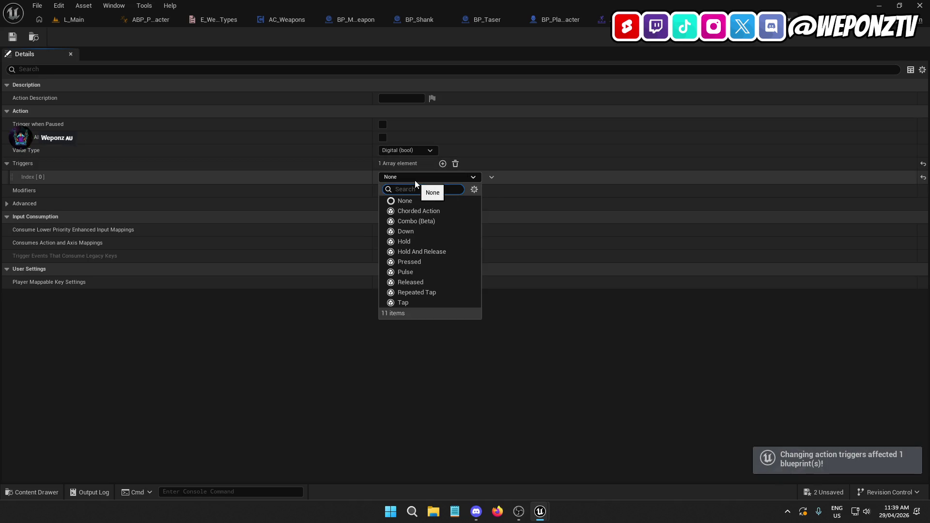
{"action": "left_click", "coordinate": [423, 240]}
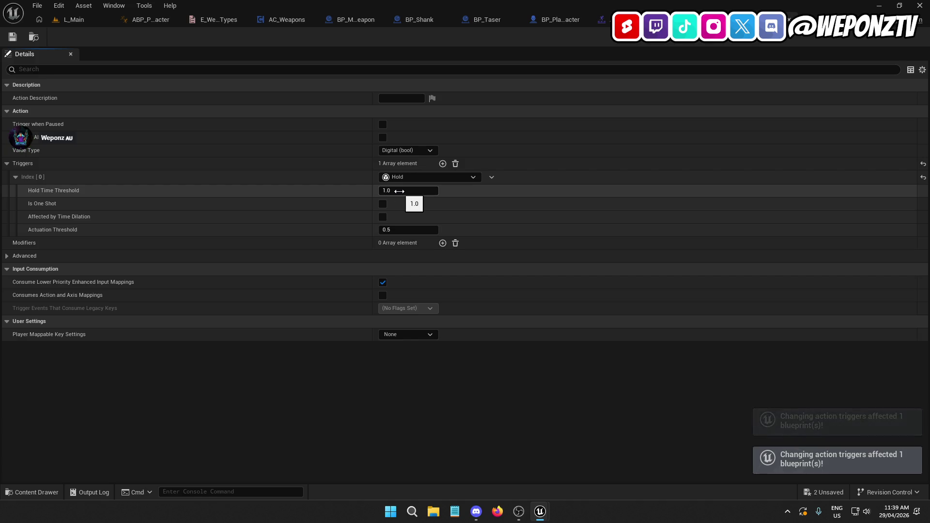
{"action": "left_click", "coordinate": [11, 39]}
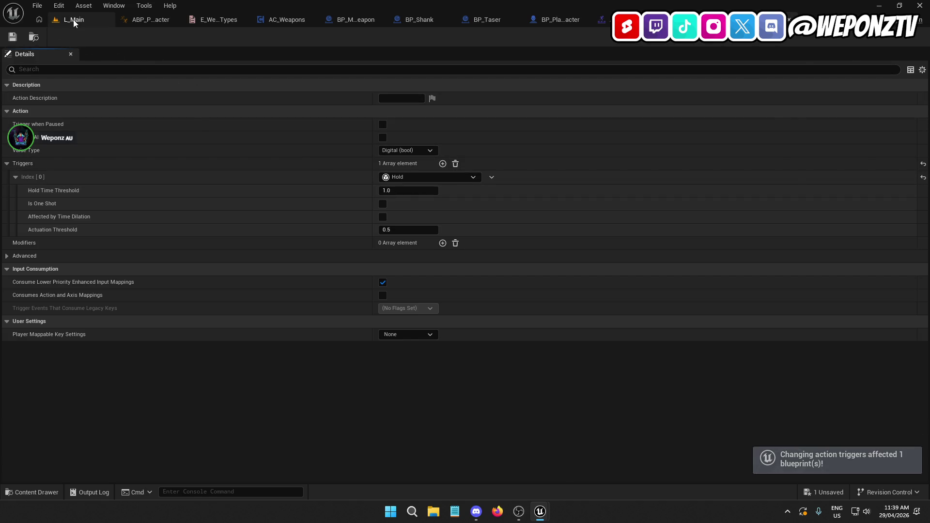
{"action": "left_click", "coordinate": [73, 18]}
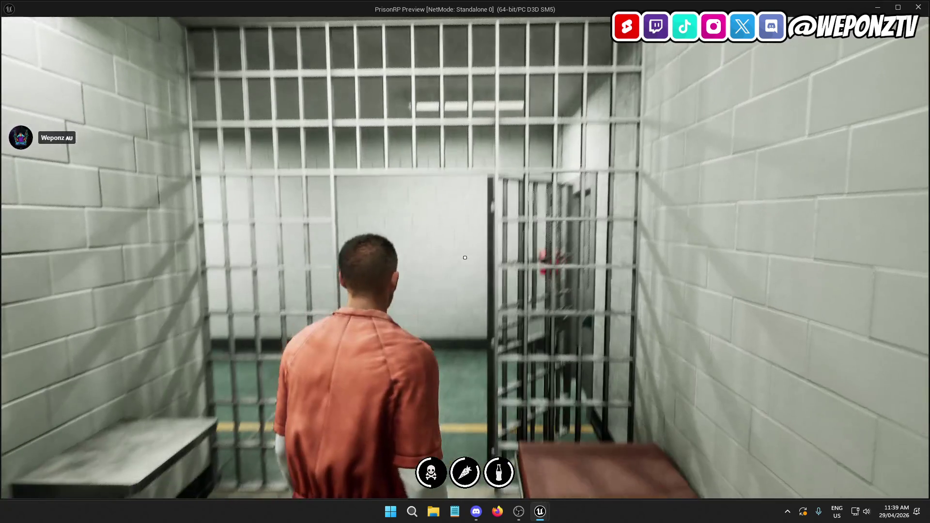
Step: Play-test by walking the prisoner down the corridor, then quit back to AC_Weapons' equip calls
{"action": "key", "text": "w"}
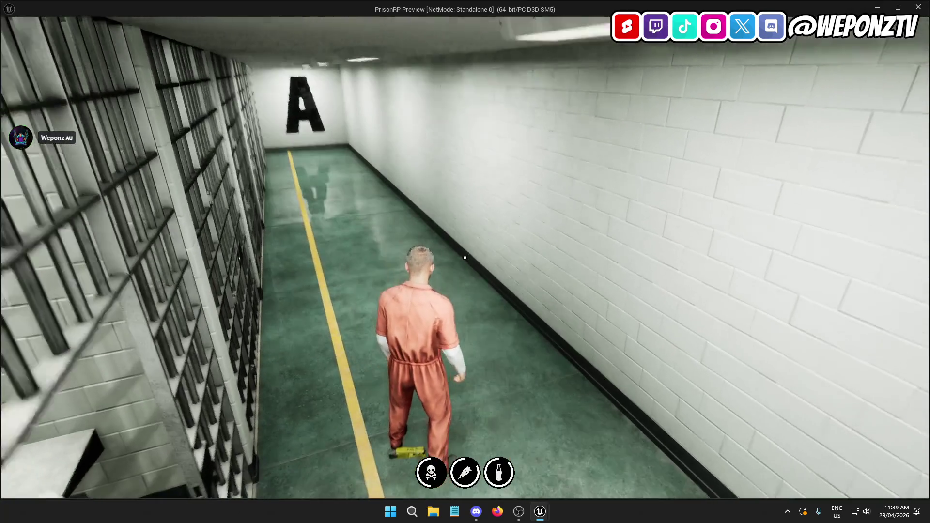
{"action": "key", "text": "Escape"}
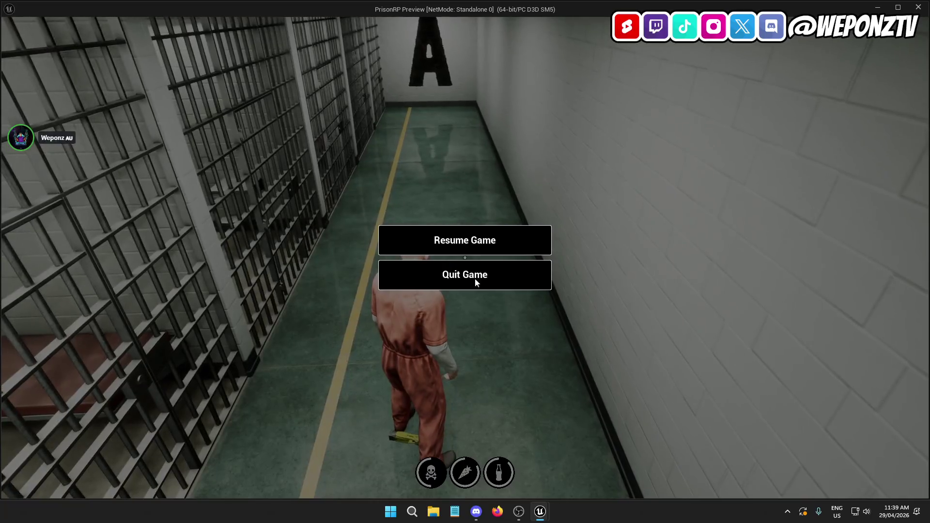
{"action": "left_click", "coordinate": [465, 274]}
{"action": "left_click", "coordinate": [281, 19]}
{"action": "mouse_move", "coordinate": [393, 137]}
{"action": "left_mouse_down"}
{"action": "mouse_move", "coordinate": [405, 285]}
{"action": "mouse_move", "coordinate": [368, 330]}
{"action": "mouse_move", "coordinate": [261, 416]}
{"action": "left_mouse_up"}
Step: Rename the equip calls' Socket Name pins to Taser_Holding and Shank_Holding, and save AC_Weapons
{"action": "mouse_move", "coordinate": [339, 242]}
{"action": "left_mouse_down"}
{"action": "mouse_move", "coordinate": [431, 300]}
{"action": "mouse_move", "coordinate": [605, 348]}
{"action": "mouse_move", "coordinate": [615, 335]}
{"action": "mouse_move", "coordinate": [557, 145]}
{"action": "left_mouse_up"}
{"action": "left_click_drag", "start_coordinate": [795, 193], "coordinate": [740, 127]}
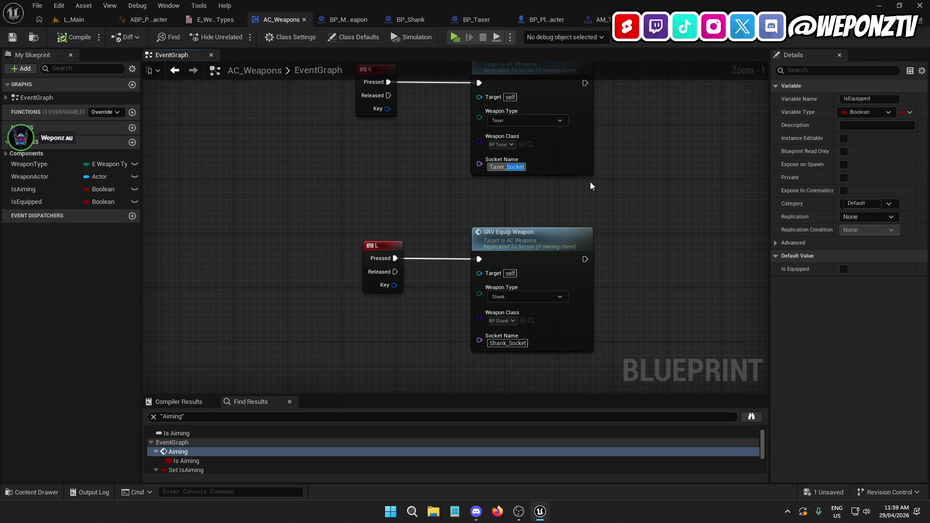
{"action": "type", "text": "Holding"}
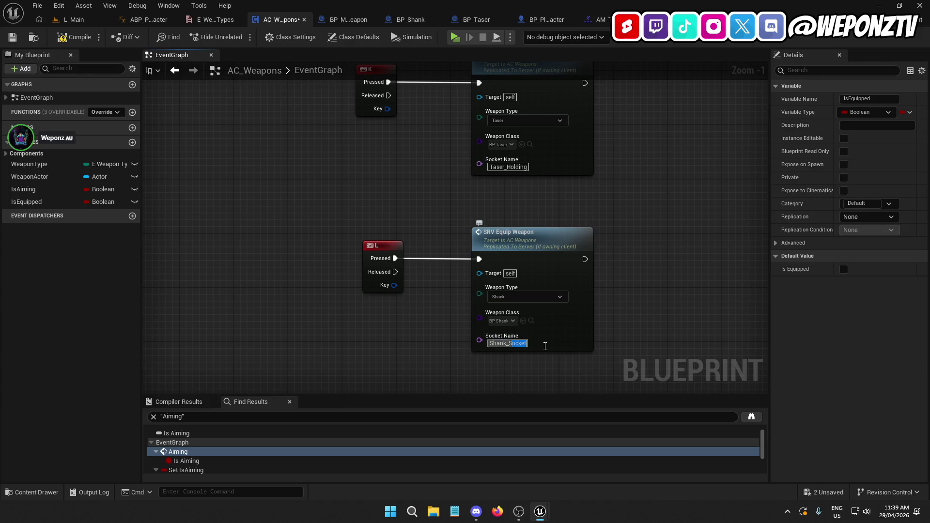
{"action": "type", "text": "Holding"}
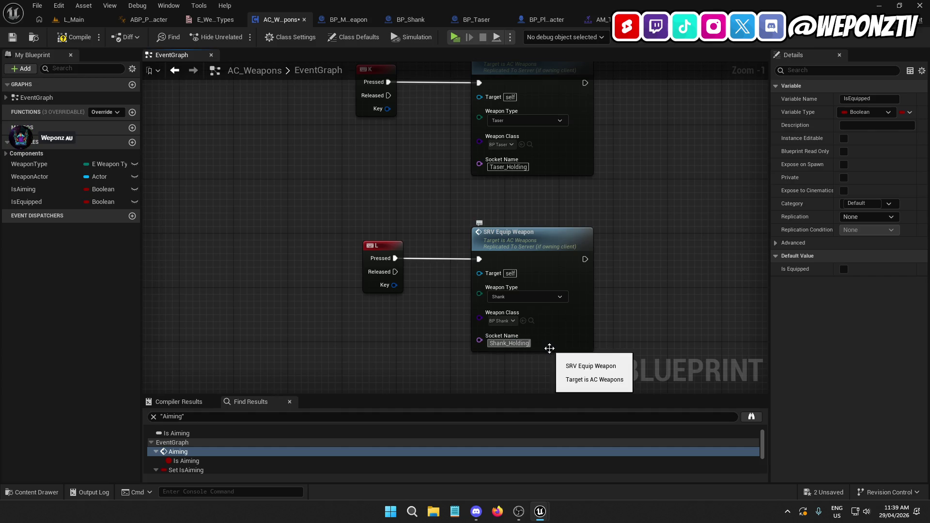
{"action": "left_click", "coordinate": [602, 237]}
{"action": "left_click_drag", "start_coordinate": [602, 236], "coordinate": [513, 211]}
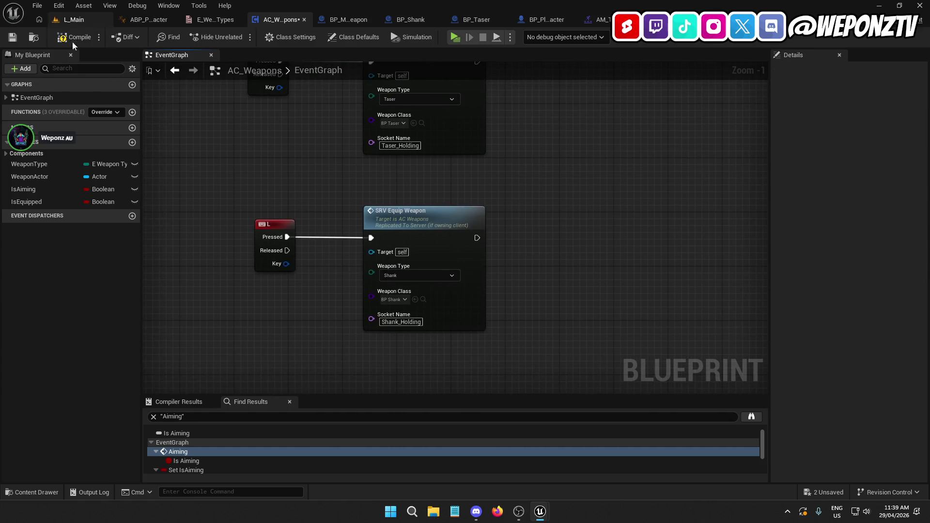
{"action": "left_click", "coordinate": [12, 38]}
Step: Play-test in L_Main, walking the prisoner out of the cell holding the taser
{"action": "left_click", "coordinate": [75, 22]}
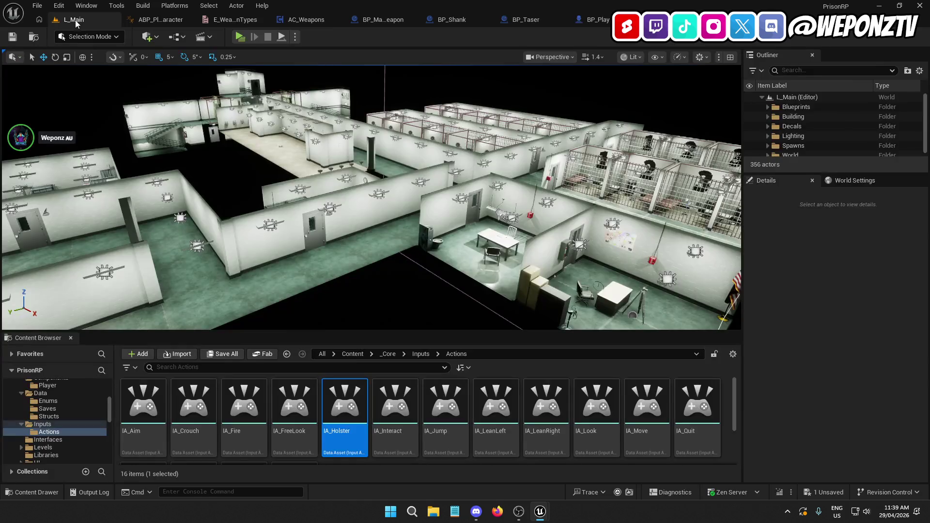
{"action": "left_click", "coordinate": [241, 37]}
{"action": "key", "text": "w"}
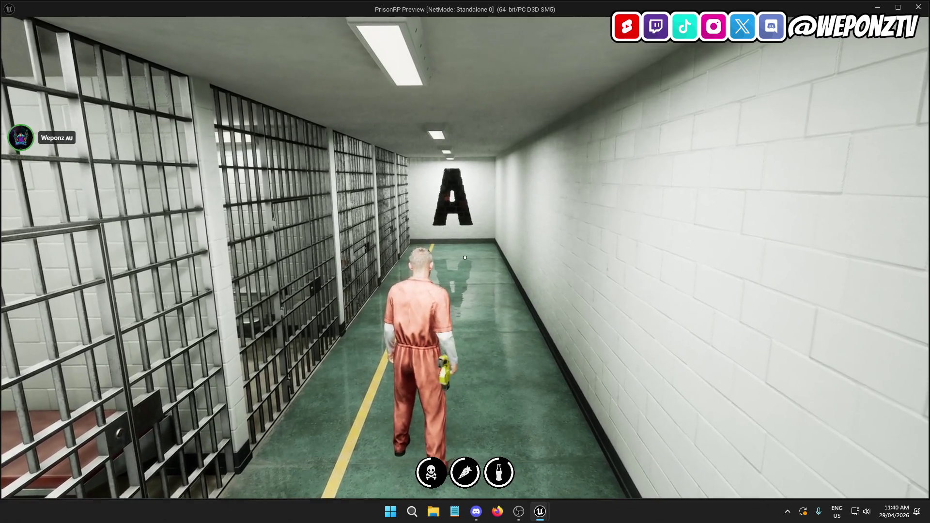
{"action": "key", "text": "Escape"}
{"action": "left_click", "coordinate": [465, 273]}
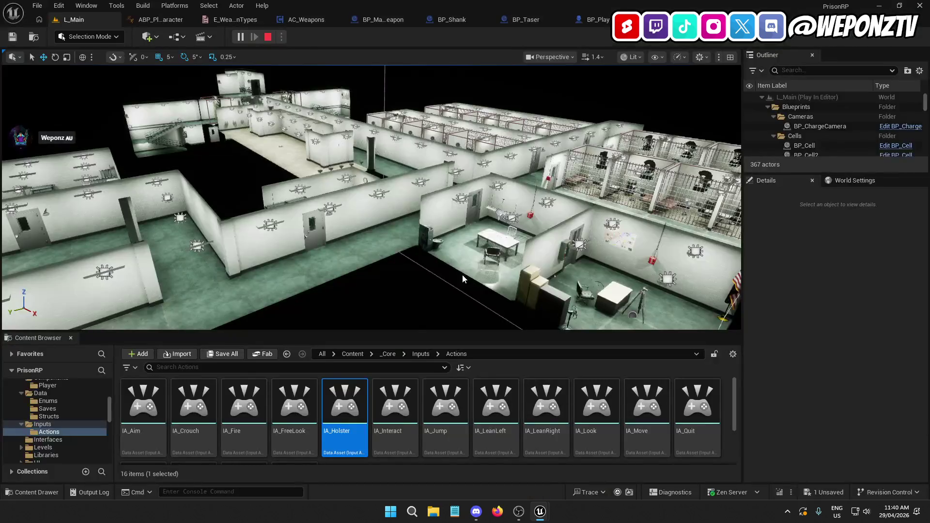
Step: Give IA_Holster's Hold trigger a 1.5 Hold Time Threshold with Is One Shot enabled
{"action": "left_click", "coordinate": [340, 433]}
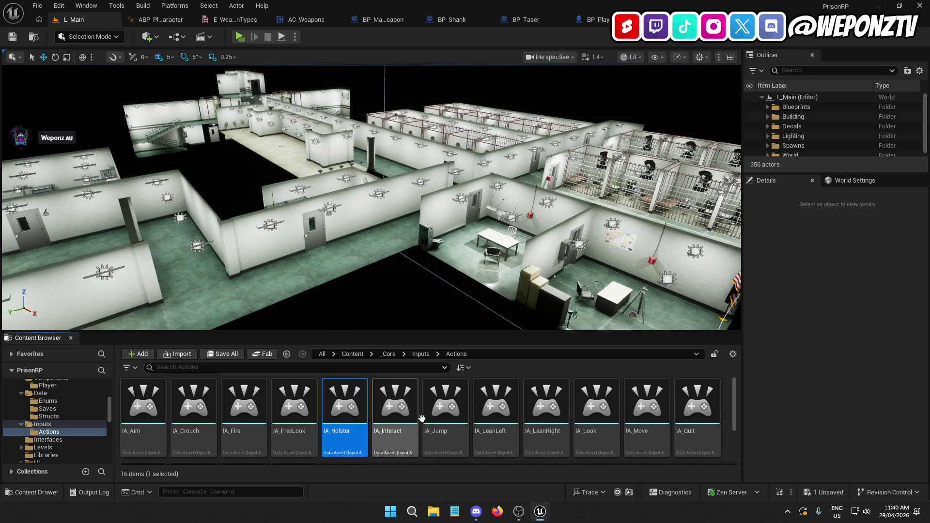
{"action": "double_click", "coordinate": [345, 429]}
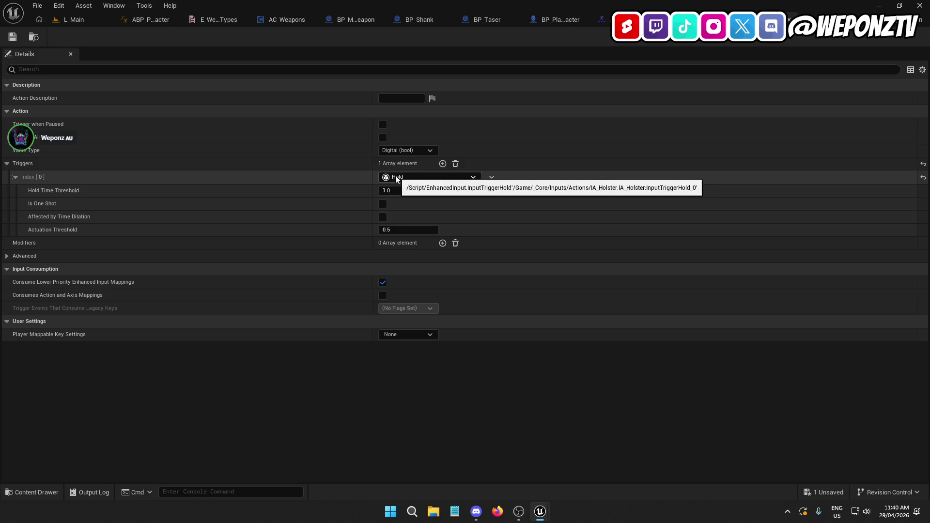
{"action": "mouse_move", "coordinate": [45, 203]}
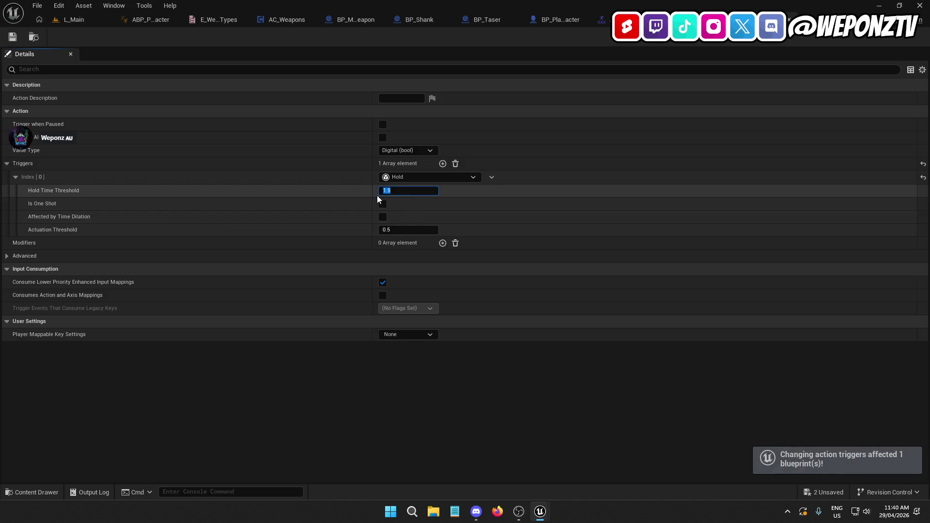
{"action": "left_click", "coordinate": [383, 203]}
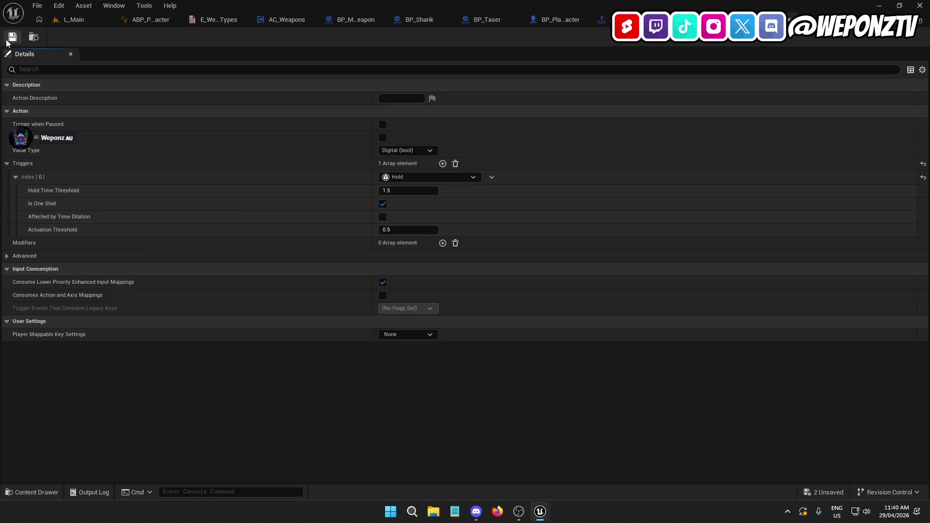
Step: Play-test the one-shot Hold trigger by walking into the corridor, then reopen IA_Holster
{"action": "left_click", "coordinate": [108, 20]}
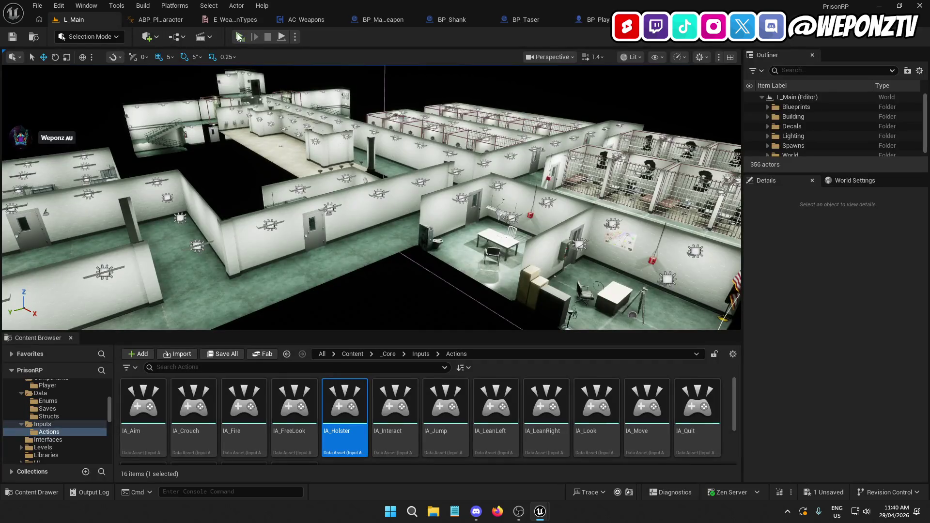
{"action": "left_click", "coordinate": [239, 37]}
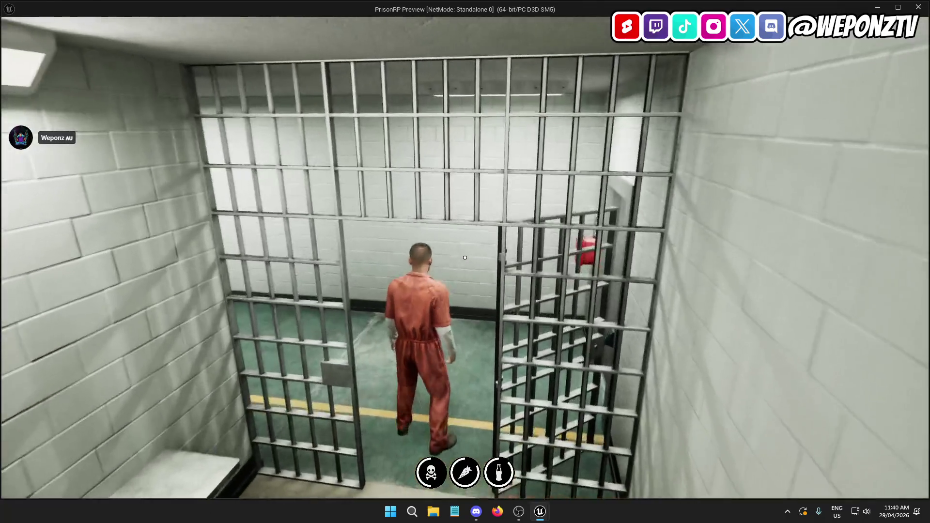
{"action": "key", "text": "w"}
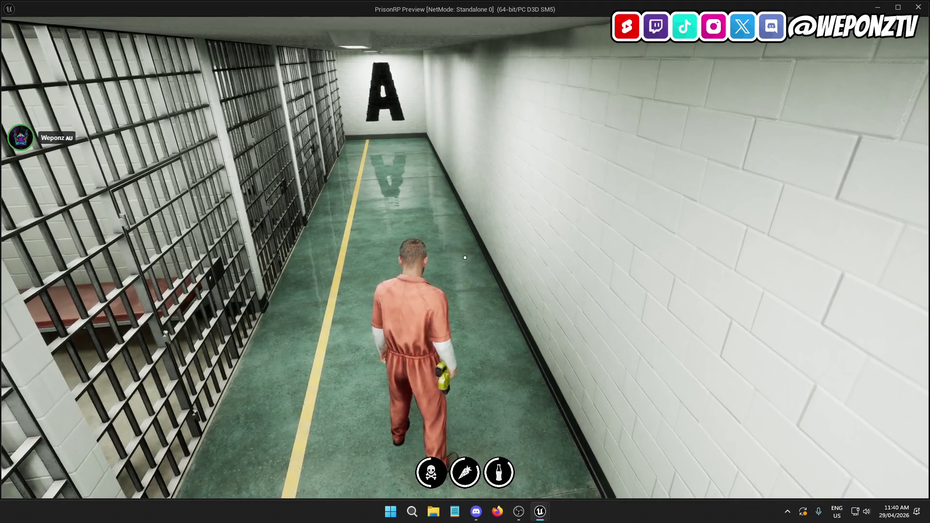
{"action": "key", "text": "Escape"}
{"action": "key", "text": "Escape"}
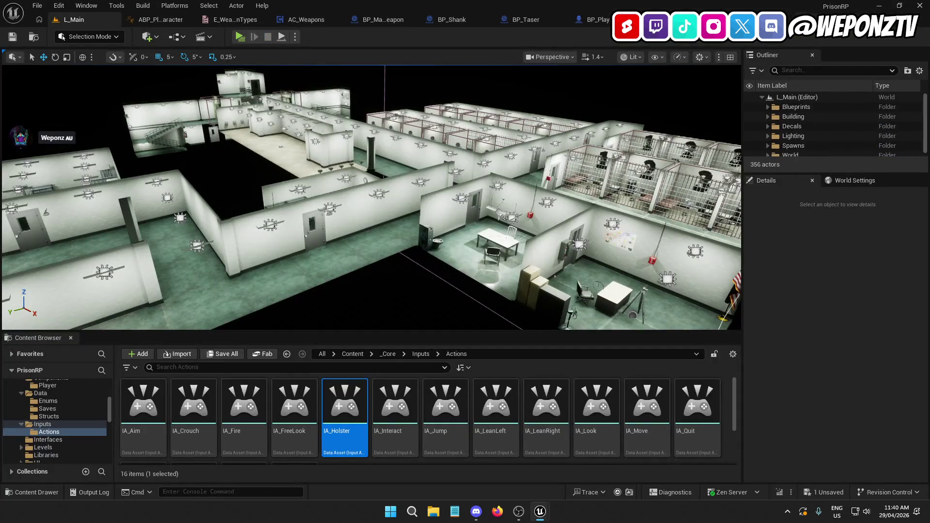
{"action": "double_click", "coordinate": [345, 407]}
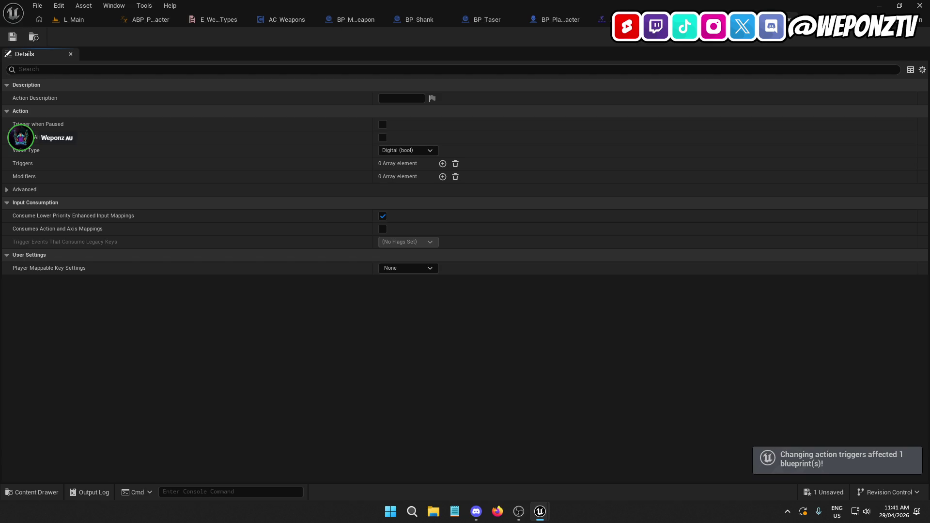
Step: Close IA_Holster and play-test in L_Main, drawing the taser with key 1 in the corridor
{"action": "left_click", "coordinate": [789, 20]}
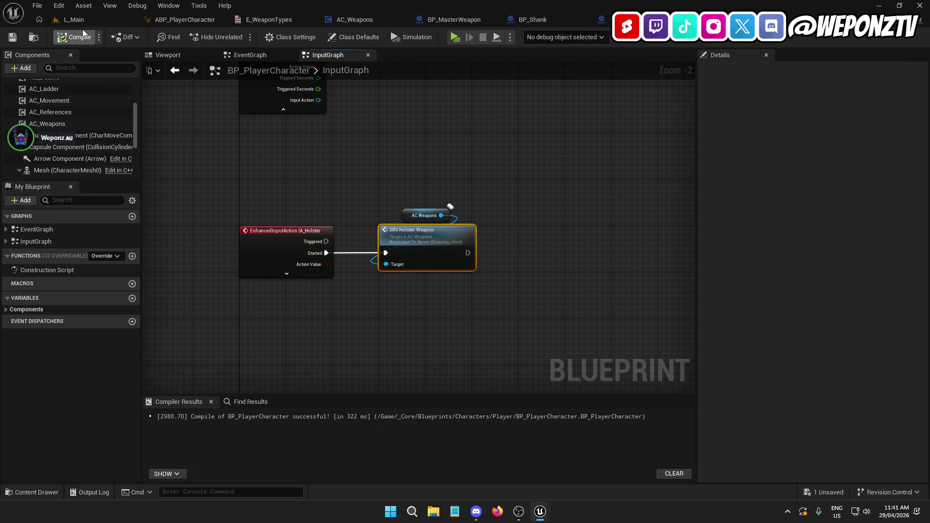
{"action": "left_click", "coordinate": [74, 19]}
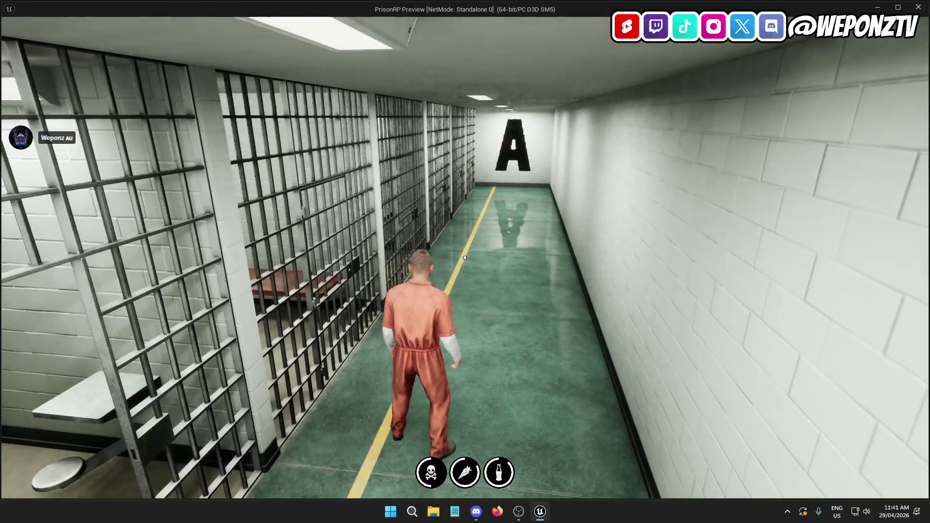
{"action": "key", "text": "1"}
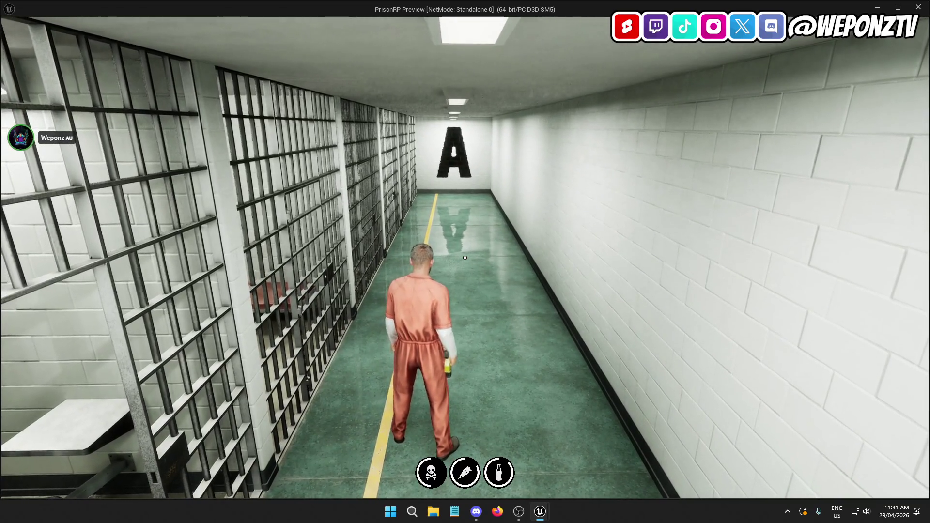
{"action": "key", "text": "Escape"}
{"action": "left_click", "coordinate": [510, 276]}
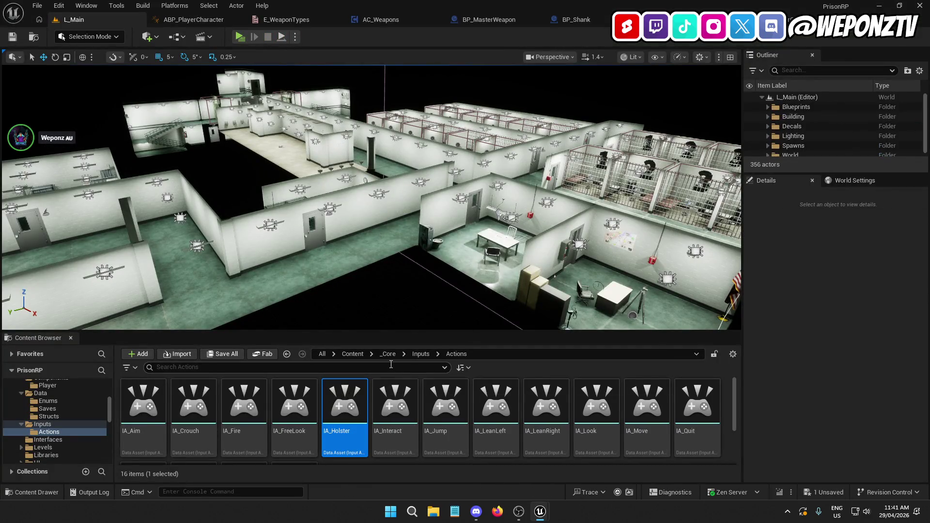
Step: Browse the Content Browser to Content > _Core and select the Blueprints folder
{"action": "left_click", "coordinate": [358, 354]}
{"action": "double_click", "coordinate": [144, 402]}
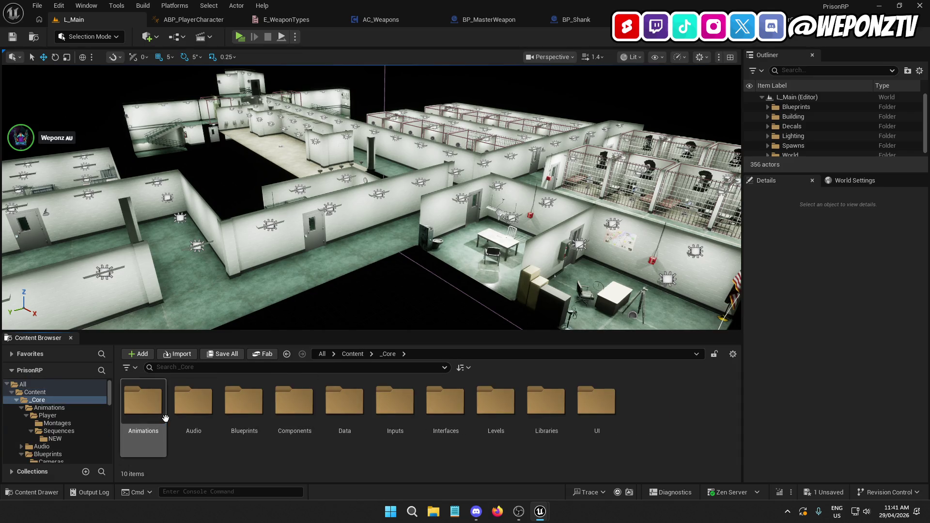
{"action": "left_click", "coordinate": [244, 407]}
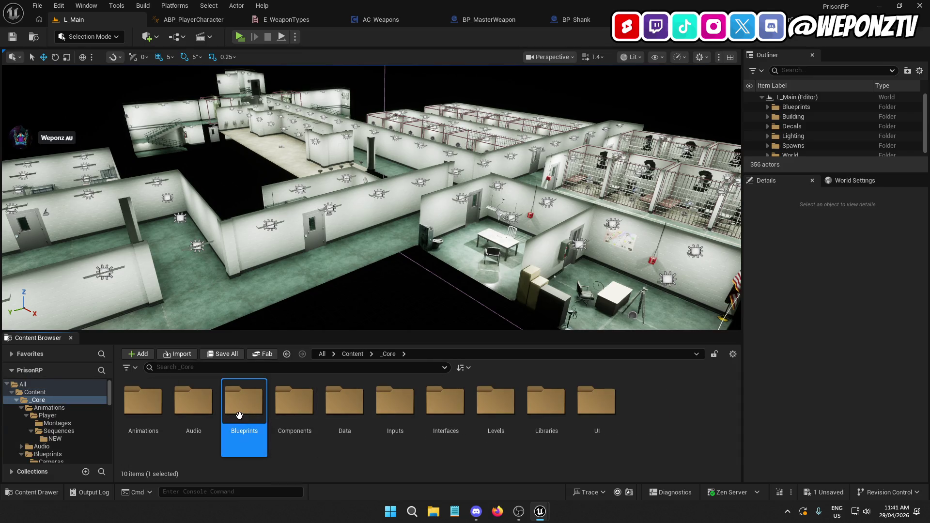
Step: Open BP_GameInstance from the _Core Blueprints folder
{"action": "double_click", "coordinate": [240, 414]}
{"action": "left_click", "coordinate": [555, 415]}
{"action": "double_click", "coordinate": [535, 425]}
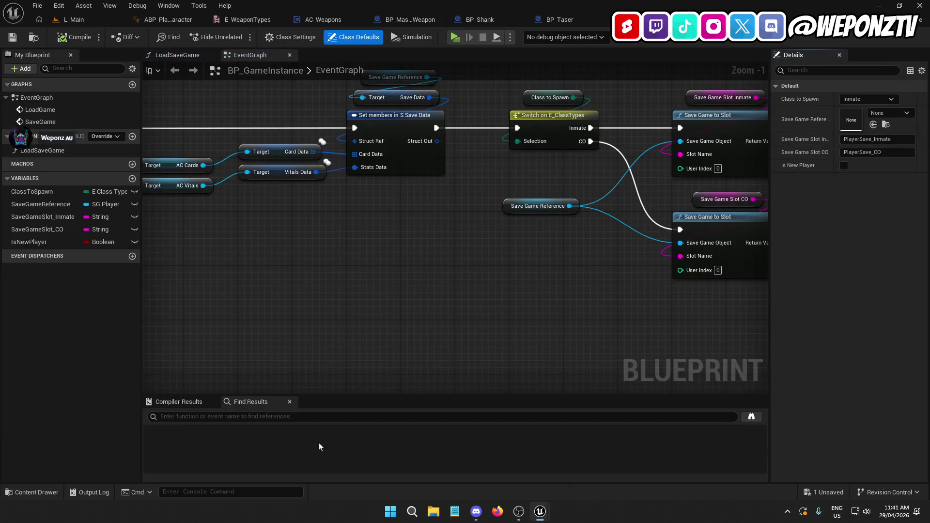
{"action": "mouse_move", "coordinate": [428, 266]}
{"action": "left_mouse_down"}
{"action": "mouse_move", "coordinate": [400, 234]}
{"action": "mouse_move", "coordinate": [422, 240]}
{"action": "mouse_move", "coordinate": [181, 241]}
{"action": "mouse_move", "coordinate": [747, 245]}
{"action": "left_mouse_up"}
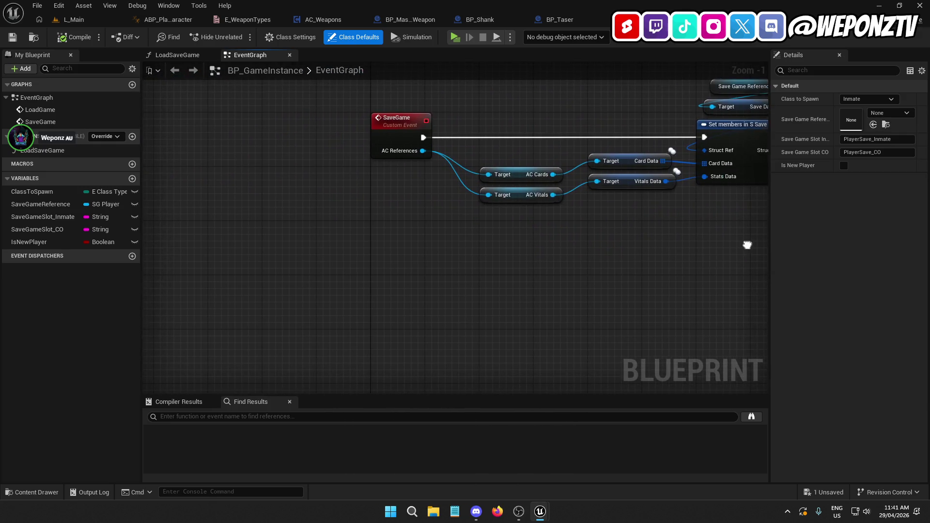
Step: Set ClassToSpawn's default class to CO and start a play-test from L_Main
{"action": "left_click", "coordinate": [38, 195]}
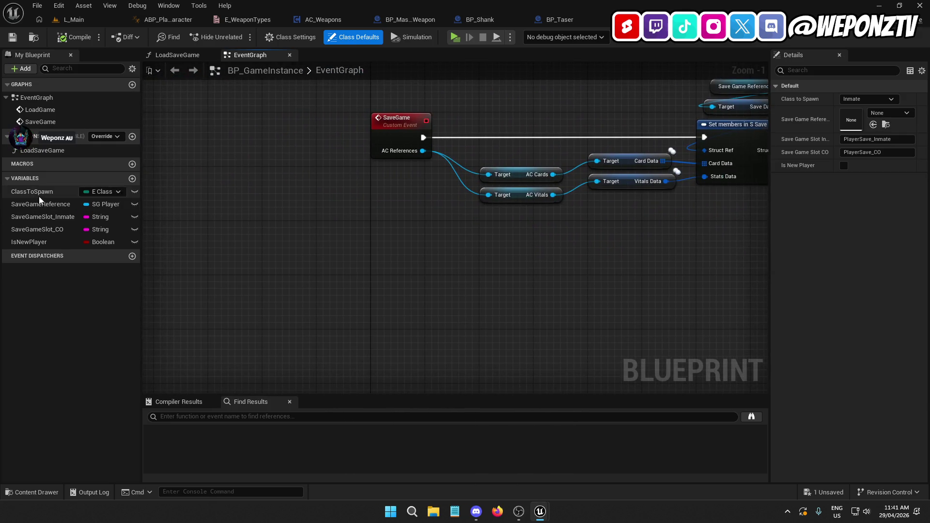
{"action": "left_click", "coordinate": [870, 270]}
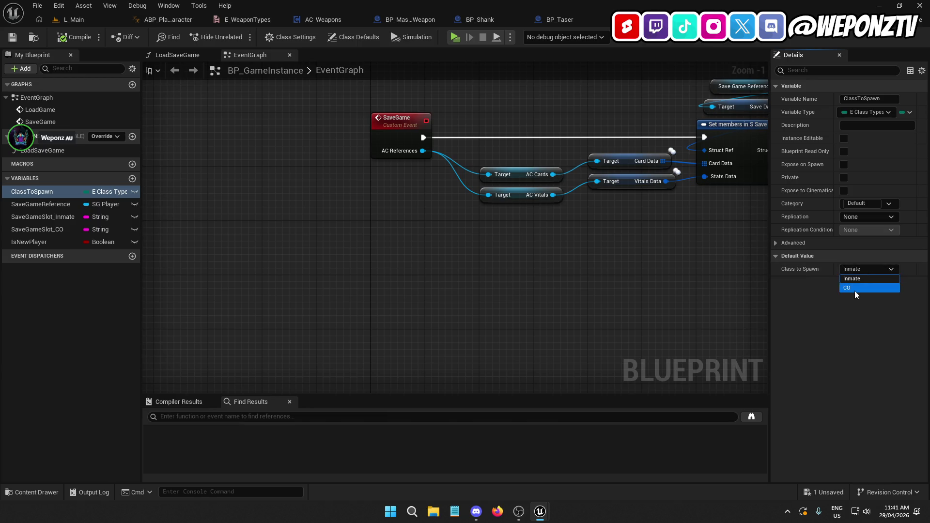
{"action": "left_click", "coordinate": [66, 42]}
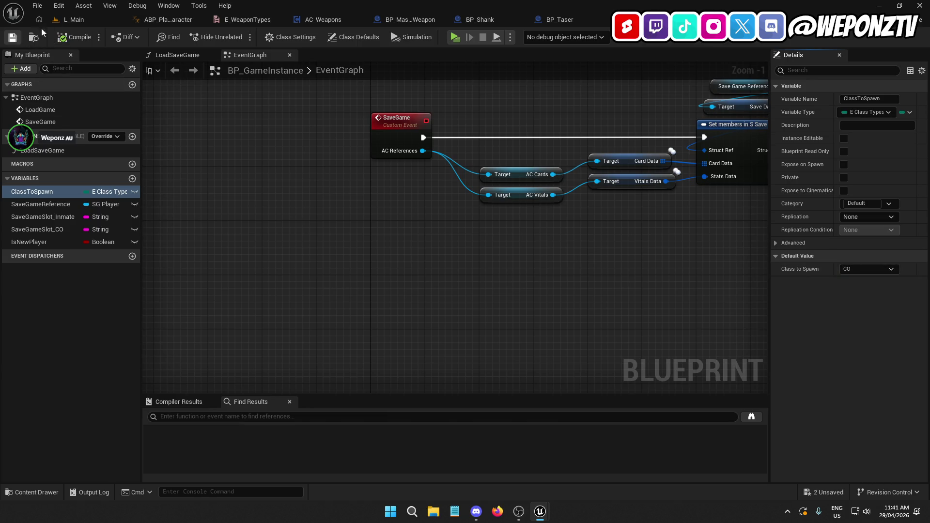
{"action": "left_click", "coordinate": [99, 21]}
{"action": "left_click", "coordinate": [240, 37]}
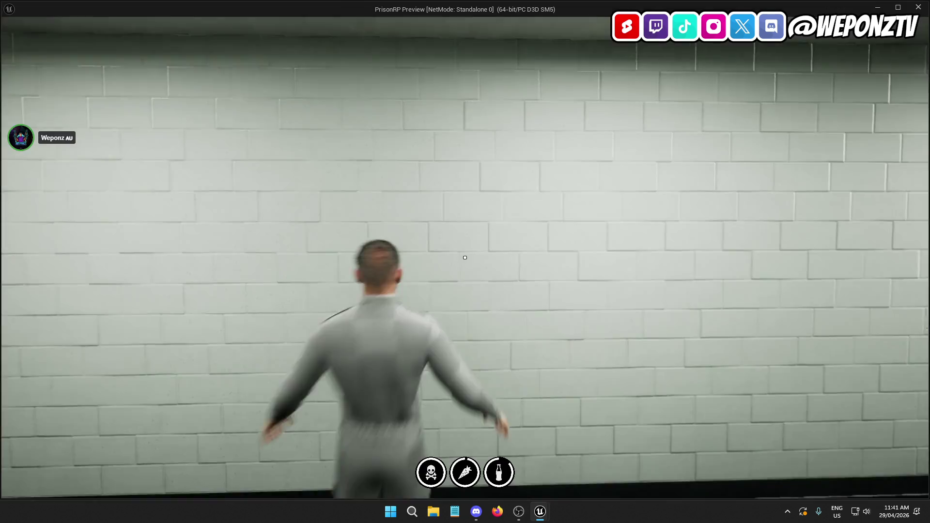
Step: Walk the CO down the corridor toward the stairs, drawing the taser with key 3
{"action": "key", "text": "w"}
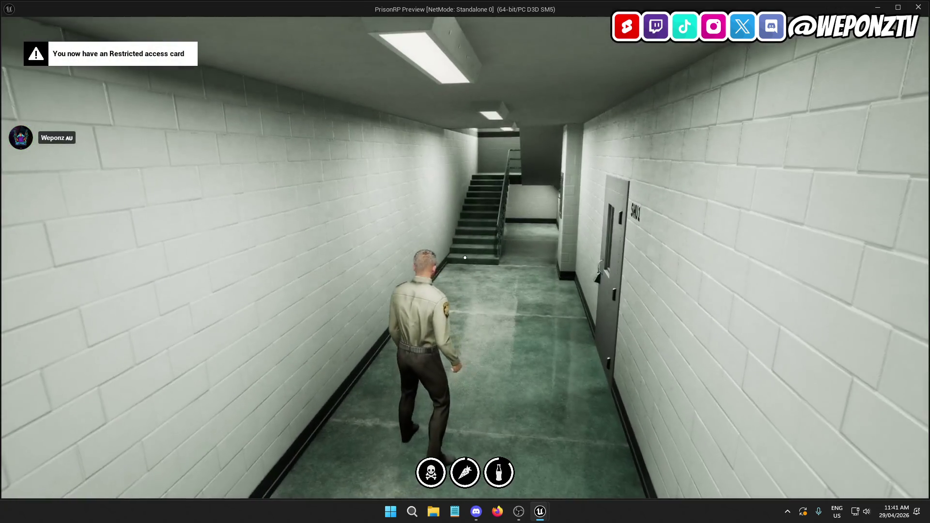
{"action": "key", "text": "3"}
{"action": "key", "text": "w"}
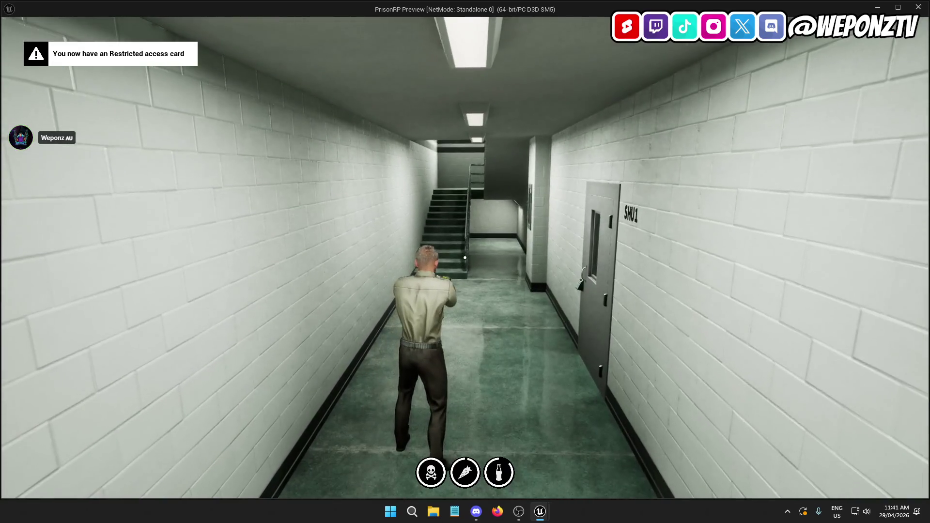
{"action": "key", "text": "w"}
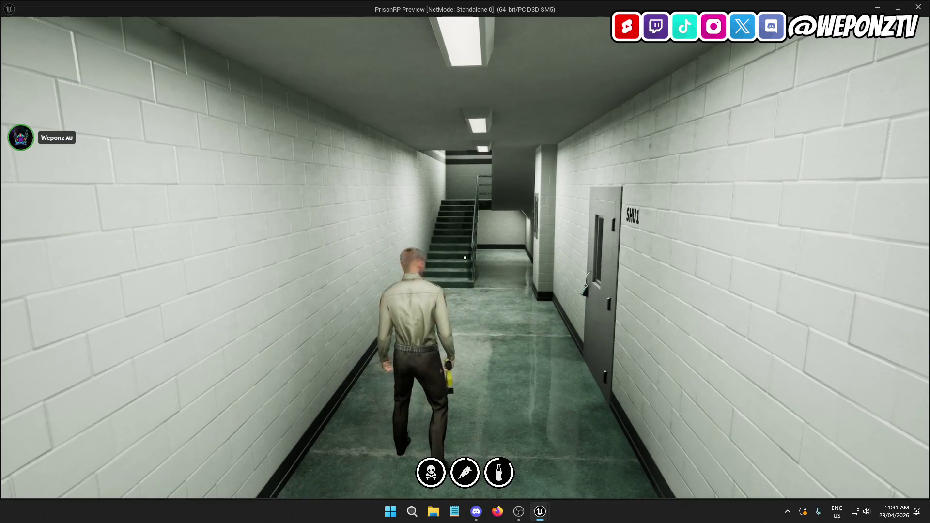
{"action": "key", "text": "s"}
{"action": "key", "text": "w"}
{"action": "key", "text": "w"}
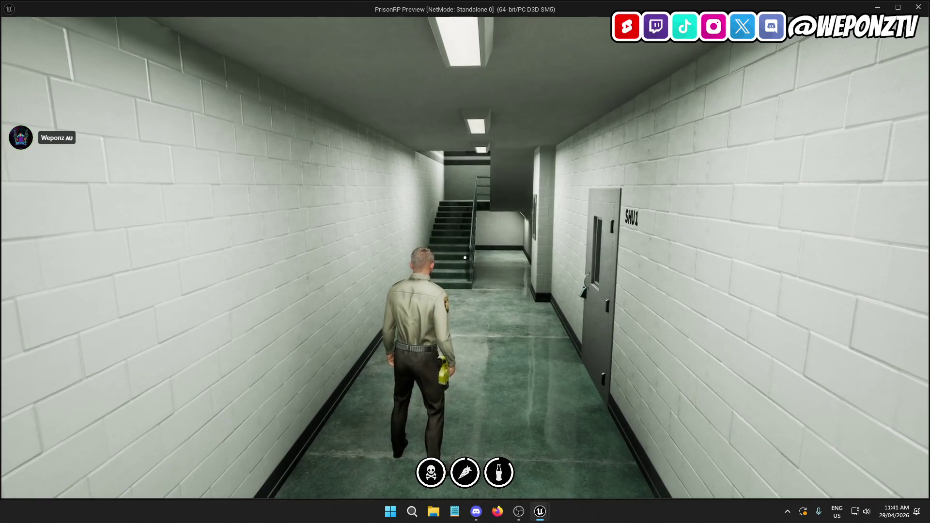
{"action": "key", "text": "w"}
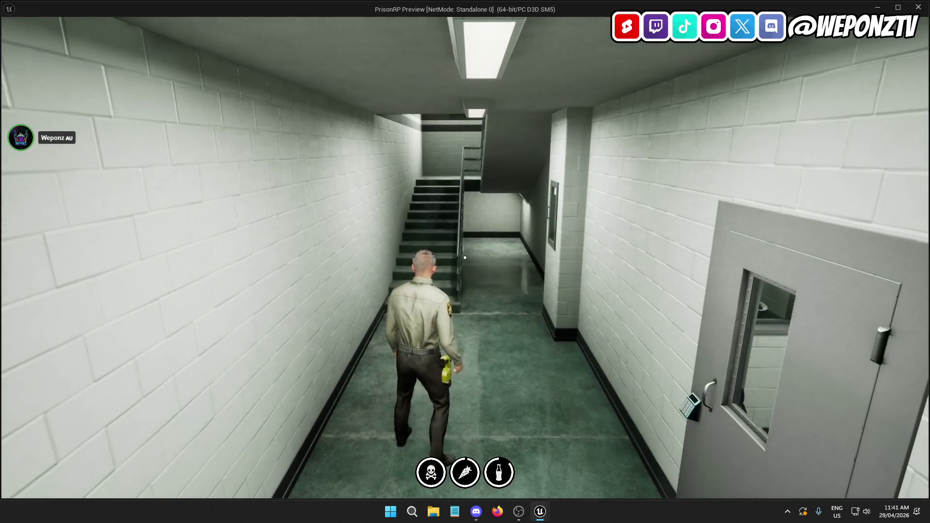
Step: Quit the play-test and bring SRV_EquipWeapon into view in AC_Weapons' event graph
{"action": "key", "text": "Escape"}
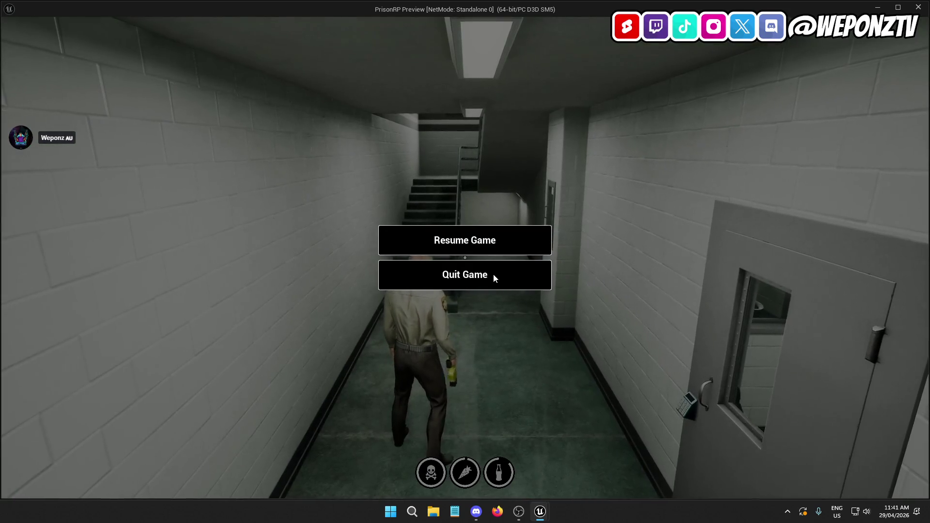
{"action": "left_click", "coordinate": [494, 280]}
{"action": "left_click", "coordinate": [337, 22]}
{"action": "mouse_move", "coordinate": [339, 290]}
{"action": "left_mouse_down"}
{"action": "mouse_move", "coordinate": [465, 260]}
{"action": "mouse_move", "coordinate": [533, 145]}
{"action": "mouse_move", "coordinate": [453, 215]}
{"action": "mouse_move", "coordinate": [448, 173]}
{"action": "mouse_move", "coordinate": [508, 246]}
{"action": "left_mouse_up"}
Step: Nudge SET Is Equipped in the RemoveWeapon chain and review the Holster and Remove chains
{"action": "scroll", "coordinate": [562, 332], "scroll_direction": "up", "scroll_amount": 2}
{"action": "left_click_drag", "start_coordinate": [562, 332], "coordinate": [369, 278]}
{"action": "mouse_move", "coordinate": [539, 207]}
{"action": "left_mouse_down"}
{"action": "mouse_move", "coordinate": [632, 215]}
{"action": "mouse_move", "coordinate": [527, 190]}
{"action": "mouse_move", "coordinate": [536, 196]}
{"action": "left_mouse_up"}
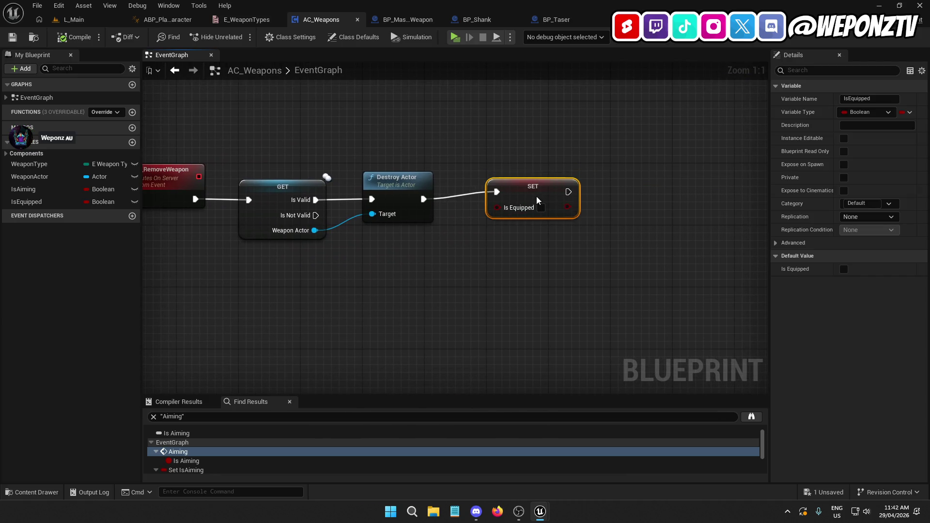
{"action": "left_click", "coordinate": [458, 281]}
{"action": "scroll", "coordinate": [457, 281], "scroll_direction": "down", "scroll_amount": 2}
{"action": "mouse_move", "coordinate": [551, 155]}
{"action": "left_mouse_down"}
{"action": "mouse_move", "coordinate": [503, 185]}
{"action": "mouse_move", "coordinate": [366, 132]}
{"action": "left_mouse_up"}
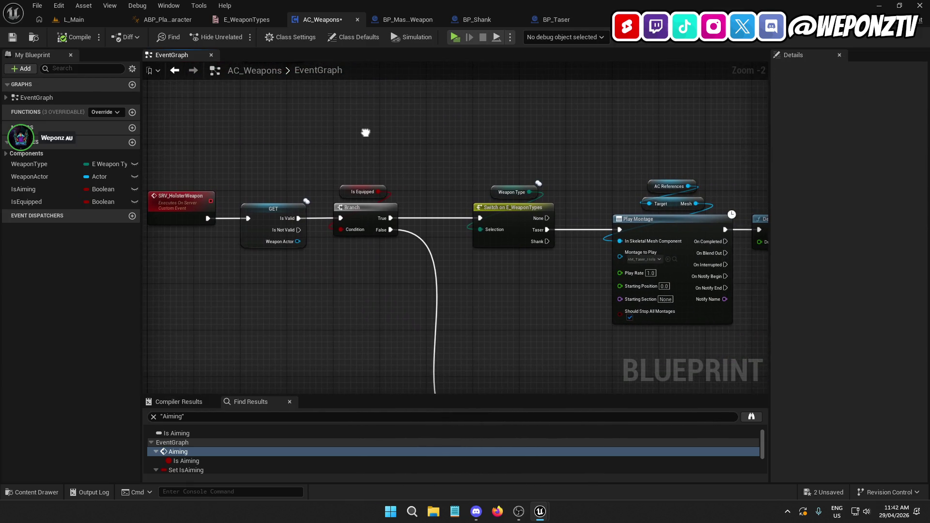
{"action": "mouse_move", "coordinate": [366, 132]}
{"action": "left_mouse_down"}
{"action": "mouse_move", "coordinate": [413, 160]}
{"action": "mouse_move", "coordinate": [451, 254]}
{"action": "mouse_move", "coordinate": [422, 266]}
{"action": "mouse_move", "coordinate": [409, 288]}
{"action": "left_mouse_up"}
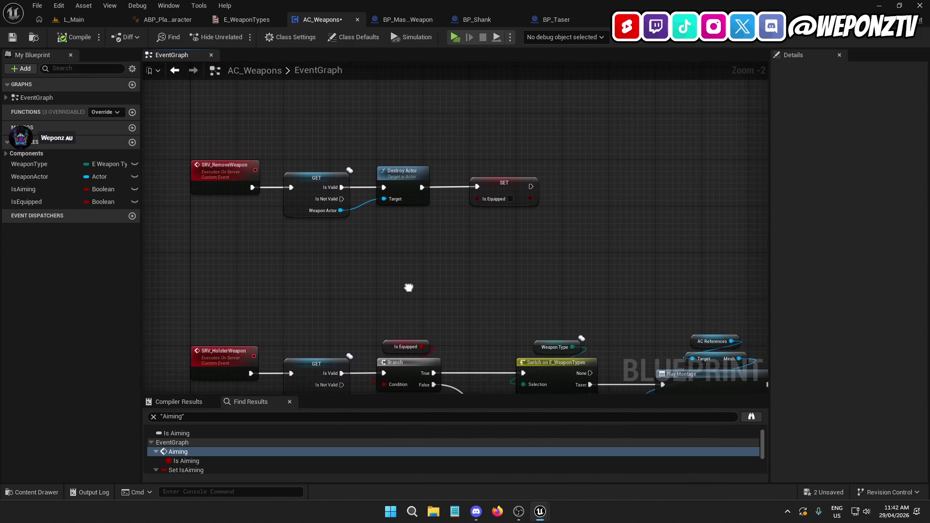
{"action": "mouse_move", "coordinate": [617, 138]}
{"action": "left_mouse_down"}
{"action": "mouse_move", "coordinate": [600, 210]}
{"action": "mouse_move", "coordinate": [668, 78]}
{"action": "left_mouse_up"}
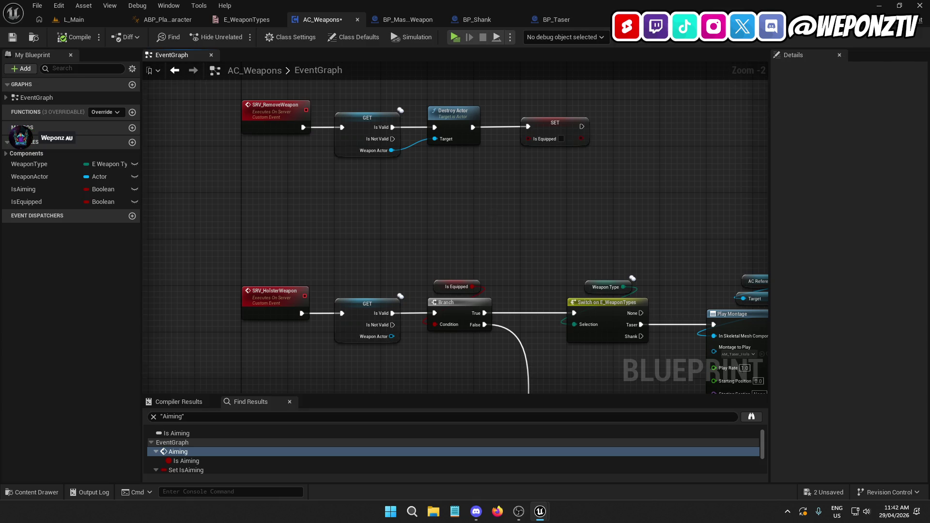
Step: In SRV_AimWeapon, add a Branch on Is Equipped so SET IsAiming runs only when True
{"action": "left_click_drag", "start_coordinate": [490, 218], "coordinate": [475, 68]}
{"action": "left_click_drag", "start_coordinate": [475, 271], "coordinate": [417, 162]}
{"action": "mouse_move", "coordinate": [415, 363]}
{"action": "left_mouse_down"}
{"action": "mouse_move", "coordinate": [407, 122]}
{"action": "mouse_move", "coordinate": [414, 204]}
{"action": "left_mouse_up"}
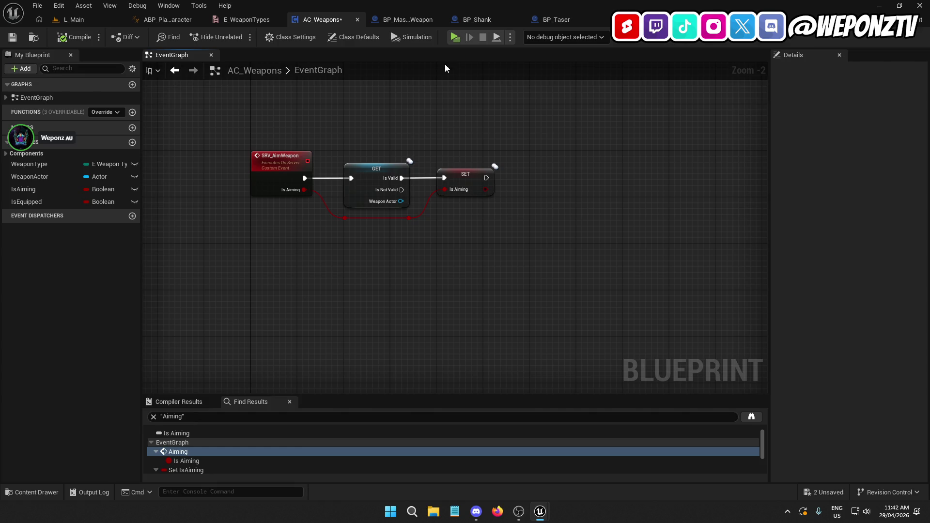
{"action": "left_click_drag", "start_coordinate": [478, 182], "coordinate": [570, 182]}
{"action": "left_click_drag", "start_coordinate": [449, 116], "coordinate": [449, 124]}
{"action": "left_click", "coordinate": [463, 130]}
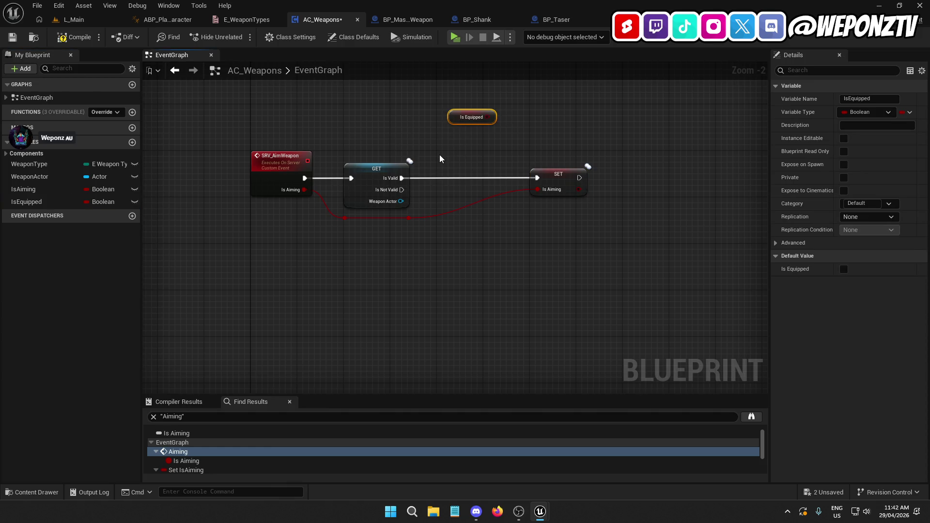
{"action": "left_click", "coordinate": [439, 155]}
{"action": "left_click_drag", "start_coordinate": [460, 179], "coordinate": [402, 180]}
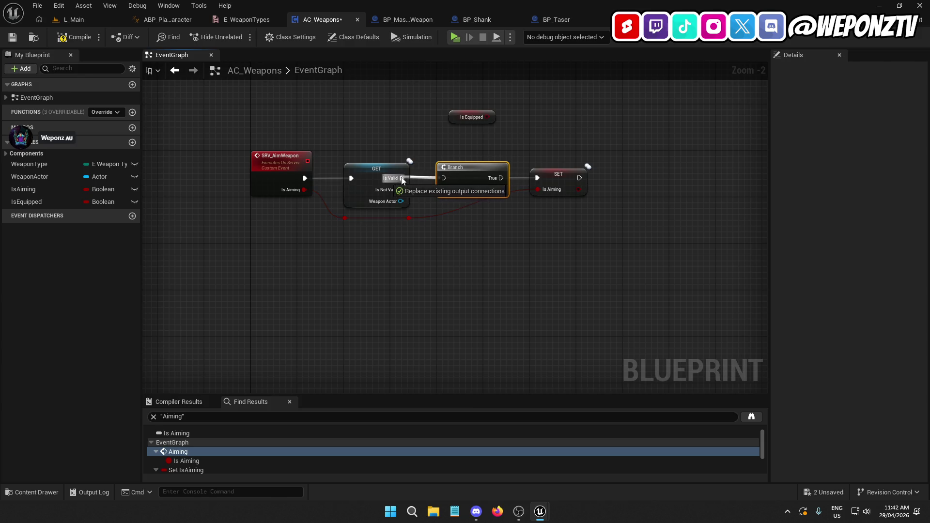
{"action": "mouse_move", "coordinate": [487, 115]}
{"action": "left_mouse_down"}
{"action": "mouse_move", "coordinate": [438, 194]}
{"action": "mouse_move", "coordinate": [444, 189]}
{"action": "left_mouse_up"}
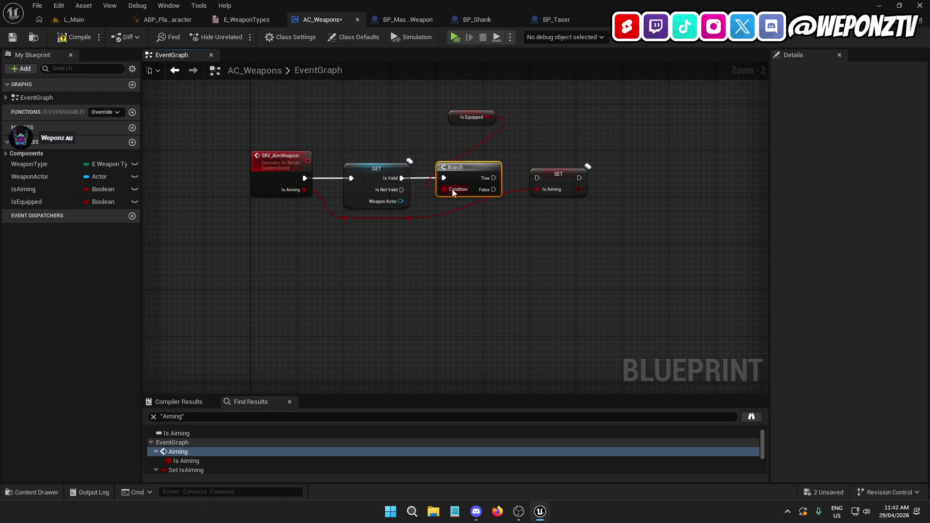
{"action": "left_click_drag", "start_coordinate": [536, 173], "coordinate": [539, 177]}
{"action": "mouse_move", "coordinate": [469, 120]}
{"action": "left_mouse_down"}
{"action": "mouse_move", "coordinate": [454, 146]}
{"action": "mouse_move", "coordinate": [463, 149]}
{"action": "left_mouse_up"}
Step: Add reroute knots on the red wire, align the Is Equipped getter, and save AC_Weapons
{"action": "double_click", "coordinate": [409, 219]}
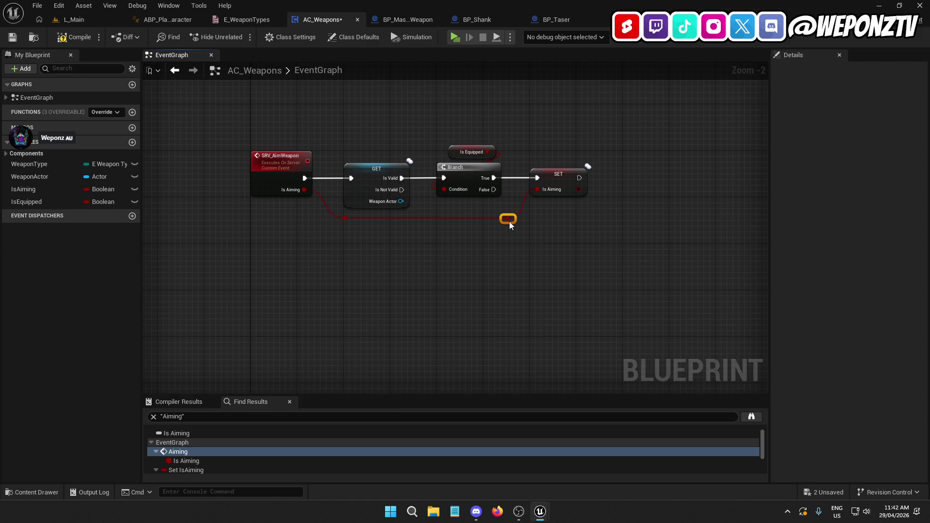
{"action": "left_click_drag", "start_coordinate": [464, 282], "coordinate": [424, 266]}
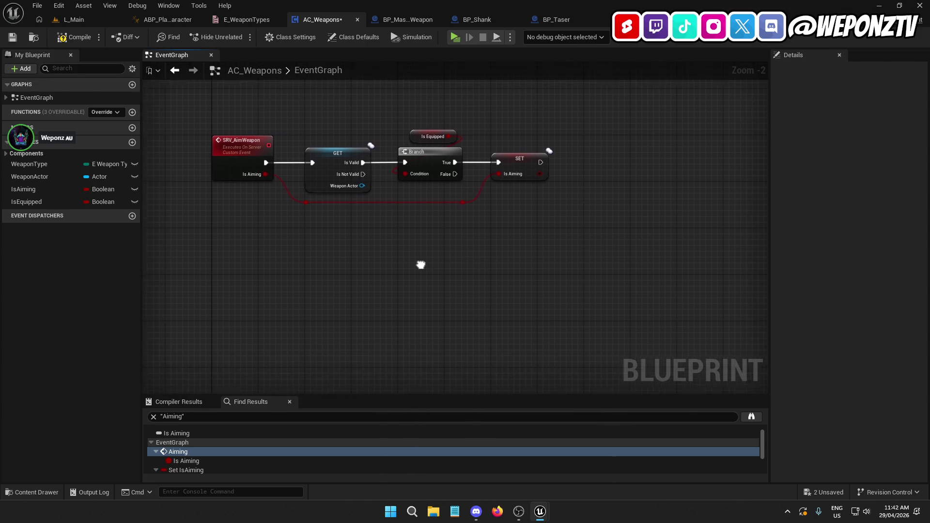
{"action": "left_click", "coordinate": [346, 166]}
{"action": "left_click", "coordinate": [401, 266]}
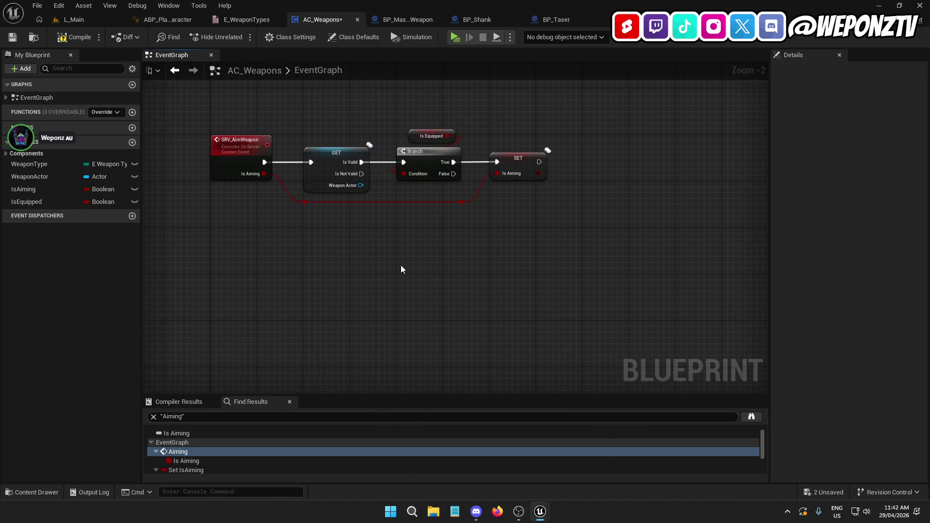
{"action": "left_click_drag", "start_coordinate": [419, 134], "coordinate": [411, 137]}
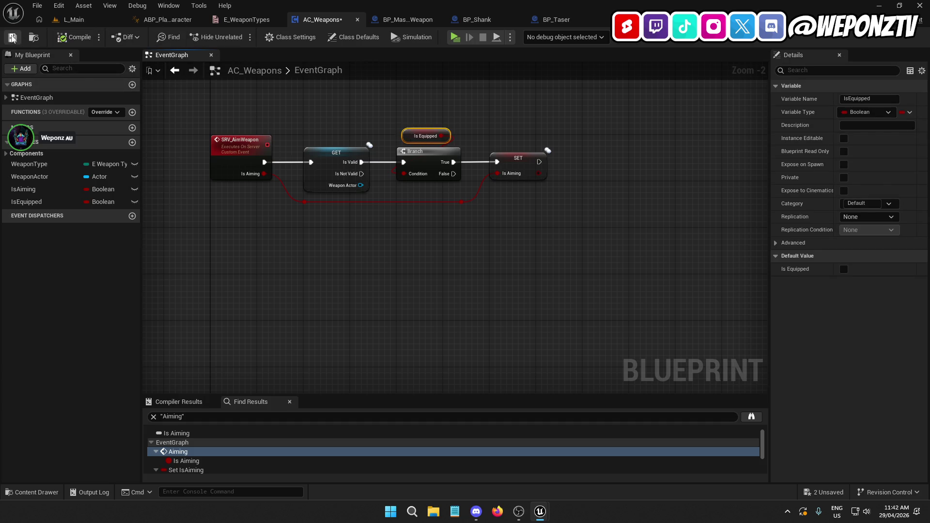
{"action": "left_click", "coordinate": [433, 130]}
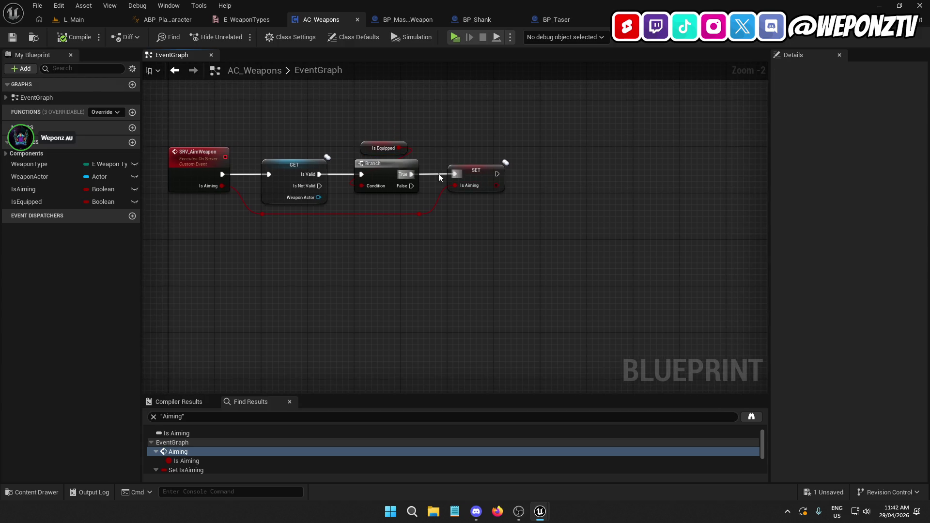
{"action": "mouse_move", "coordinate": [463, 249]}
{"action": "left_mouse_down"}
{"action": "mouse_move", "coordinate": [252, 199]}
{"action": "mouse_move", "coordinate": [242, 204]}
{"action": "left_mouse_up"}
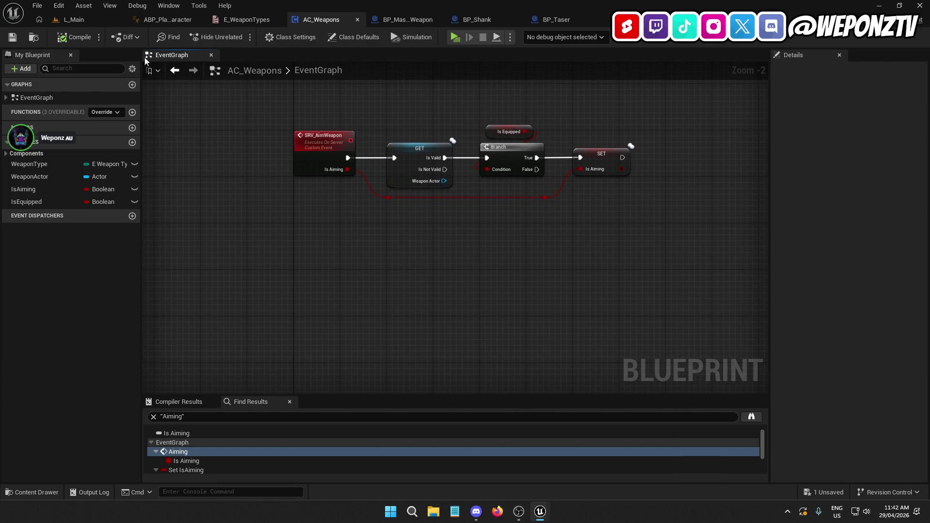
{"action": "left_click", "coordinate": [92, 20]}
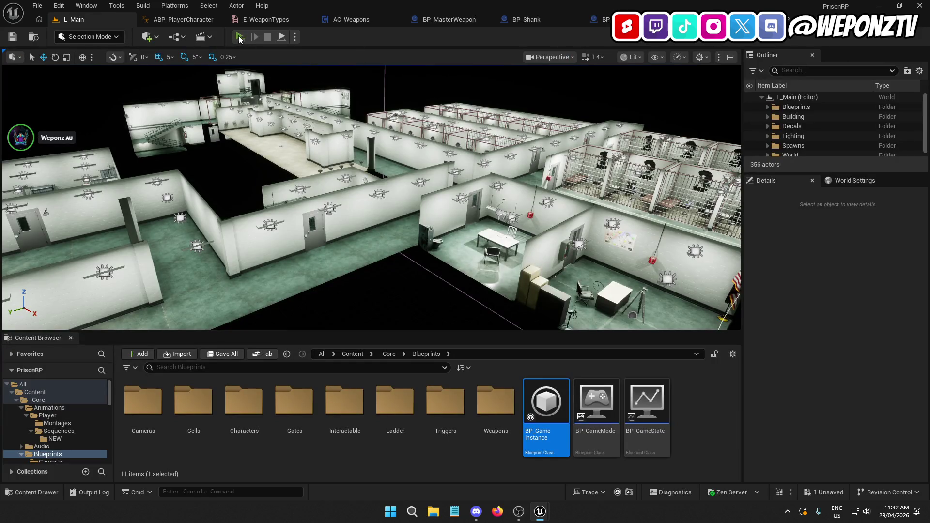
Step: Play-test with the CO drawing and aiming the taser, then return to AC_Weapons' graph
{"action": "left_click", "coordinate": [238, 35]}
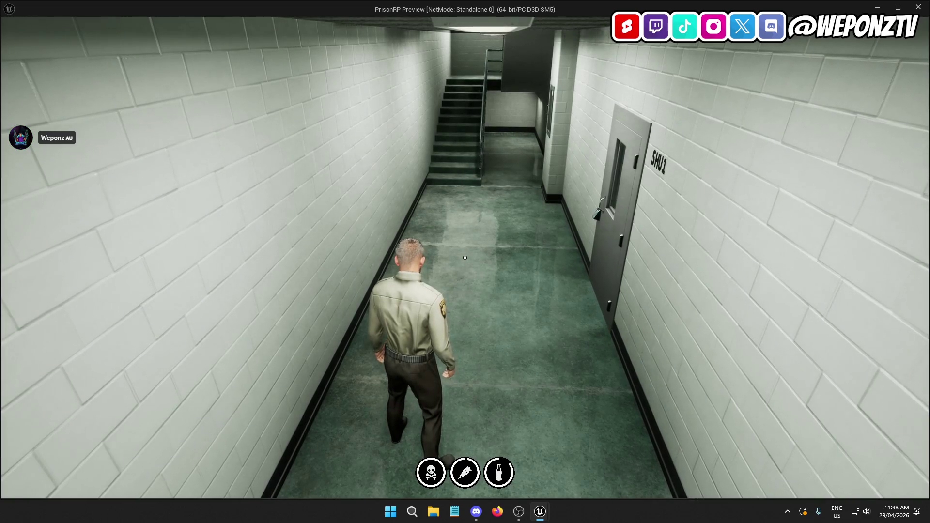
{"action": "key", "text": "1"}
{"action": "key", "text": "w"}
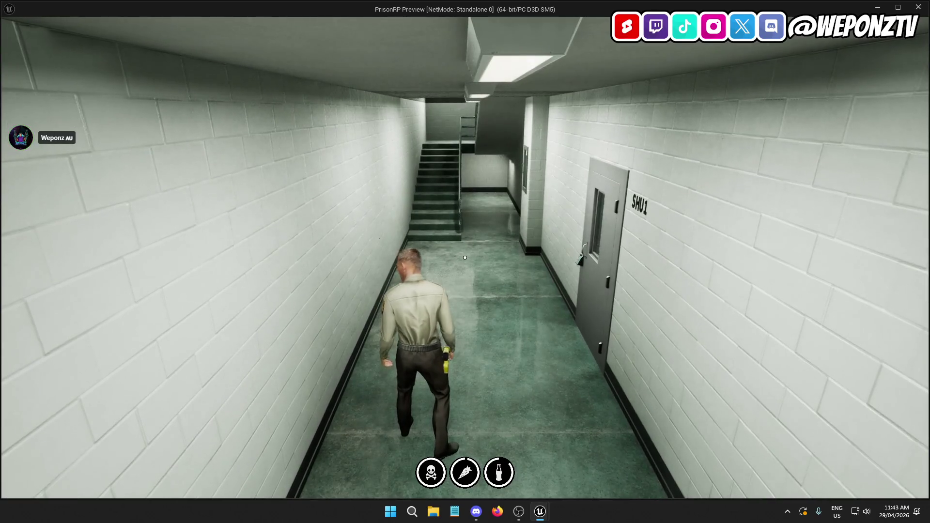
{"action": "right_click", "coordinate": [464, 257]}
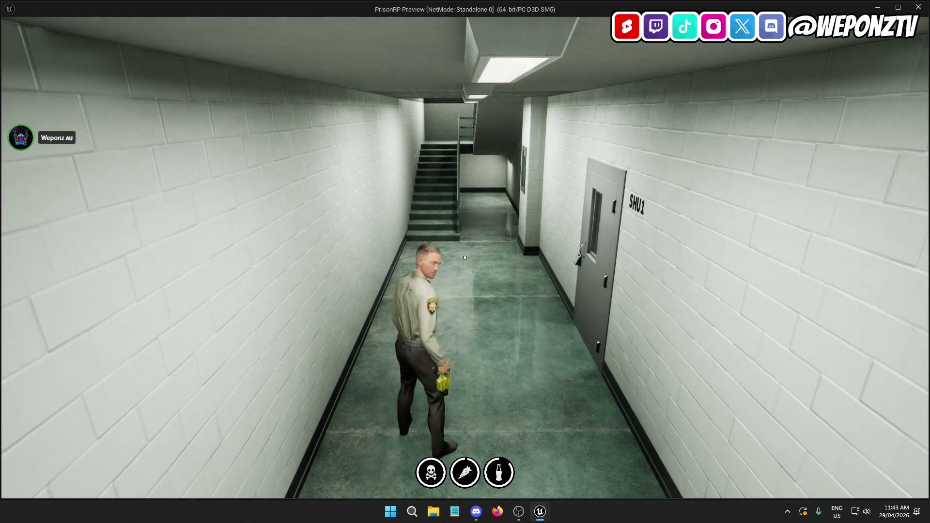
{"action": "key", "text": "Escape"}
{"action": "left_click", "coordinate": [498, 284]}
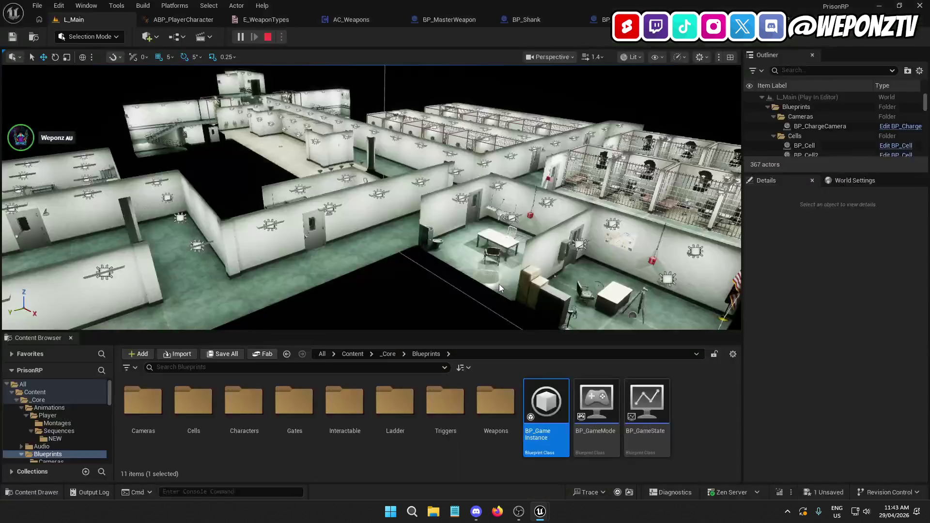
{"action": "left_click", "coordinate": [312, 20]}
Step: Pan the AC_Weapons EventGraph over to the taser attach nodes
{"action": "scroll", "coordinate": [517, 286], "scroll_direction": "down", "scroll_amount": 4}
{"action": "scroll", "coordinate": [465, 218], "scroll_direction": "up", "scroll_amount": 4}
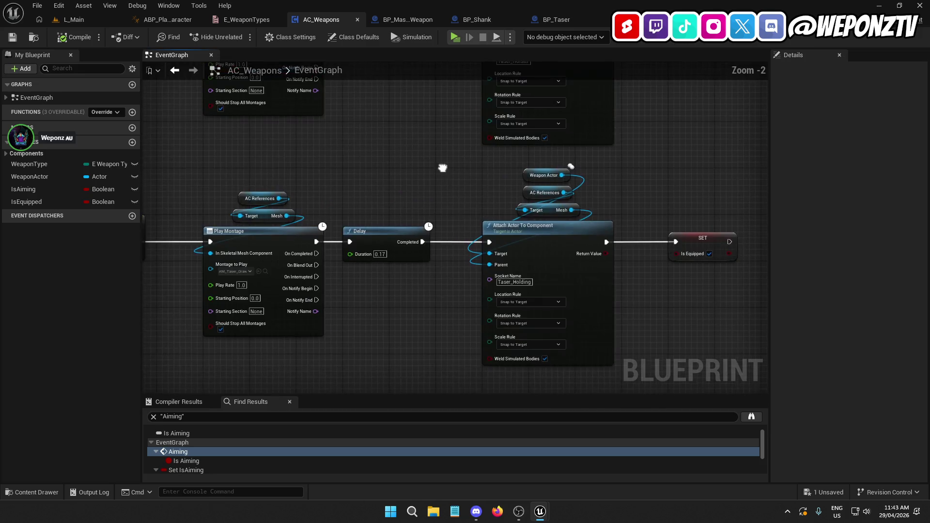
{"action": "scroll", "coordinate": [526, 220], "scroll_direction": "down", "scroll_amount": 1}
{"action": "mouse_move", "coordinate": [526, 220]}
{"action": "left_mouse_down"}
{"action": "mouse_move", "coordinate": [330, 193]}
{"action": "mouse_move", "coordinate": [324, 158]}
{"action": "mouse_move", "coordinate": [353, 189]}
{"action": "mouse_move", "coordinate": [318, 181]}
{"action": "left_mouse_up"}
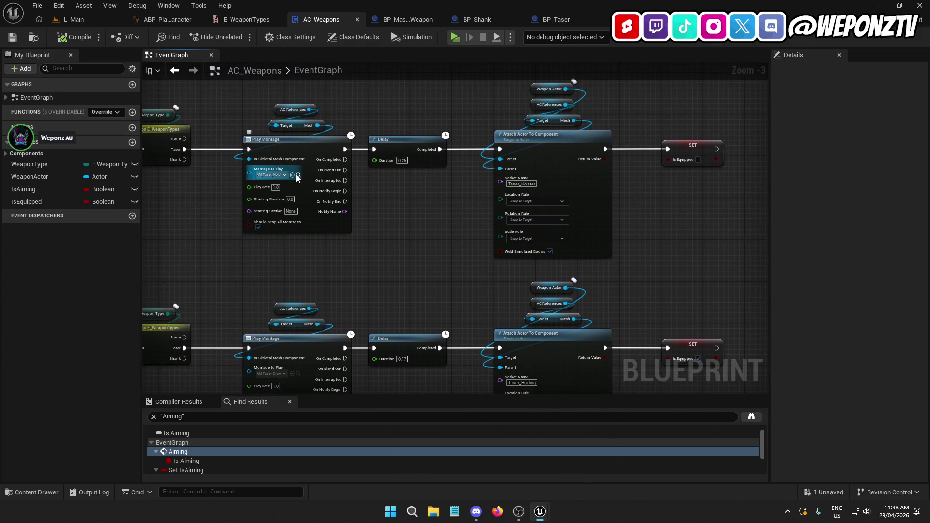
Step: Preview AM_Taser_Holster, pausing and scrubbing to find the holster moment near 0.17 s
{"action": "left_click", "coordinate": [298, 175]}
{"action": "right_click", "coordinate": [688, 422]}
{"action": "key", "text": "Escape"}
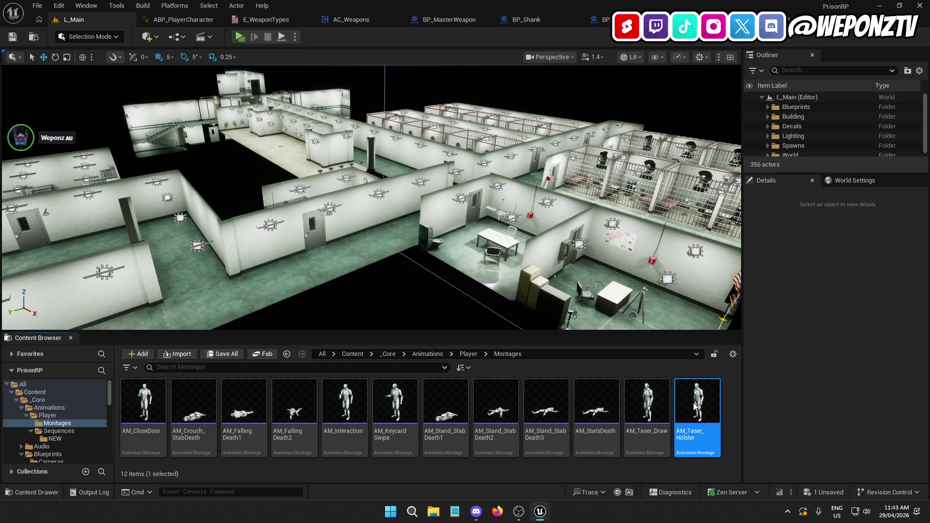
{"action": "double_click", "coordinate": [694, 405]}
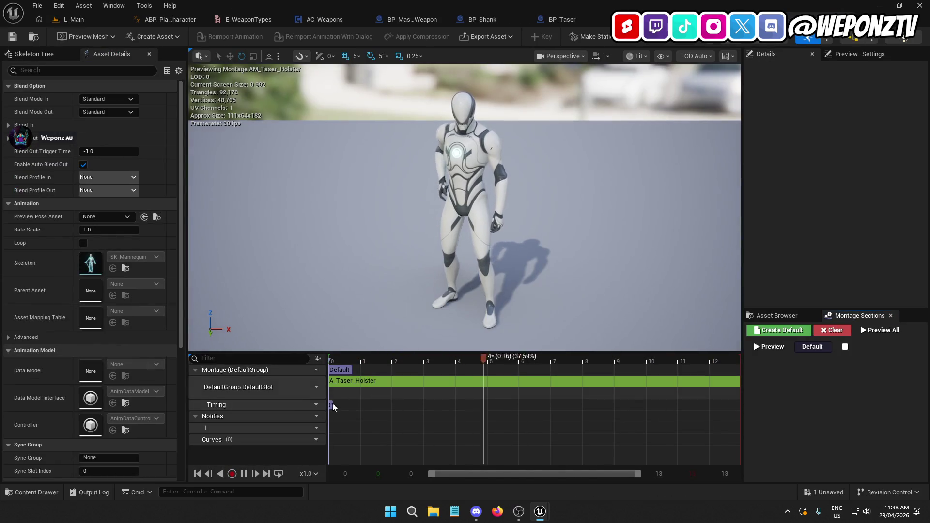
{"action": "left_click", "coordinate": [418, 359]}
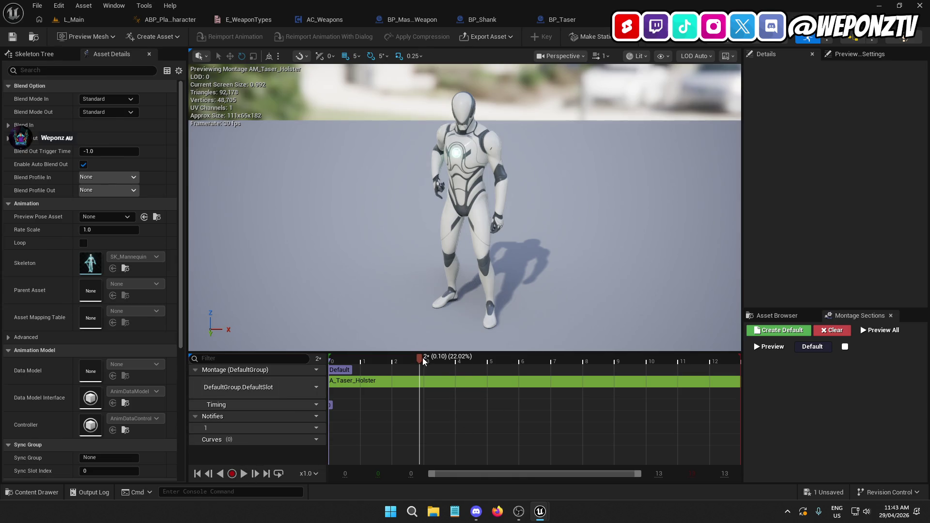
{"action": "mouse_move", "coordinate": [420, 359]}
{"action": "left_mouse_down"}
{"action": "mouse_move", "coordinate": [338, 361]}
{"action": "mouse_move", "coordinate": [563, 404]}
{"action": "mouse_move", "coordinate": [476, 397]}
{"action": "mouse_move", "coordinate": [518, 401]}
{"action": "mouse_move", "coordinate": [452, 409]}
{"action": "mouse_move", "coordinate": [498, 412]}
{"action": "mouse_move", "coordinate": [490, 411]}
{"action": "left_mouse_up"}
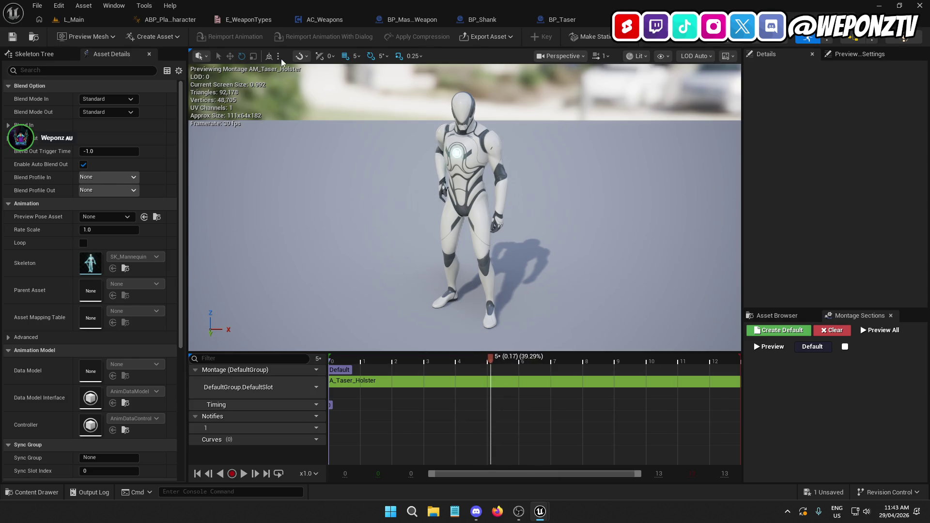
{"action": "left_click", "coordinate": [85, 19]}
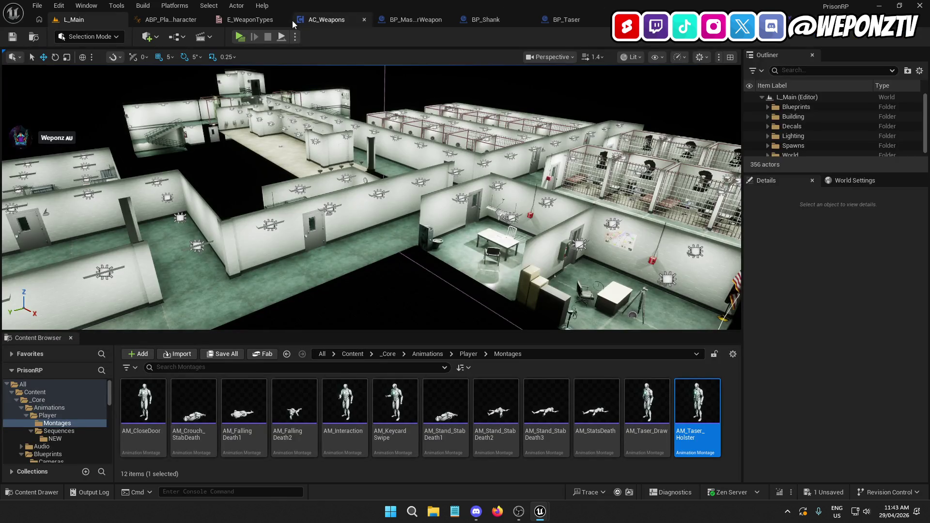
Step: Set the holster Delay duration in AC_Weapons to 0.17
{"action": "left_click", "coordinate": [292, 21]}
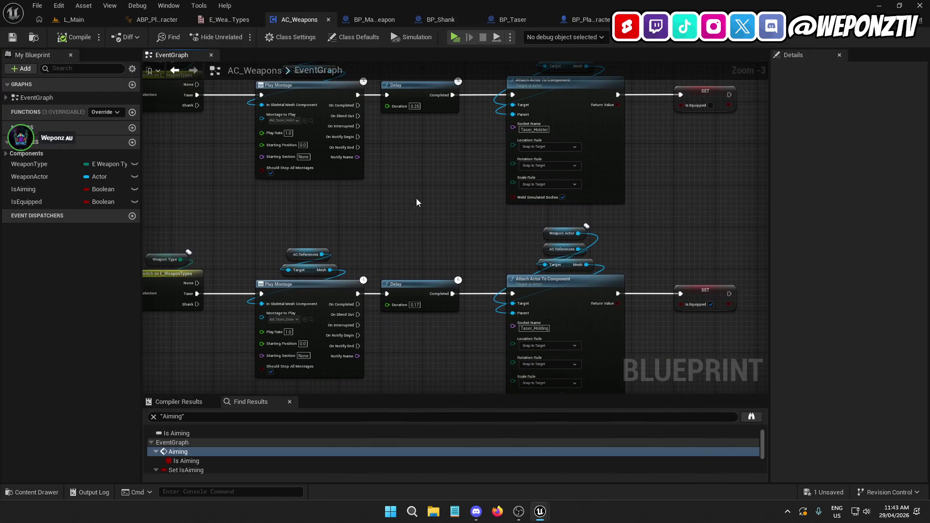
{"action": "type", "text": "0.17"}
{"action": "key", "text": "Return"}
{"action": "mouse_move", "coordinate": [451, 235]}
{"action": "left_mouse_down"}
{"action": "mouse_move", "coordinate": [442, 195]}
{"action": "mouse_move", "coordinate": [415, 176]}
{"action": "mouse_move", "coordinate": [422, 196]}
{"action": "left_mouse_up"}
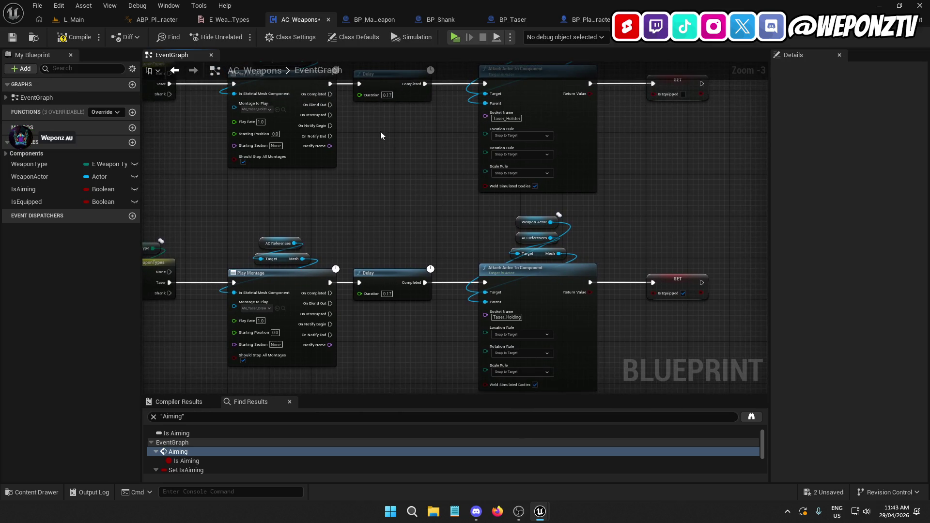
Step: Save AC_Weapons and open the underlying A_Taser_Holster animation
{"action": "mouse_move", "coordinate": [330, 125]}
{"action": "left_mouse_down"}
{"action": "mouse_move", "coordinate": [391, 145]}
{"action": "mouse_move", "coordinate": [480, 86]}
{"action": "mouse_move", "coordinate": [417, 162]}
{"action": "mouse_move", "coordinate": [453, 171]}
{"action": "left_mouse_up"}
{"action": "left_click", "coordinate": [430, 144]}
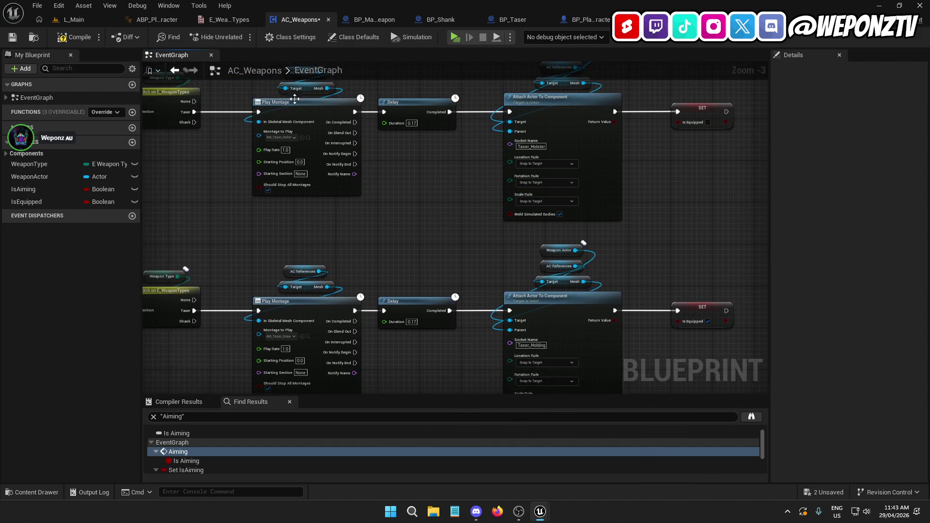
{"action": "left_click", "coordinate": [13, 39]}
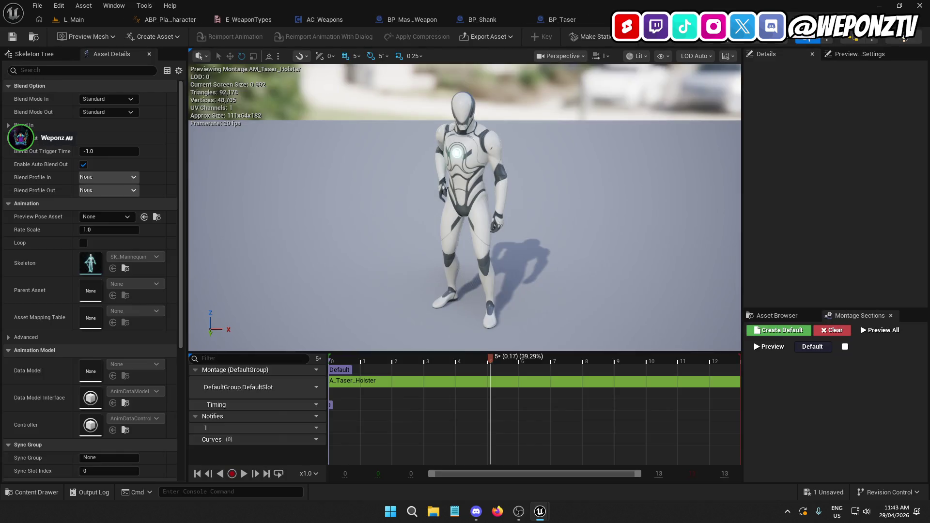
{"action": "double_click", "coordinate": [411, 382]}
{"action": "left_click", "coordinate": [799, 370]}
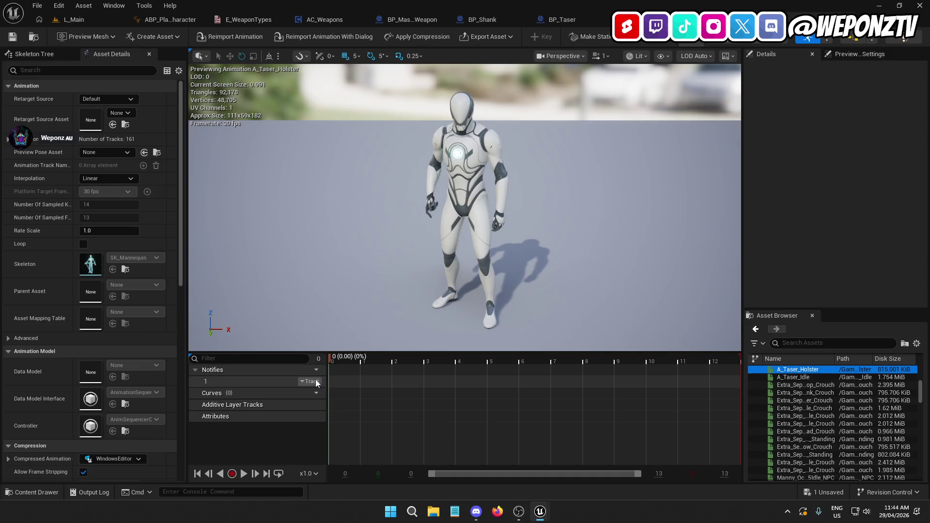
Step: Add an extra notify track to A_Taser_Holster, then remove it again
{"action": "left_click", "coordinate": [314, 382]}
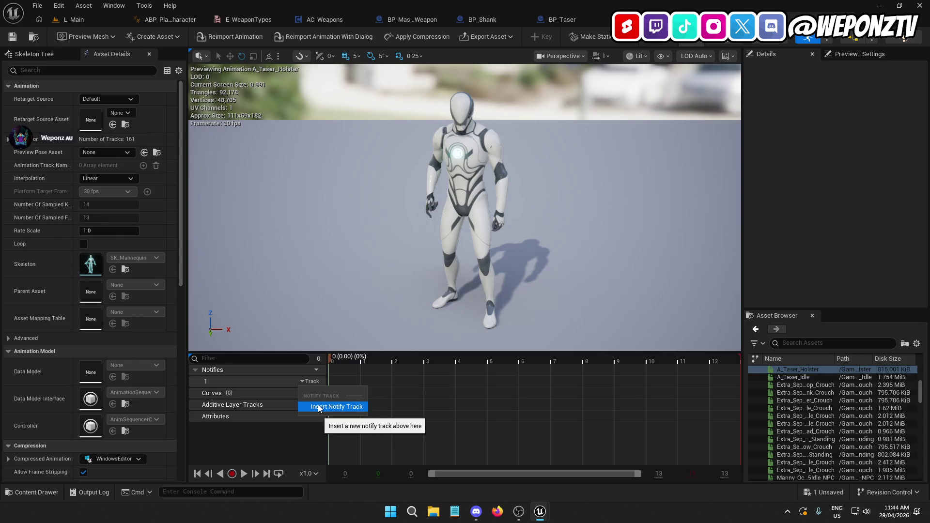
{"action": "left_click", "coordinate": [323, 407]}
{"action": "left_click", "coordinate": [262, 378]}
{"action": "left_click", "coordinate": [313, 380]}
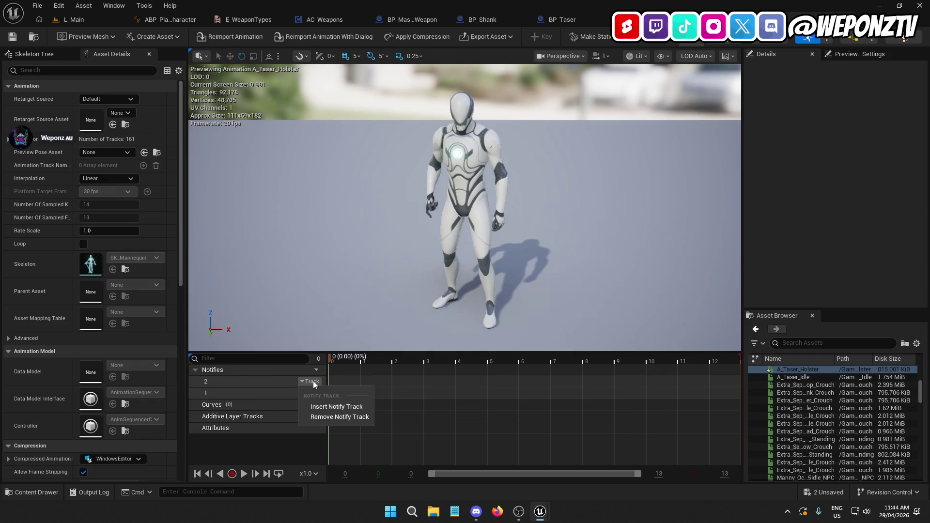
{"action": "left_click", "coordinate": [338, 416]}
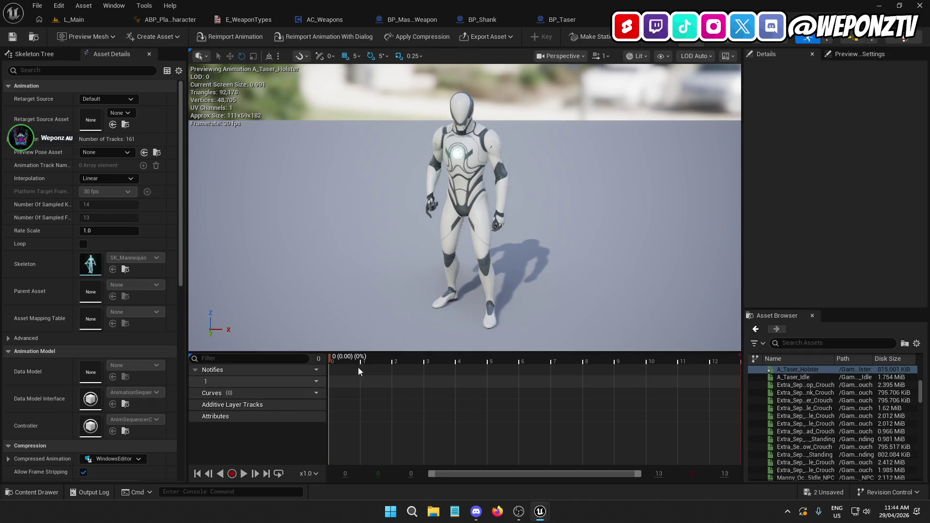
Step: Add a new custom notify named Holster at about 0.17 s
{"action": "left_click_drag", "start_coordinate": [333, 359], "coordinate": [489, 388]}
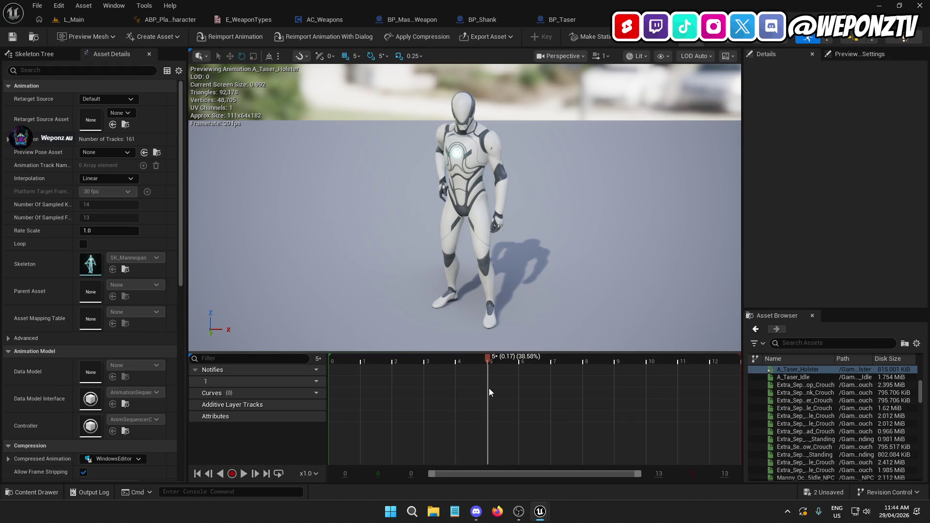
{"action": "right_click", "coordinate": [488, 384]}
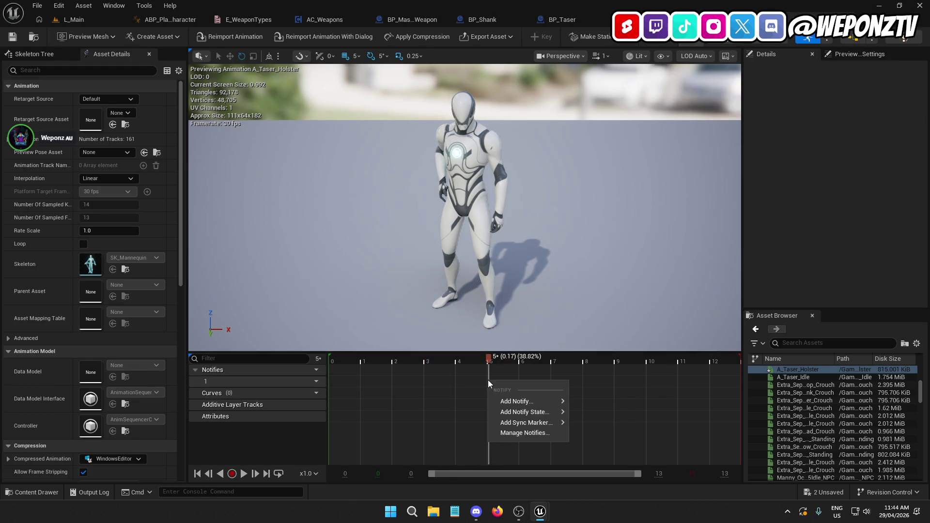
{"action": "mouse_move", "coordinate": [515, 401]}
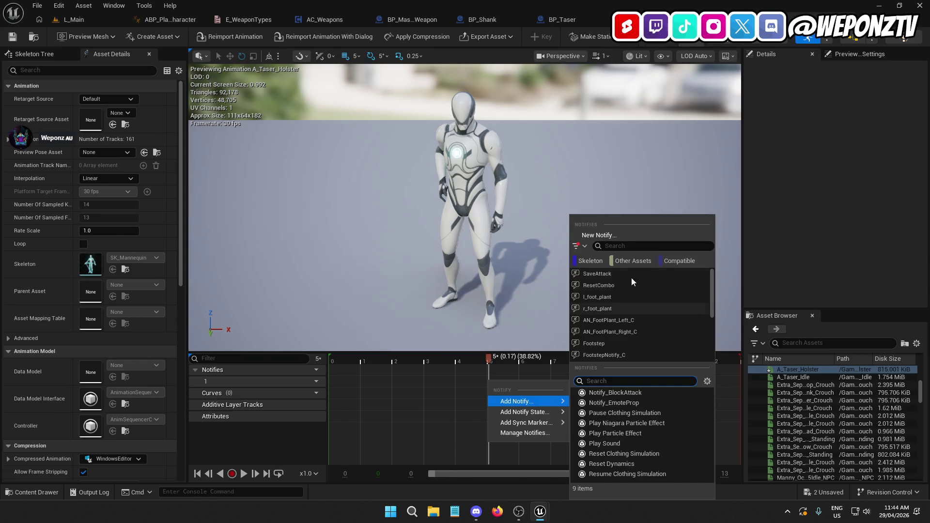
{"action": "left_click", "coordinate": [624, 237]}
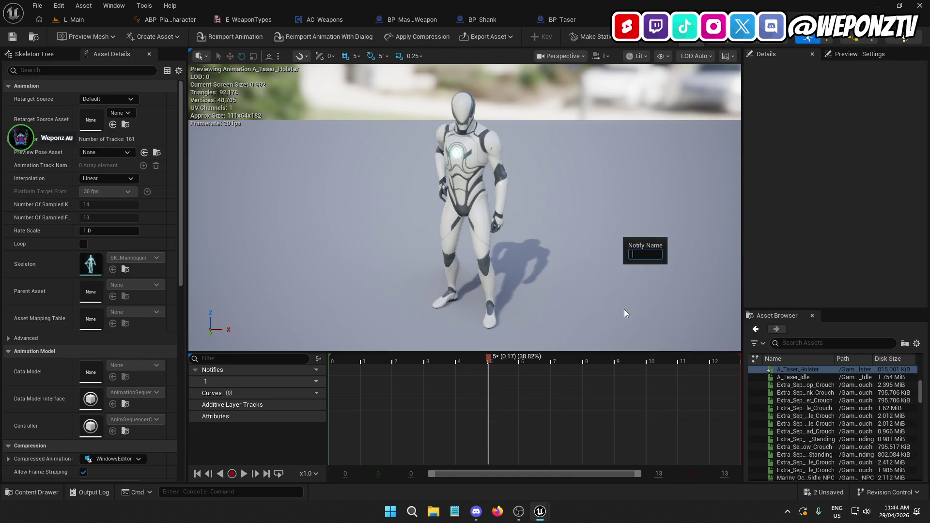
{"action": "type", "text": "Holster"}
{"action": "key", "text": "Return"}
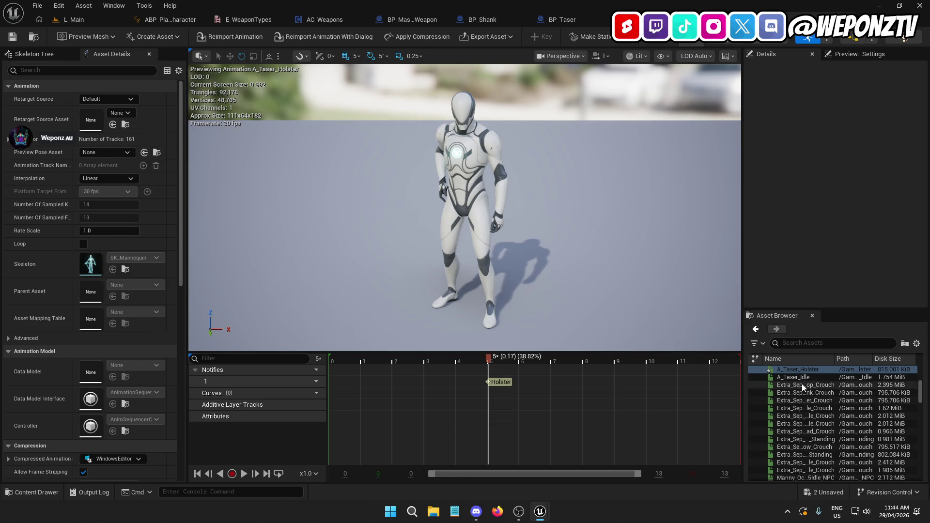
Step: Open A_Taser_Draw and place a Draw notify at about 0.17 s
{"action": "scroll", "coordinate": [805, 394], "scroll_direction": "up", "scroll_amount": 2}
{"action": "mouse_move", "coordinate": [802, 393]}
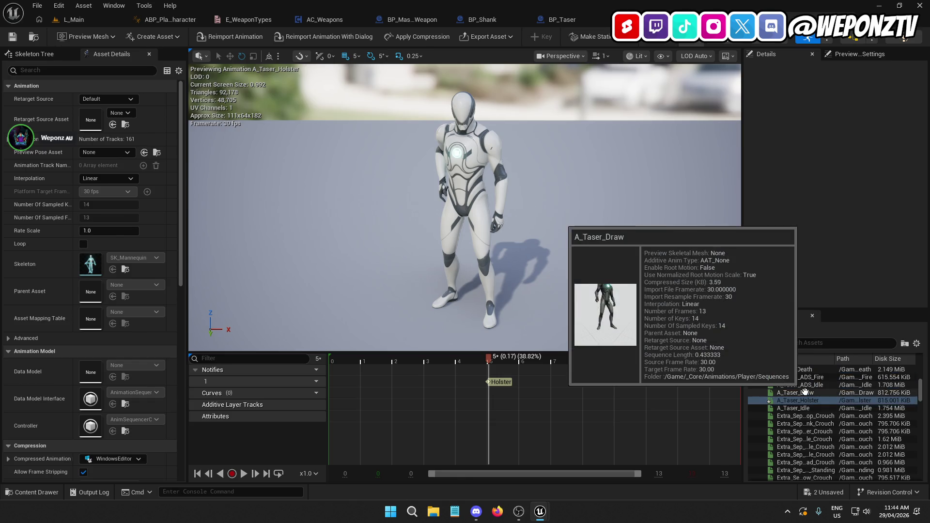
{"action": "double_click", "coordinate": [802, 393]}
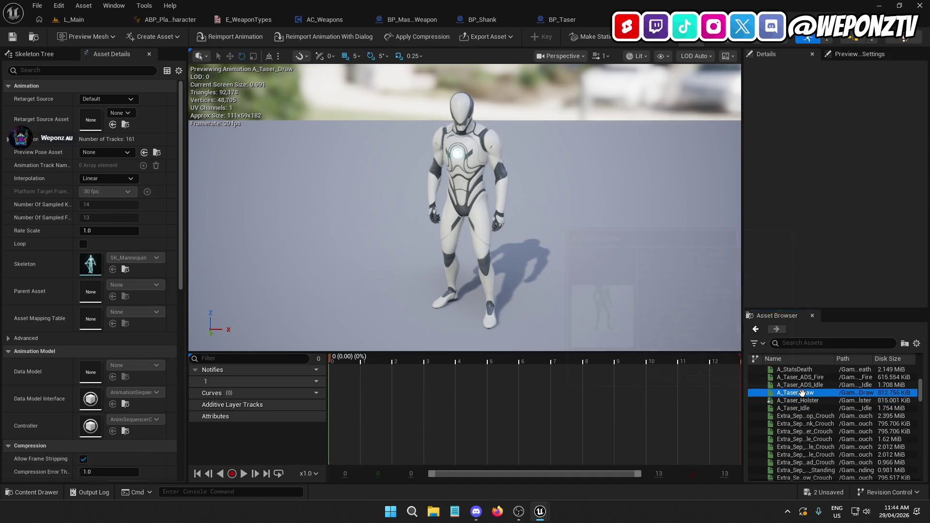
{"action": "mouse_move", "coordinate": [396, 365]}
{"action": "left_mouse_down"}
{"action": "mouse_move", "coordinate": [496, 373]}
{"action": "mouse_move", "coordinate": [487, 377]}
{"action": "left_mouse_up"}
{"action": "key", "text": "ctrl+v"}
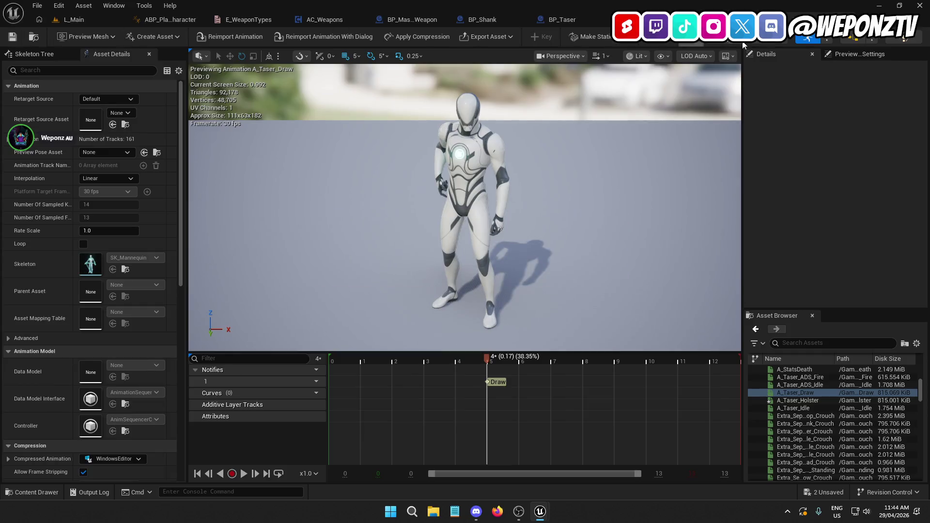
{"action": "left_click", "coordinate": [339, 21]}
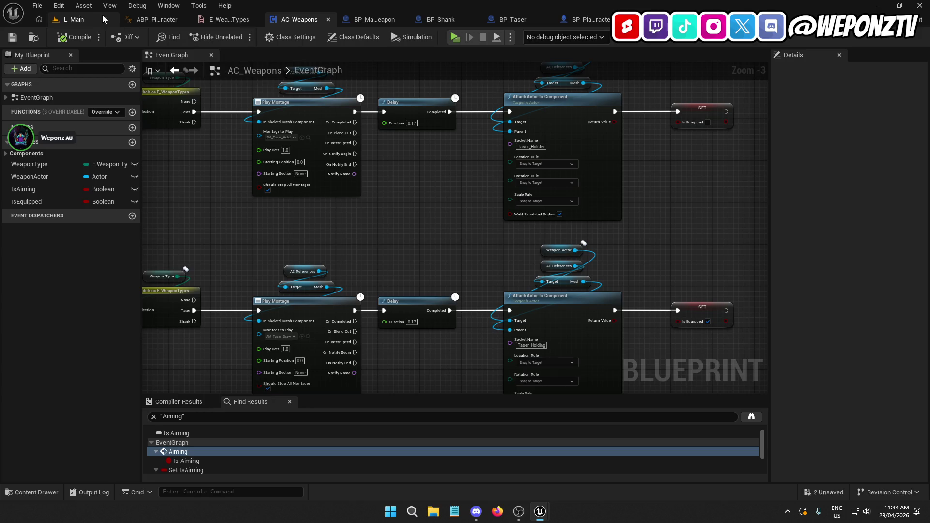
Step: Open the AM_Taser_Holster montage from the level editor's asset list
{"action": "left_click", "coordinate": [80, 21]}
{"action": "left_click", "coordinate": [700, 408]}
{"action": "double_click", "coordinate": [687, 403]}
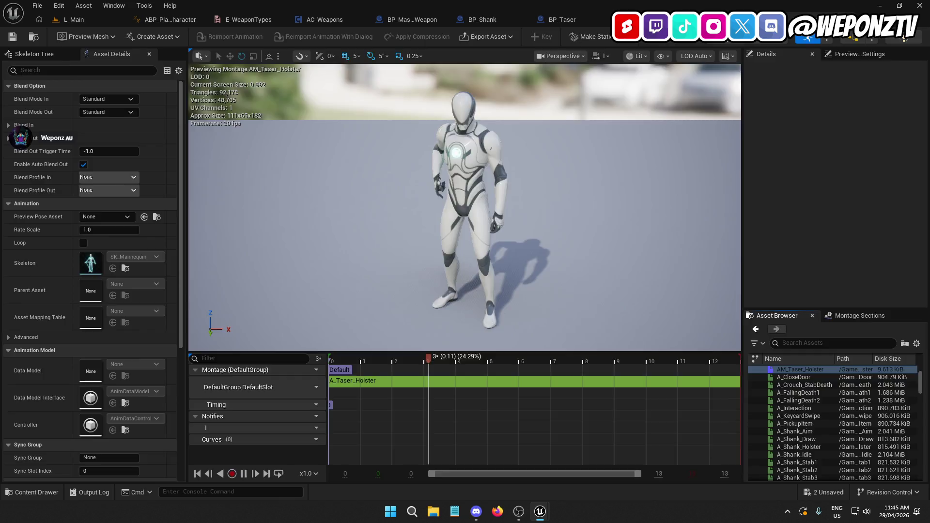
{"action": "left_click", "coordinate": [336, 19]}
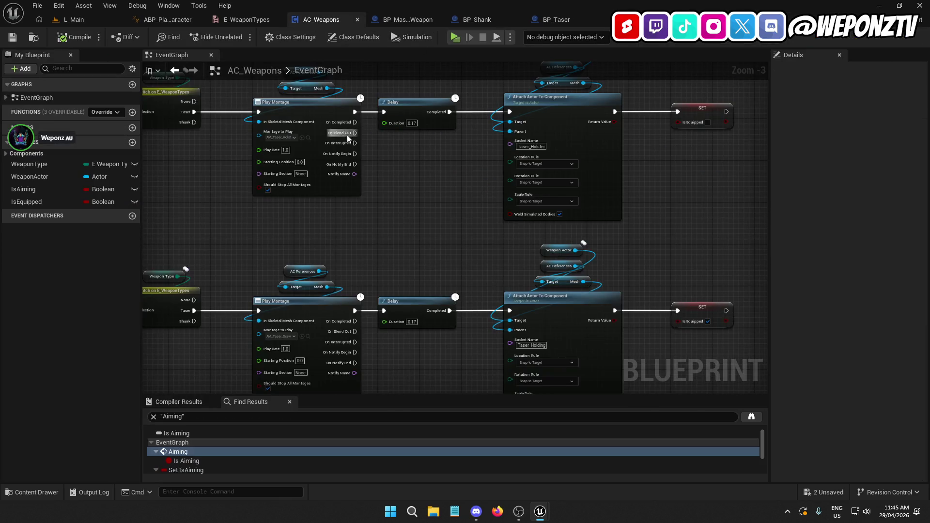
Step: Drive the holster attach from On Notify Begin and disconnect its Delay
{"action": "left_click_drag", "start_coordinate": [348, 154], "coordinate": [510, 112]}
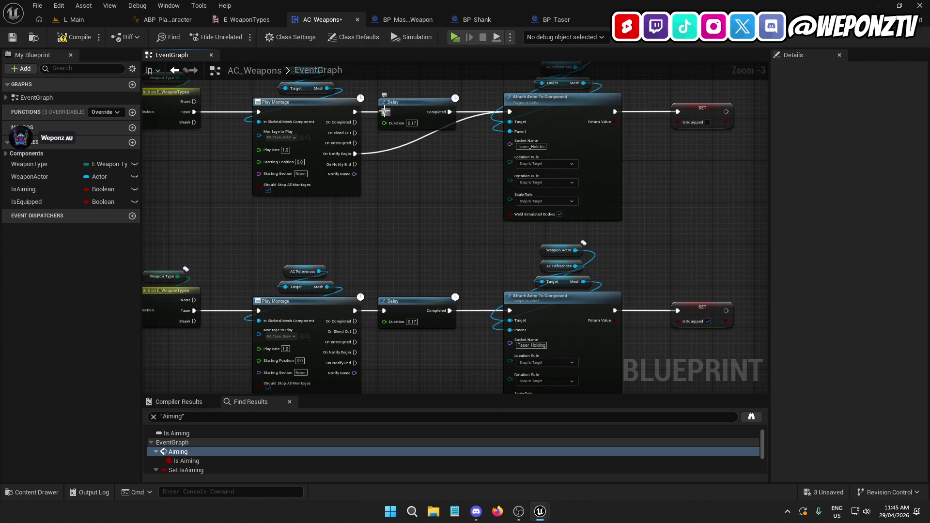
{"action": "right_click", "coordinate": [354, 113]}
{"action": "left_click", "coordinate": [387, 146]}
{"action": "scroll", "coordinate": [356, 286], "scroll_direction": "up", "scroll_amount": 1}
Step: Drive the draw attach from On Notify Begin, disconnect its Delay, and save AC_Weapons
{"action": "left_click_drag", "start_coordinate": [343, 304], "coordinate": [520, 263]}
{"action": "right_click", "coordinate": [344, 266]}
{"action": "left_click", "coordinate": [391, 297]}
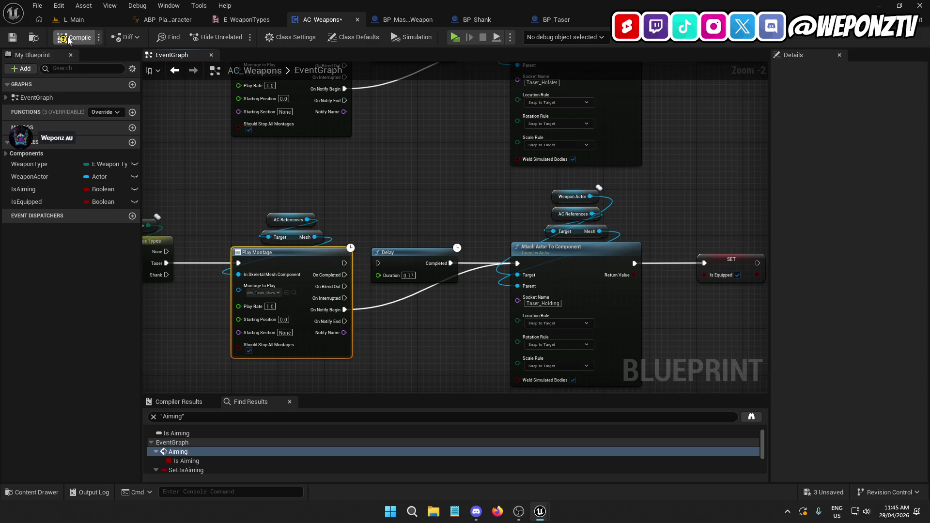
{"action": "left_click", "coordinate": [12, 37]}
{"action": "left_click", "coordinate": [72, 19]}
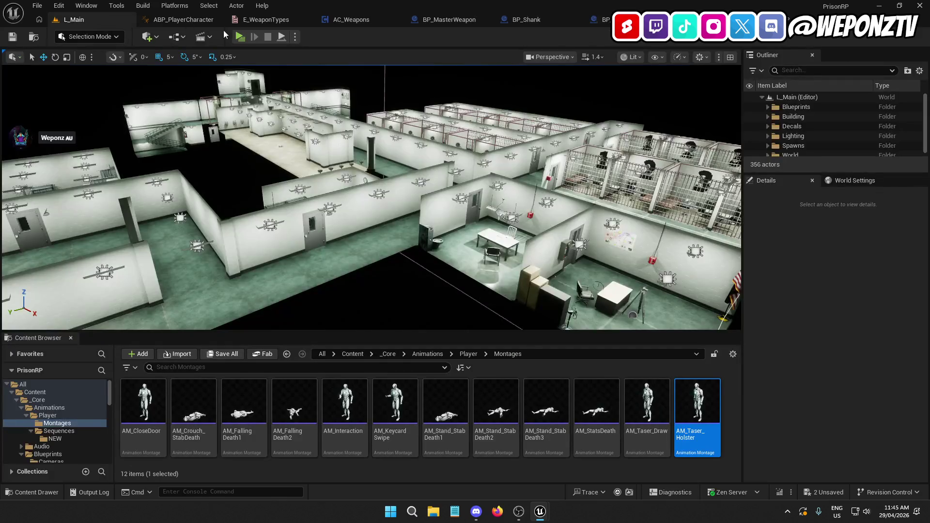
{"action": "left_click", "coordinate": [238, 37]}
{"action": "key", "text": "w"}
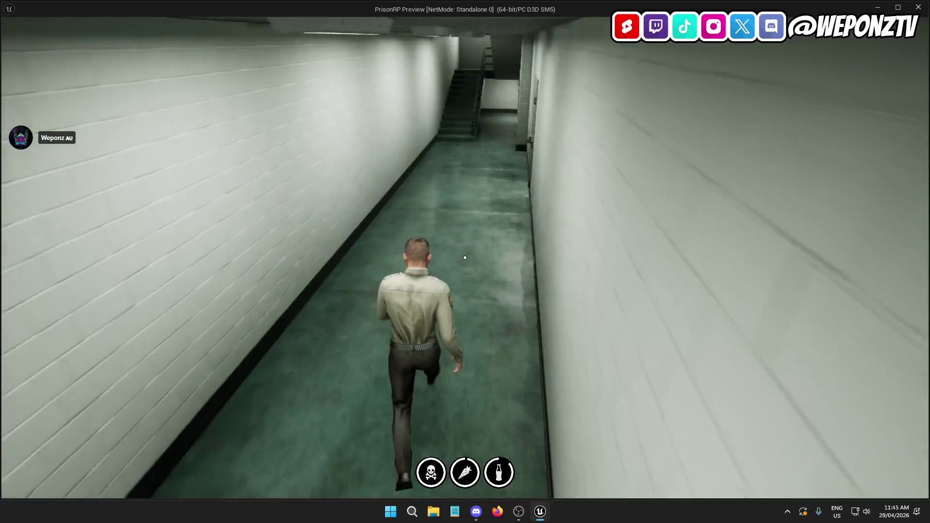
{"action": "key", "text": "1"}
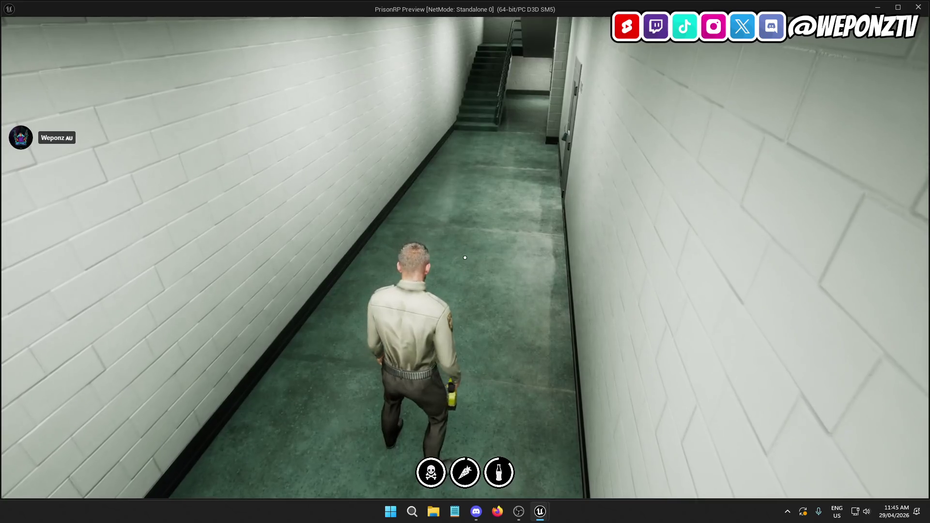
{"action": "key", "text": "w"}
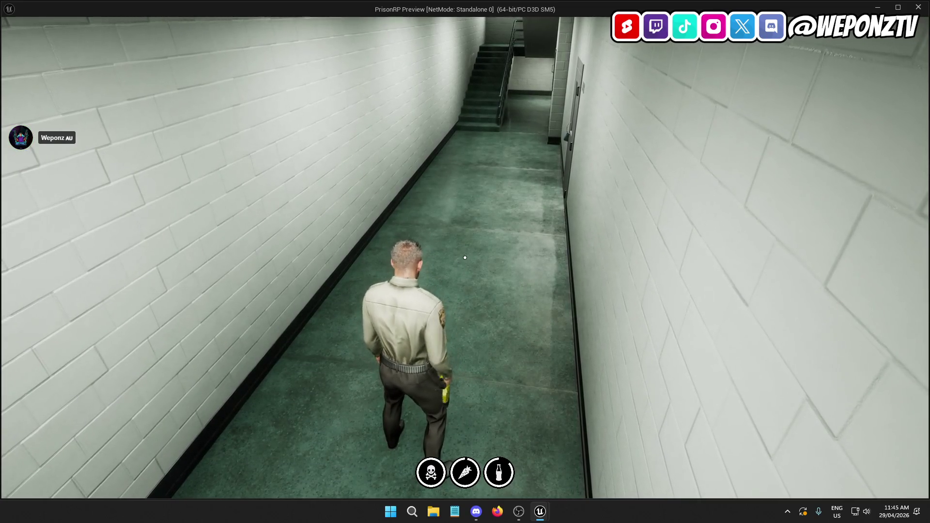
{"action": "key", "text": "Escape"}
{"action": "left_click", "coordinate": [436, 272]}
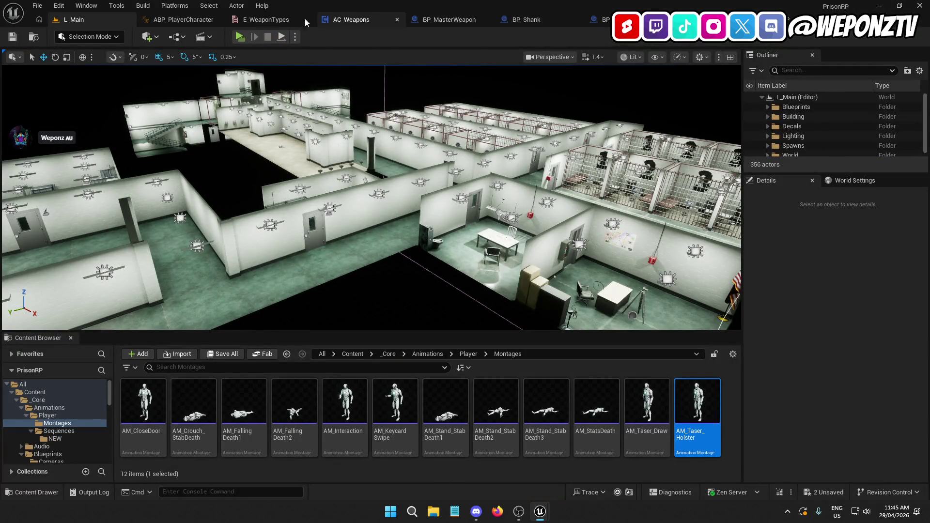
{"action": "left_click", "coordinate": [366, 21]}
Step: Break the holster montage's On Notify Begin link to the Attach node
{"action": "mouse_move", "coordinate": [381, 245]}
{"action": "left_mouse_down"}
{"action": "mouse_move", "coordinate": [391, 307]}
{"action": "mouse_move", "coordinate": [353, 324]}
{"action": "left_mouse_up"}
{"action": "right_click", "coordinate": [353, 371]}
{"action": "left_click", "coordinate": [396, 402]}
Step: Rewire the draw montage's output into the Delay, break its notify link, and save
{"action": "left_click_drag", "start_coordinate": [442, 229], "coordinate": [442, 322]}
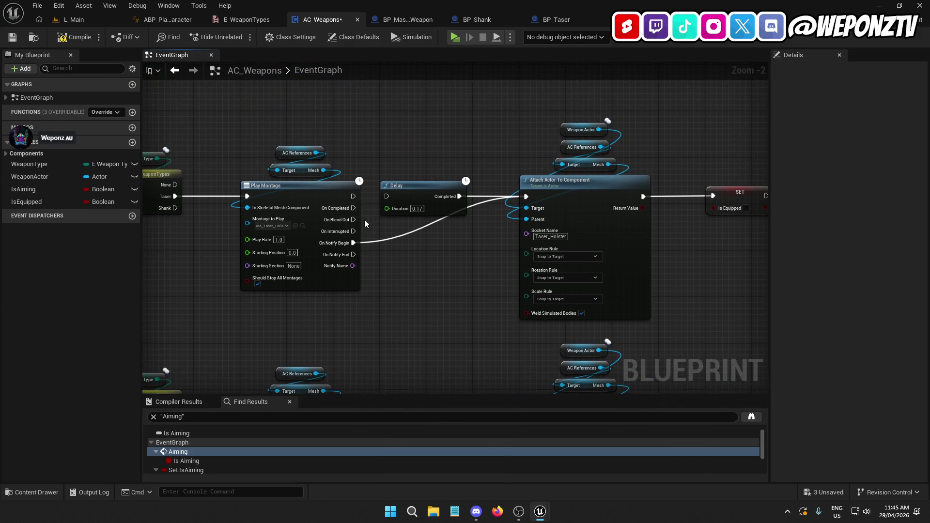
{"action": "left_click_drag", "start_coordinate": [352, 195], "coordinate": [388, 197]}
{"action": "right_click", "coordinate": [353, 246]}
{"action": "left_click", "coordinate": [393, 272]}
{"action": "mouse_move", "coordinate": [446, 268]}
{"action": "left_mouse_down"}
{"action": "mouse_move", "coordinate": [390, 187]}
{"action": "mouse_move", "coordinate": [365, 168]}
{"action": "mouse_move", "coordinate": [572, 71]}
{"action": "mouse_move", "coordinate": [622, 140]}
{"action": "mouse_move", "coordinate": [616, 154]}
{"action": "left_mouse_up"}
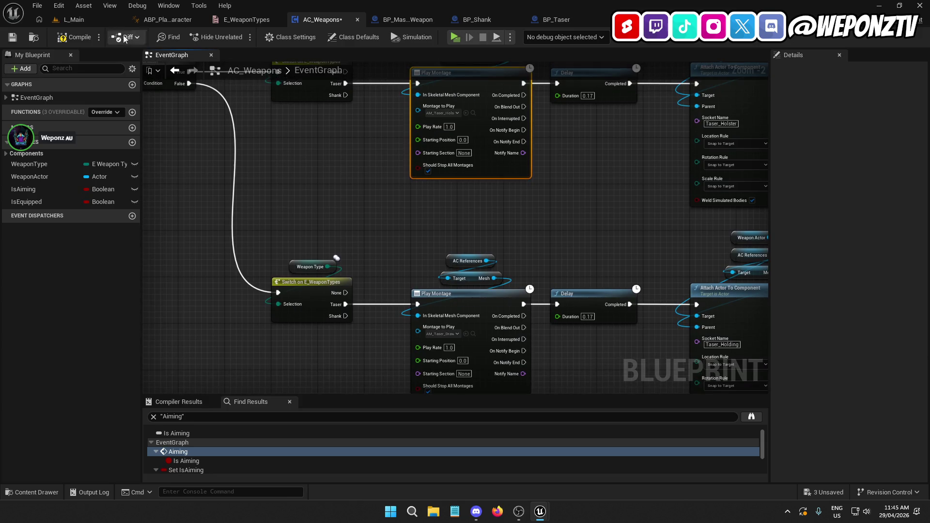
{"action": "left_click", "coordinate": [13, 37]}
{"action": "left_click", "coordinate": [74, 20]}
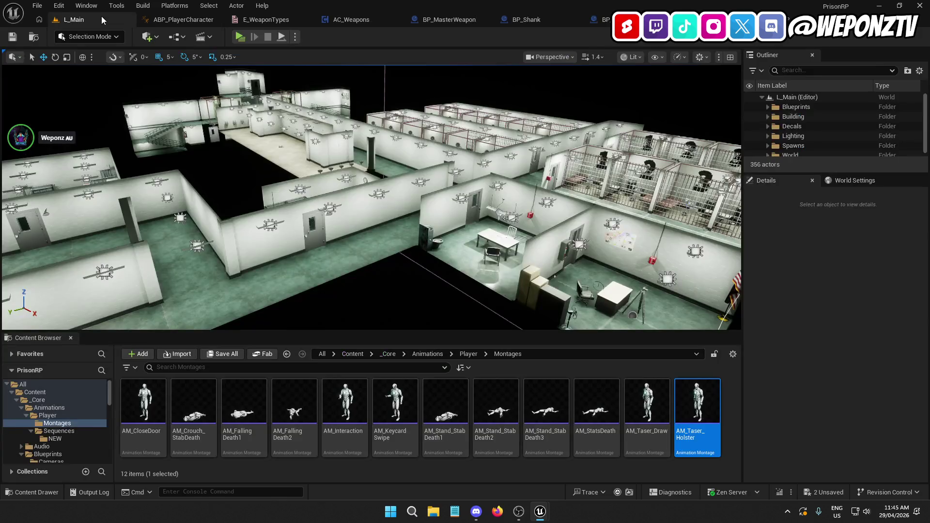
{"action": "left_click", "coordinate": [239, 37]}
{"action": "key", "text": "w"}
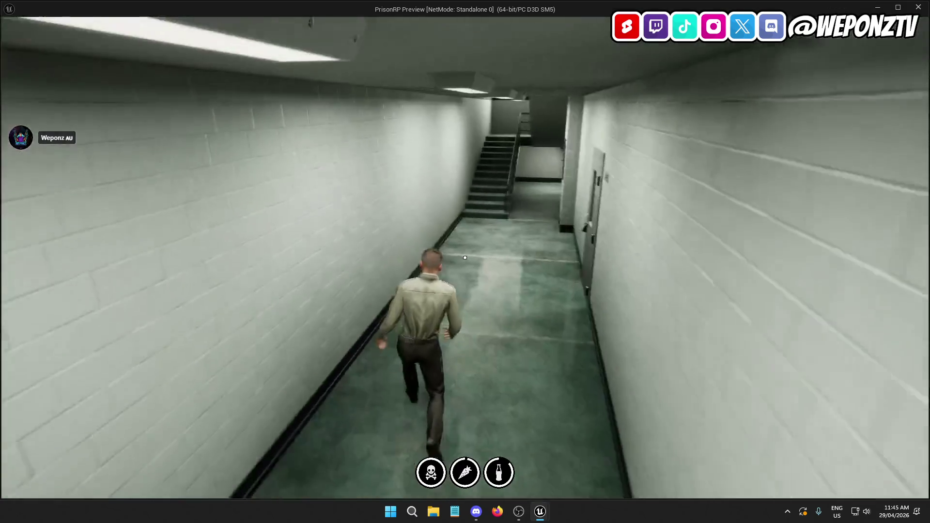
{"action": "key", "text": "w"}
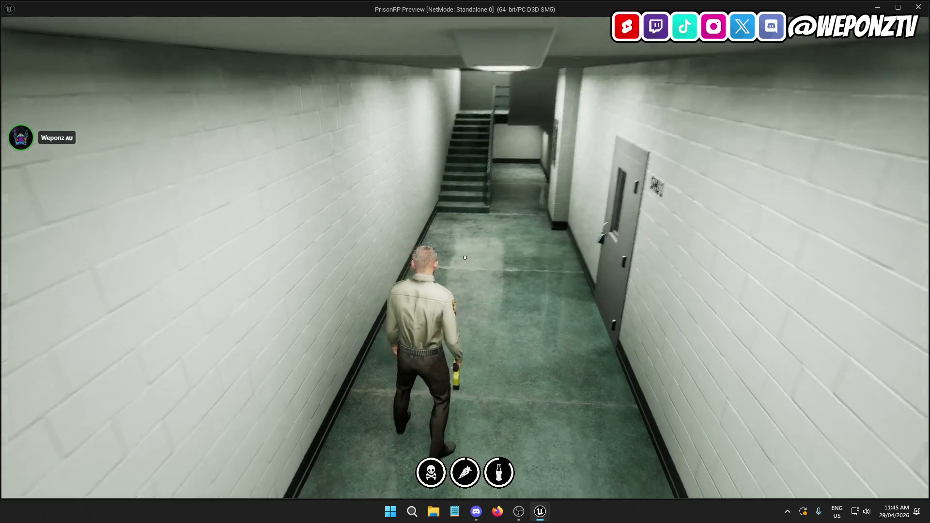
{"action": "key", "text": "s"}
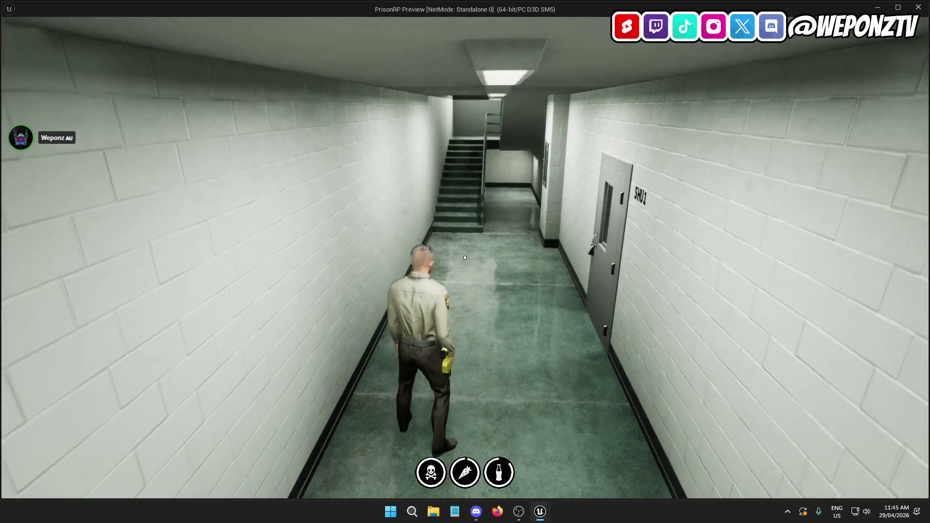
{"action": "key", "text": "Escape"}
{"action": "left_click", "coordinate": [510, 274]}
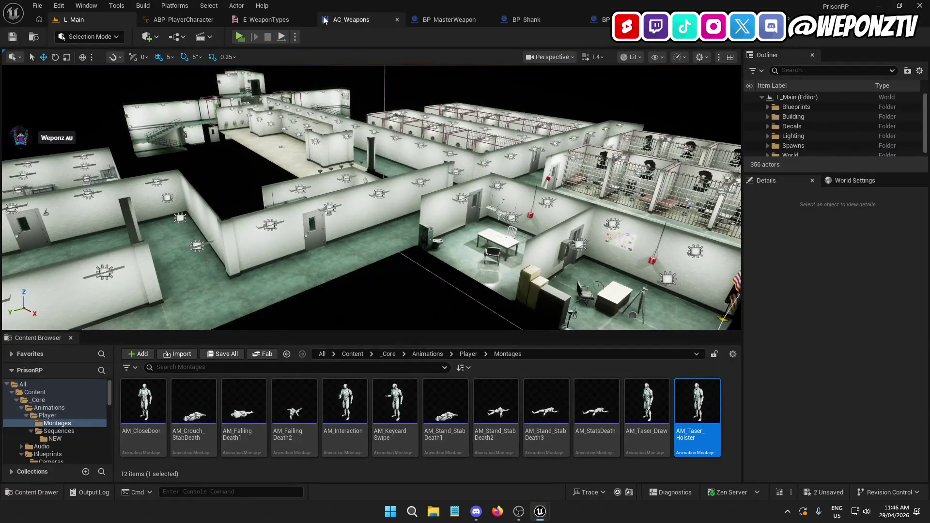
Step: Pan across AC_Weapons' EventGraph over the attach, montage and remove-weapon chains
{"action": "left_click", "coordinate": [355, 19]}
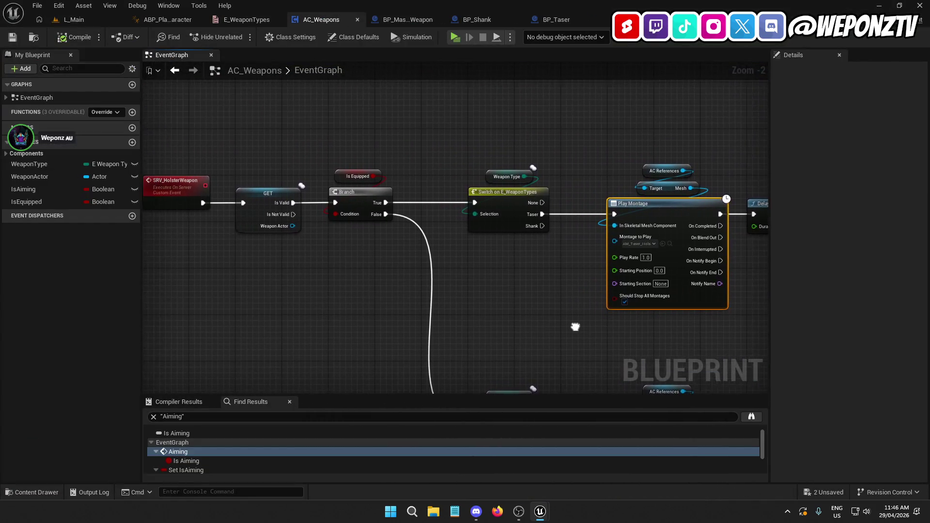
{"action": "scroll", "coordinate": [511, 308], "scroll_direction": "down", "scroll_amount": 1}
{"action": "mouse_move", "coordinate": [511, 308]}
{"action": "left_mouse_down"}
{"action": "mouse_move", "coordinate": [467, 276]}
{"action": "mouse_move", "coordinate": [375, 177]}
{"action": "left_mouse_up"}
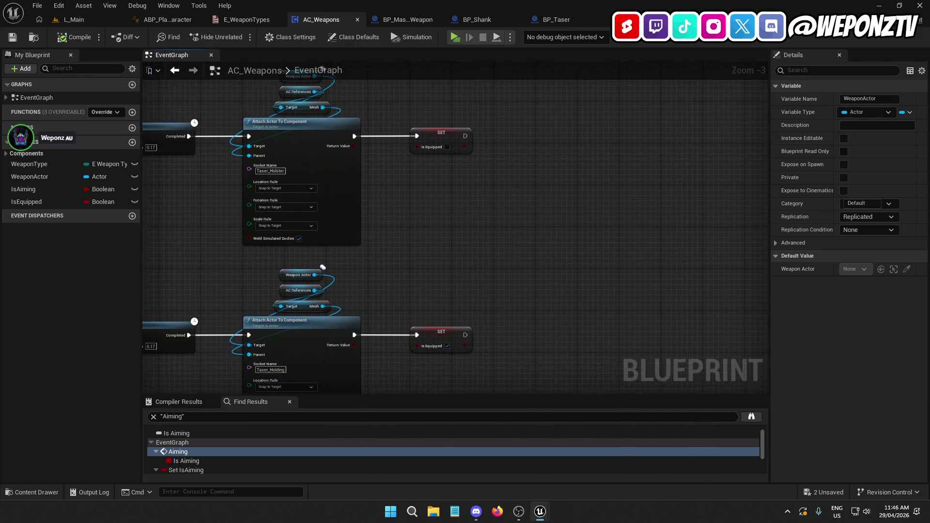
{"action": "scroll", "coordinate": [515, 241], "scroll_direction": "down", "scroll_amount": 3}
{"action": "scroll", "coordinate": [582, 233], "scroll_direction": "up", "scroll_amount": 3}
{"action": "left_click_drag", "start_coordinate": [630, 228], "coordinate": [730, 228]}
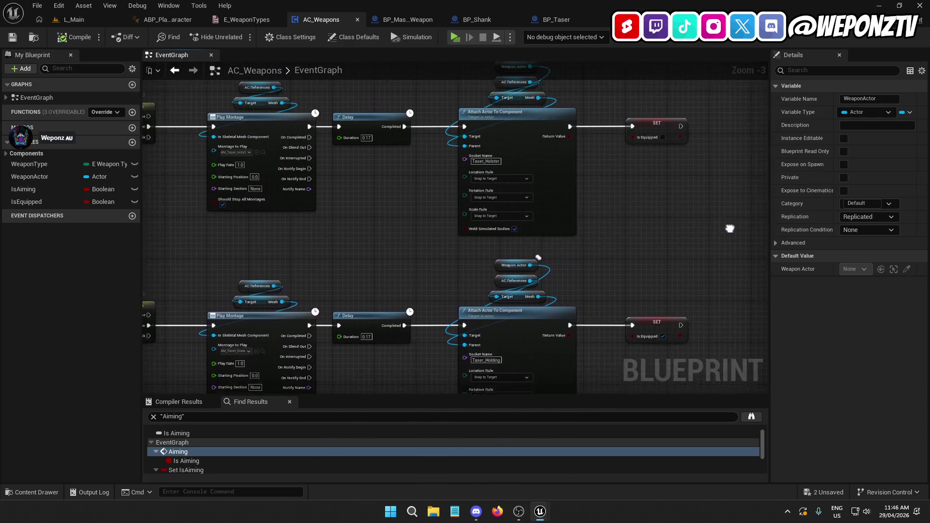
{"action": "mouse_move", "coordinate": [675, 266]}
{"action": "left_mouse_down"}
{"action": "mouse_move", "coordinate": [746, 272]}
{"action": "mouse_move", "coordinate": [794, 376]}
{"action": "left_mouse_up"}
{"action": "mouse_move", "coordinate": [339, 193]}
{"action": "left_mouse_down"}
{"action": "mouse_move", "coordinate": [577, 382]}
{"action": "mouse_move", "coordinate": [608, 368]}
{"action": "mouse_move", "coordinate": [669, 368]}
{"action": "mouse_move", "coordinate": [675, 377]}
{"action": "left_mouse_up"}
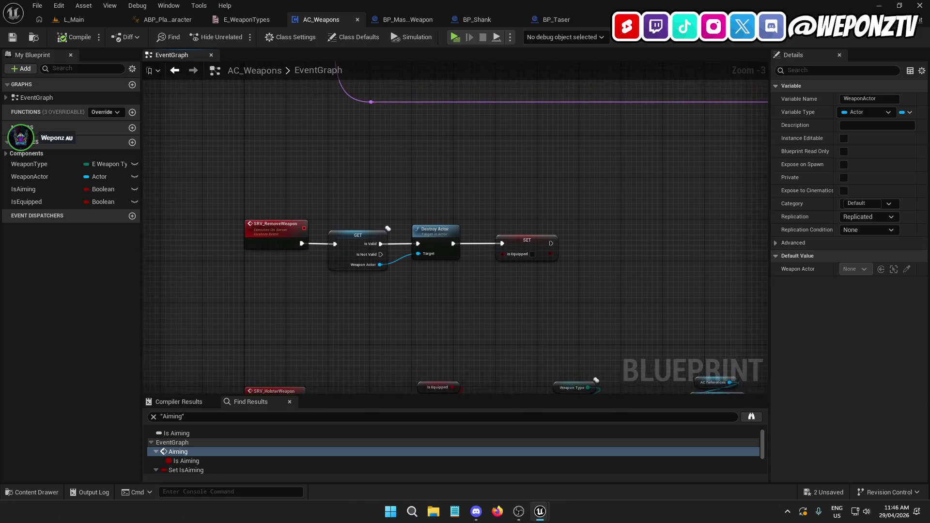
{"action": "left_click_drag", "start_coordinate": [523, 321], "coordinate": [516, 304]}
Step: Move the SRV_AimWeapon event chain further down the graph
{"action": "left_click", "coordinate": [345, 217]}
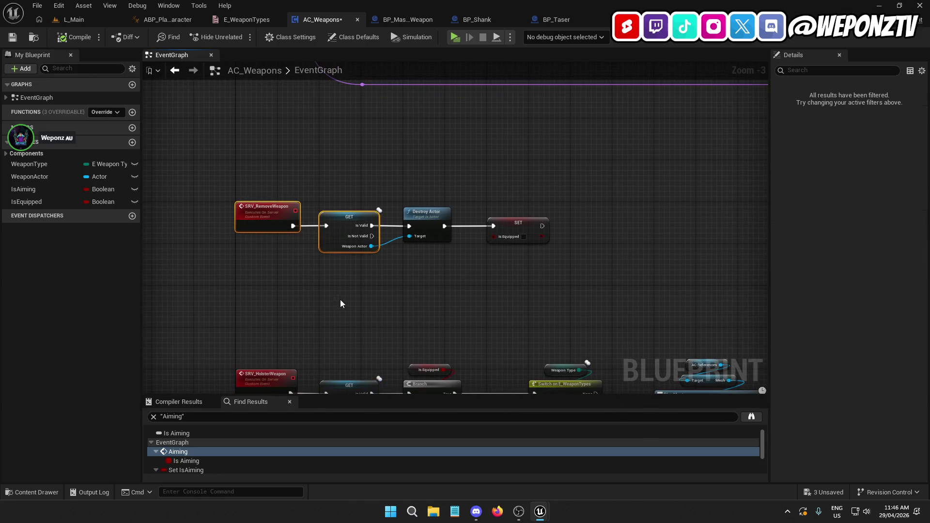
{"action": "left_click_drag", "start_coordinate": [464, 251], "coordinate": [413, 57]}
{"action": "mouse_move", "coordinate": [536, 319]}
{"action": "left_mouse_down"}
{"action": "mouse_move", "coordinate": [526, 222]}
{"action": "mouse_move", "coordinate": [364, 257]}
{"action": "left_mouse_up"}
{"action": "scroll", "coordinate": [554, 259], "scroll_direction": "down", "scroll_amount": 2}
{"action": "mouse_move", "coordinate": [503, 321]}
{"action": "left_mouse_down"}
{"action": "mouse_move", "coordinate": [465, 286]}
{"action": "mouse_move", "coordinate": [205, 170]}
{"action": "left_mouse_up"}
{"action": "left_click_drag", "start_coordinate": [231, 215], "coordinate": [229, 355]}
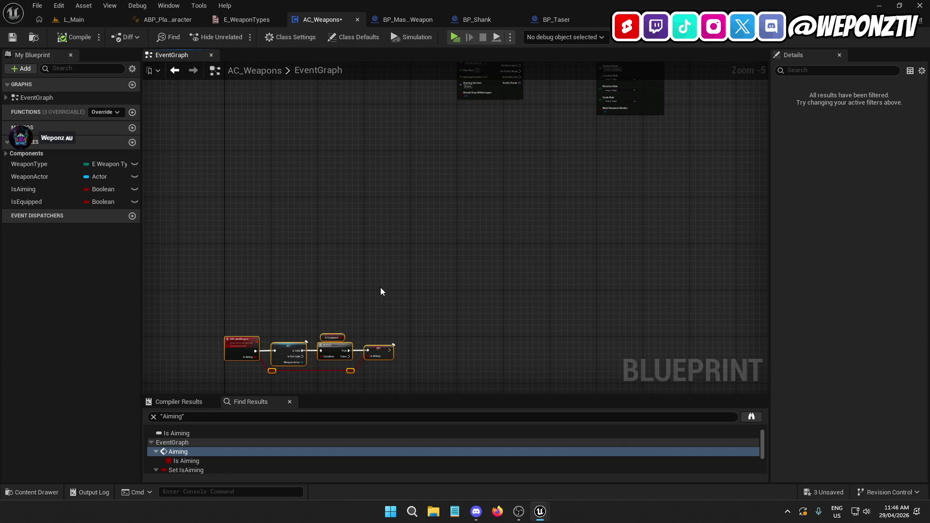
{"action": "left_click", "coordinate": [555, 214]}
Step: Shift the holster montage node row down slightly
{"action": "mouse_move", "coordinate": [737, 160]}
{"action": "left_mouse_down"}
{"action": "mouse_move", "coordinate": [631, 290]}
{"action": "mouse_move", "coordinate": [322, 170]}
{"action": "mouse_move", "coordinate": [283, 137]}
{"action": "left_mouse_up"}
{"action": "mouse_move", "coordinate": [298, 184]}
{"action": "left_mouse_down"}
{"action": "mouse_move", "coordinate": [294, 216]}
{"action": "mouse_move", "coordinate": [305, 236]}
{"action": "mouse_move", "coordinate": [324, 249]}
{"action": "mouse_move", "coordinate": [306, 207]}
{"action": "mouse_move", "coordinate": [293, 206]}
{"action": "mouse_move", "coordinate": [359, 278]}
{"action": "mouse_move", "coordinate": [342, 231]}
{"action": "left_mouse_up"}
{"action": "scroll", "coordinate": [294, 206], "scroll_direction": "up", "scroll_amount": 3}
{"action": "scroll", "coordinate": [293, 206], "scroll_direction": "up", "scroll_amount": 1}
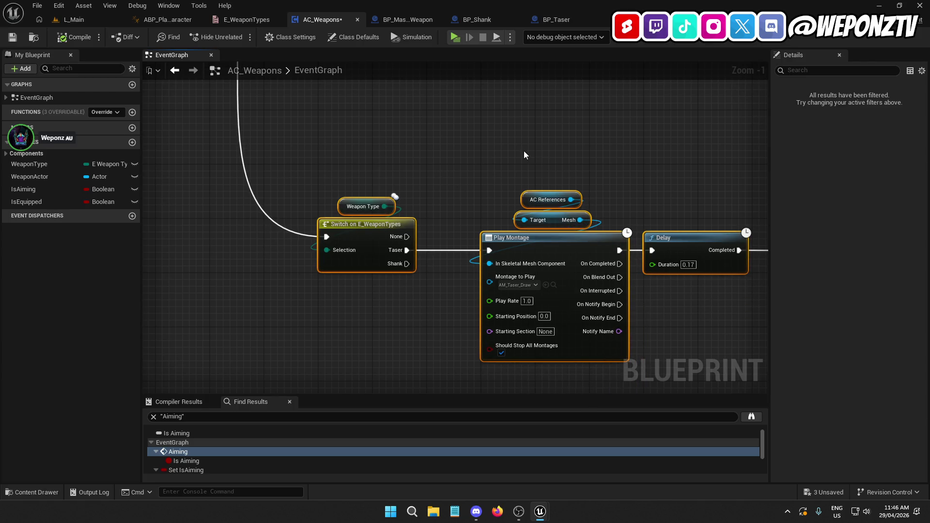
{"action": "scroll", "coordinate": [524, 155], "scroll_direction": "down", "scroll_amount": 5}
{"action": "mouse_move", "coordinate": [611, 181]}
{"action": "left_mouse_down"}
{"action": "mouse_move", "coordinate": [352, 124]}
{"action": "mouse_move", "coordinate": [432, 134]}
{"action": "left_mouse_up"}
{"action": "scroll", "coordinate": [354, 120], "scroll_direction": "up", "scroll_amount": 4}
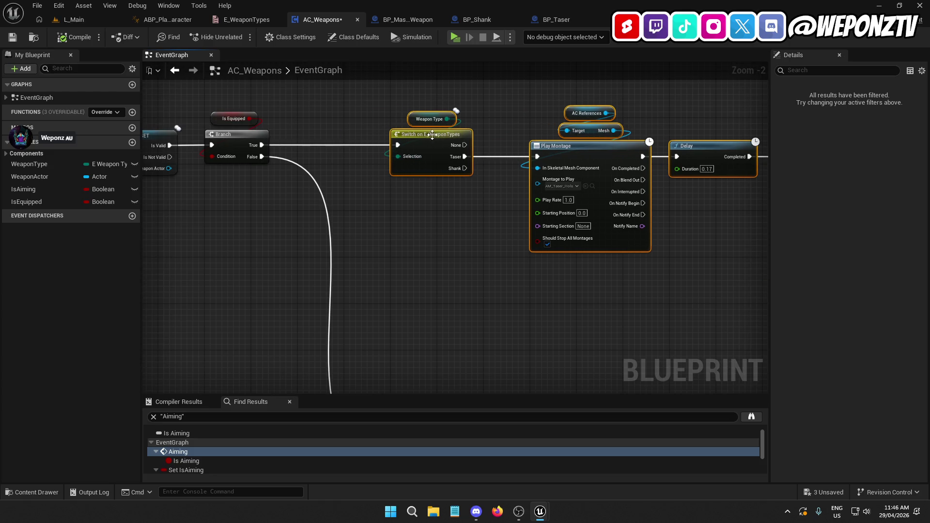
{"action": "left_click", "coordinate": [458, 264]}
{"action": "mouse_move", "coordinate": [458, 265]}
{"action": "left_mouse_down"}
{"action": "mouse_move", "coordinate": [239, 191]}
{"action": "mouse_move", "coordinate": [326, 108]}
{"action": "mouse_move", "coordinate": [186, 249]}
{"action": "left_mouse_up"}
{"action": "scroll", "coordinate": [667, 259], "scroll_direction": "down", "scroll_amount": 4}
Step: Shift the draw row's Play Montage through SET nodes to the right
{"action": "left_click_drag", "start_coordinate": [663, 269], "coordinate": [448, 198]}
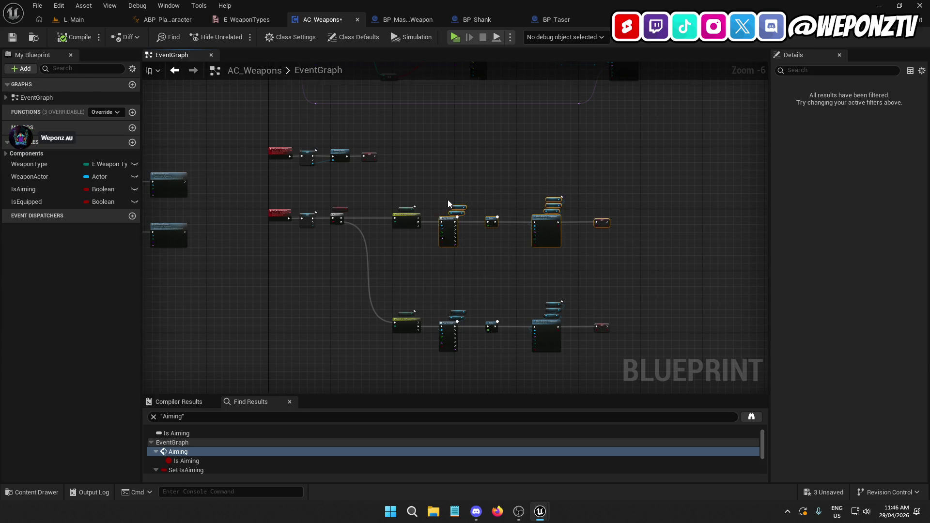
{"action": "scroll", "coordinate": [447, 198], "scroll_direction": "up", "scroll_amount": 5}
{"action": "mouse_move", "coordinate": [455, 278]}
{"action": "left_mouse_down"}
{"action": "mouse_move", "coordinate": [578, 279]}
{"action": "mouse_move", "coordinate": [568, 285]}
{"action": "left_mouse_up"}
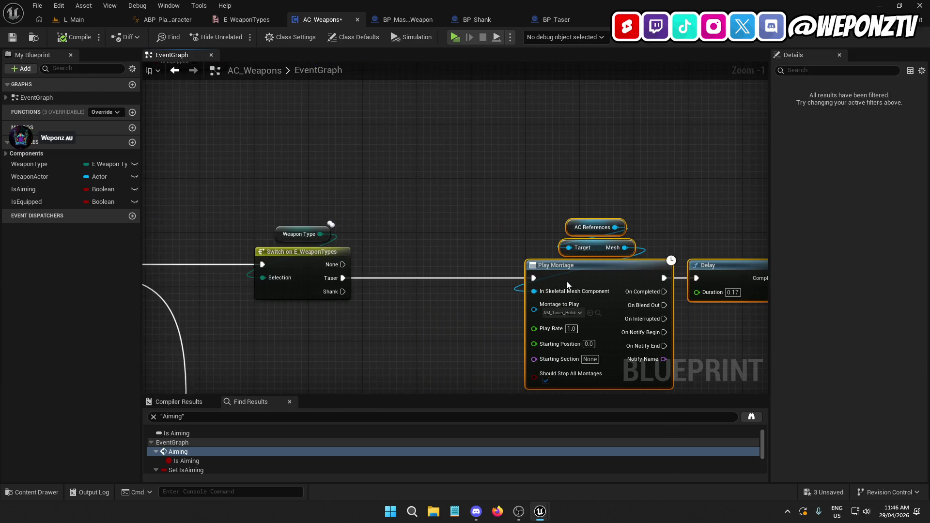
{"action": "left_click", "coordinate": [492, 329]}
{"action": "left_click_drag", "start_coordinate": [492, 330], "coordinate": [365, 166]}
{"action": "scroll", "coordinate": [365, 166], "scroll_direction": "down", "scroll_amount": 3}
{"action": "left_click_drag", "start_coordinate": [411, 200], "coordinate": [379, 159]}
{"action": "mouse_move", "coordinate": [649, 307]}
{"action": "left_mouse_down"}
{"action": "mouse_move", "coordinate": [419, 222]}
{"action": "mouse_move", "coordinate": [309, 218]}
{"action": "left_mouse_up"}
{"action": "left_click_drag", "start_coordinate": [326, 269], "coordinate": [385, 274]}
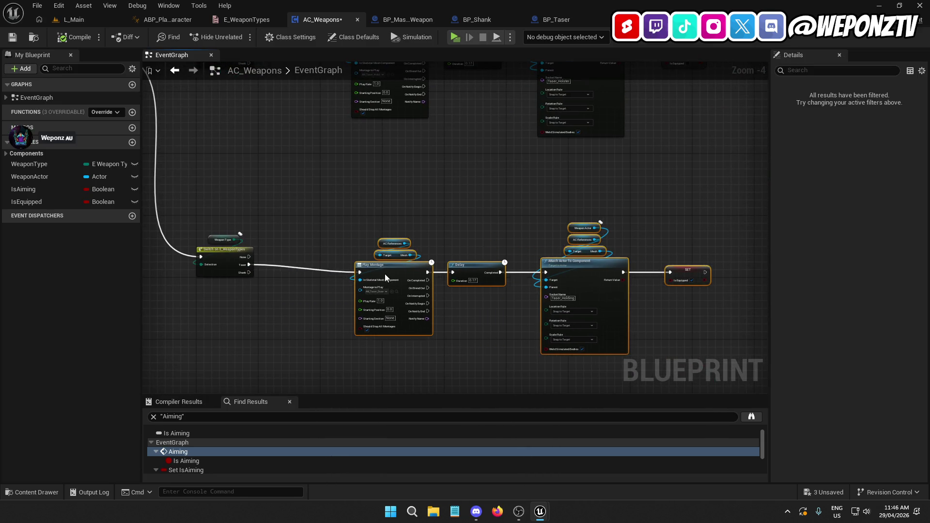
{"action": "scroll", "coordinate": [368, 261], "scroll_direction": "up", "scroll_amount": 5}
{"action": "left_click", "coordinate": [286, 163]}
Step: Look over the Switch, Branch, Is Equipped and holster row to review the layout
{"action": "left_click_drag", "start_coordinate": [286, 163], "coordinate": [610, 177]}
{"action": "left_click_drag", "start_coordinate": [534, 162], "coordinate": [513, 345]}
{"action": "scroll", "coordinate": [438, 265], "scroll_direction": "down", "scroll_amount": 2}
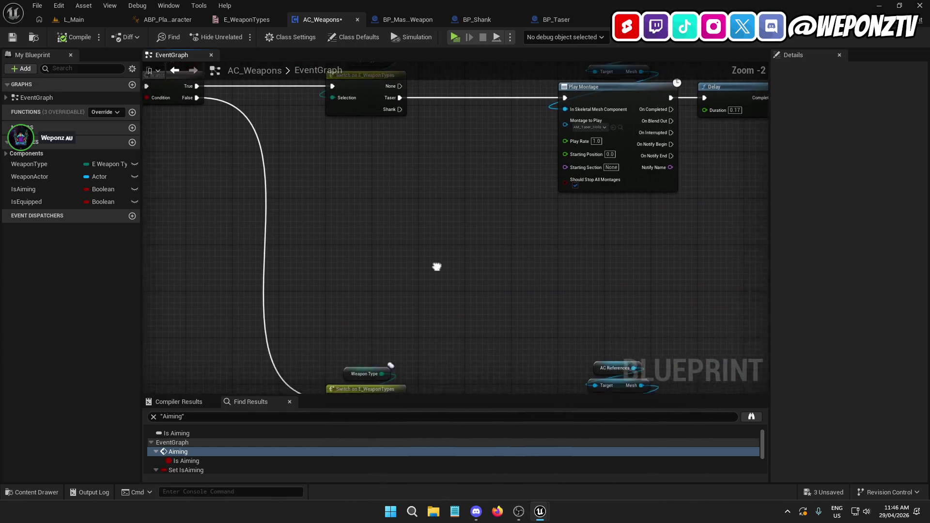
{"action": "left_click_drag", "start_coordinate": [438, 265], "coordinate": [447, 312]}
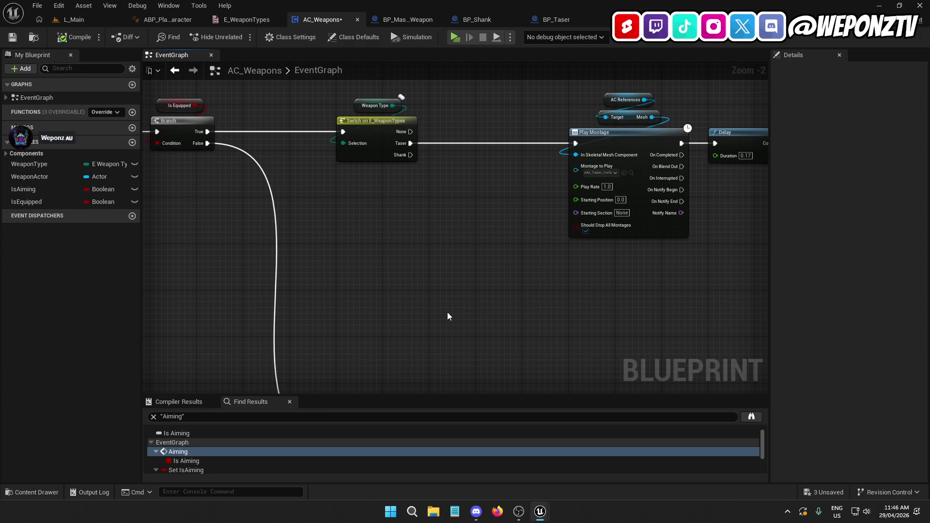
Step: Back in the L_Main level editor, duplicate the AM_Taser_Draw montage
{"action": "left_click_drag", "start_coordinate": [675, 281], "coordinate": [495, 266]}
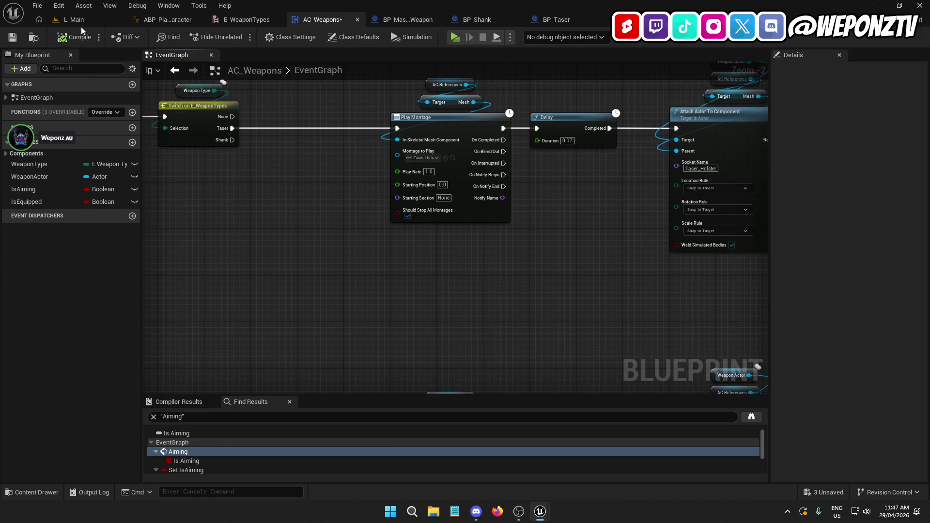
{"action": "left_click", "coordinate": [74, 19]}
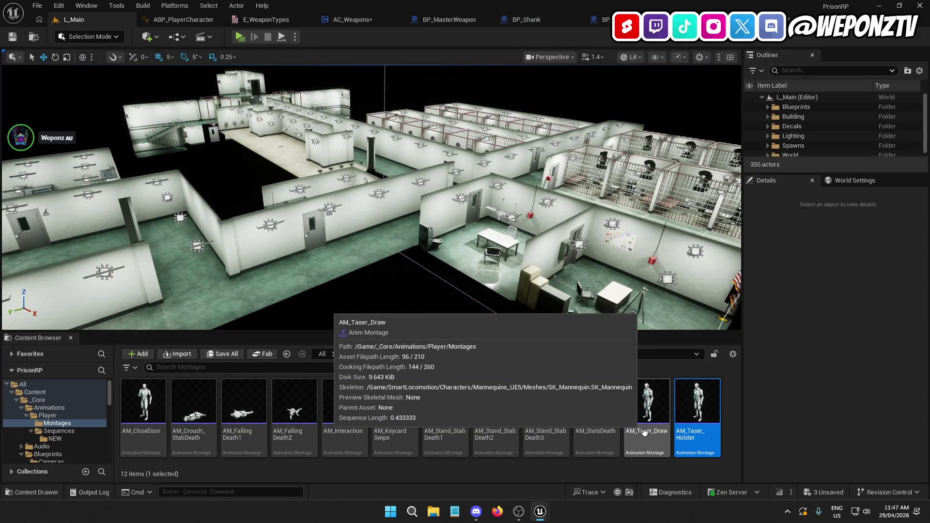
{"action": "right_click", "coordinate": [644, 432]}
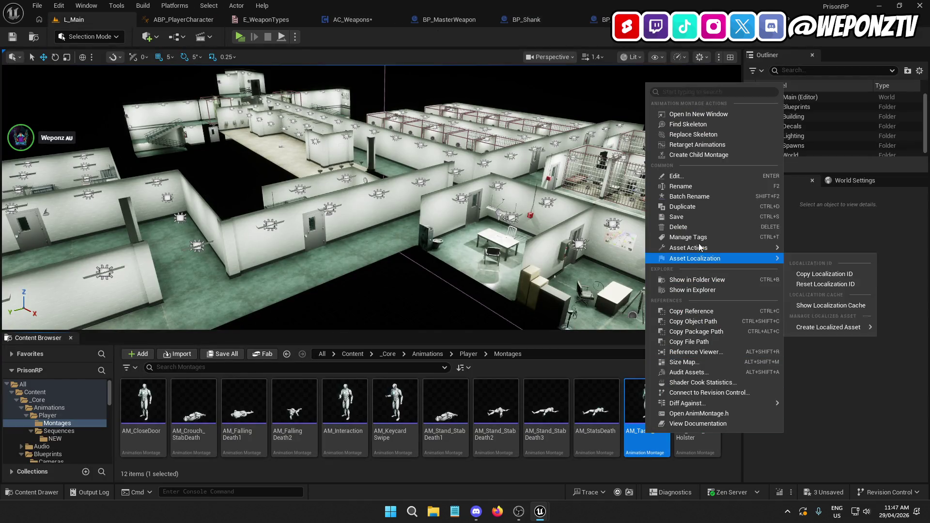
{"action": "left_click", "coordinate": [698, 207]}
Step: Rename the copy AM_Shank_Draw and open it in the montage editor
{"action": "key", "text": "End"}
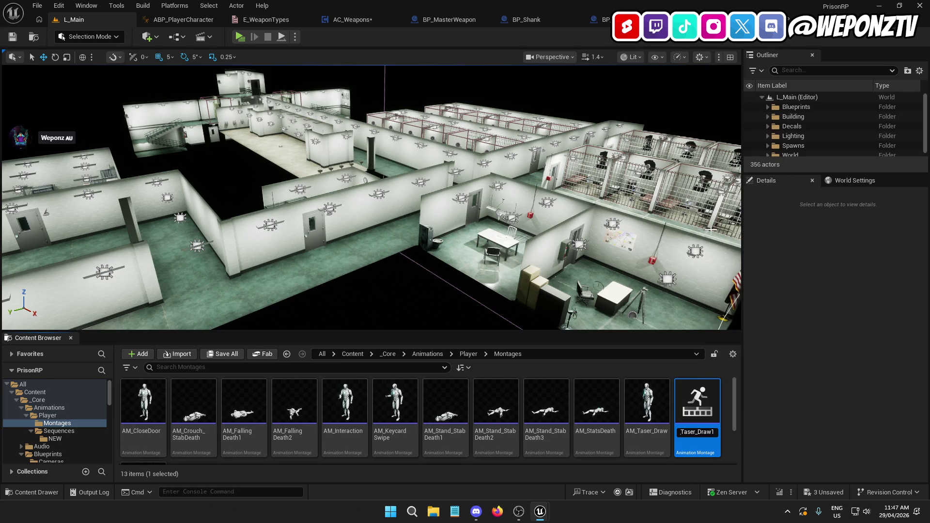
{"action": "key", "text": "BackSpace"}
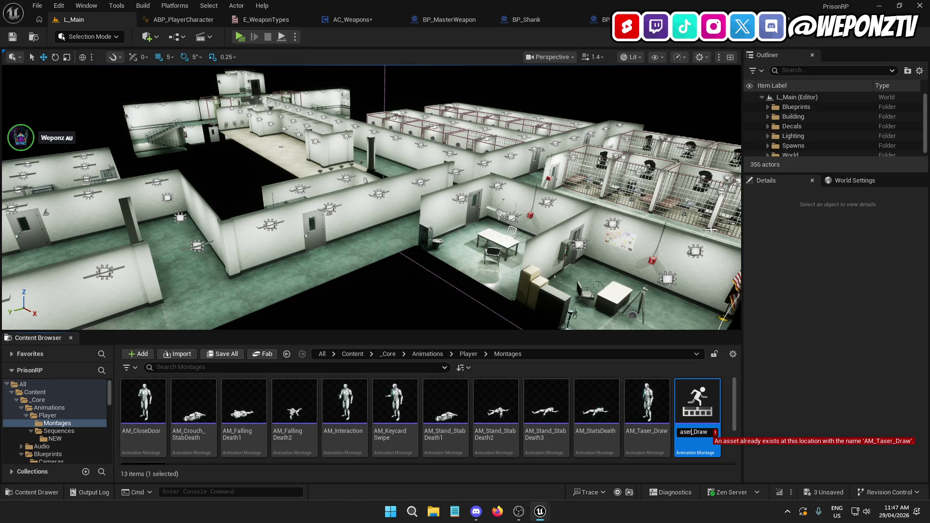
{"action": "key", "text": "Left"}
{"action": "key", "text": "Left"}
{"action": "key", "text": "Left"}
{"action": "key", "text": "BackSpace"}
{"action": "key", "text": "BackSpace"}
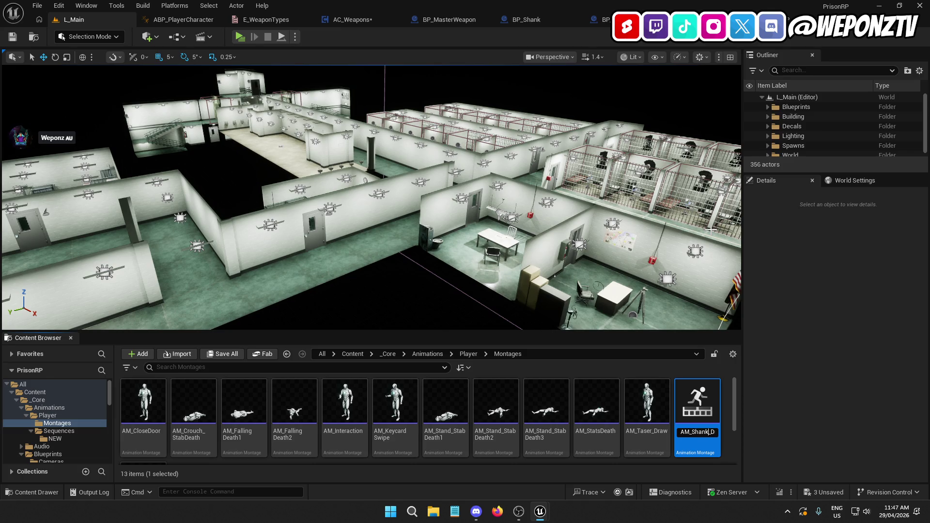
{"action": "key", "text": "Return"}
{"action": "double_click", "coordinate": [446, 406]}
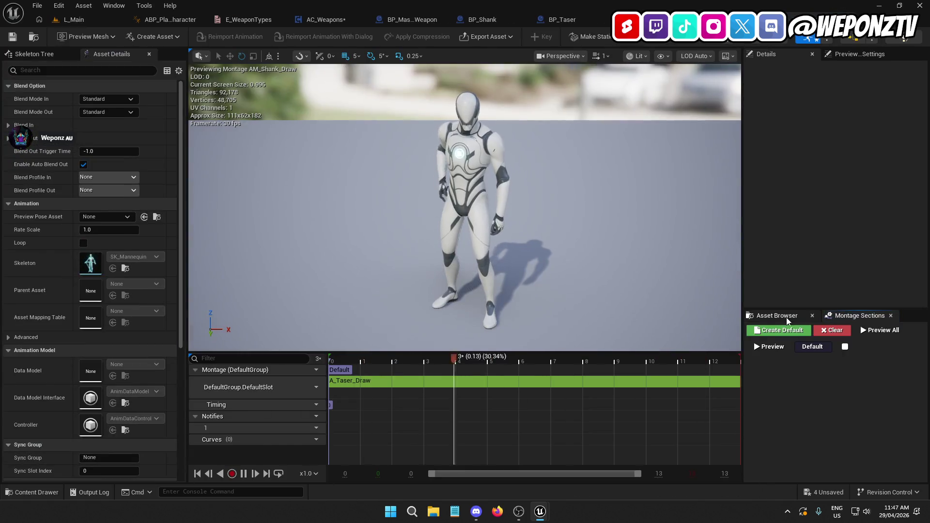
{"action": "left_click", "coordinate": [786, 317]}
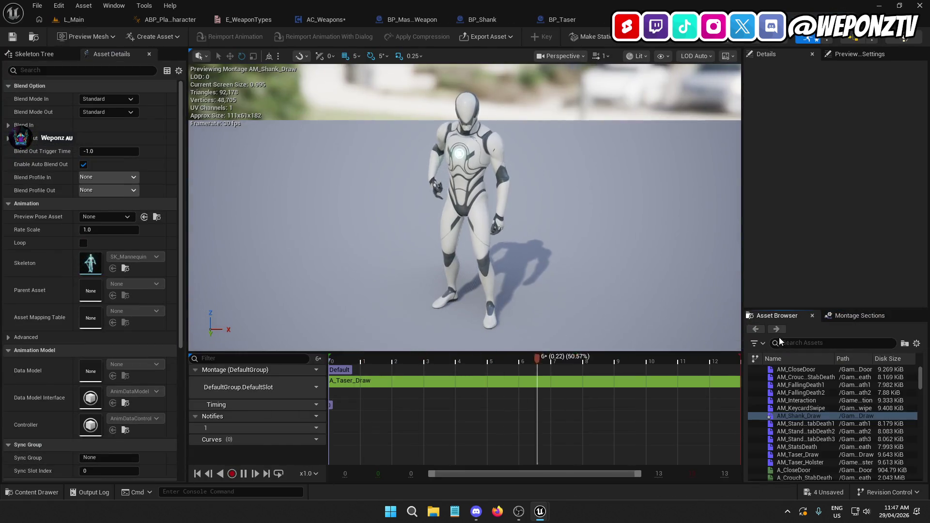
Step: Replace the A_Taser_Draw segment in the default slot with A_Shank_Draw
{"action": "left_click", "coordinate": [790, 344]}
{"action": "type", "text": "shank"}
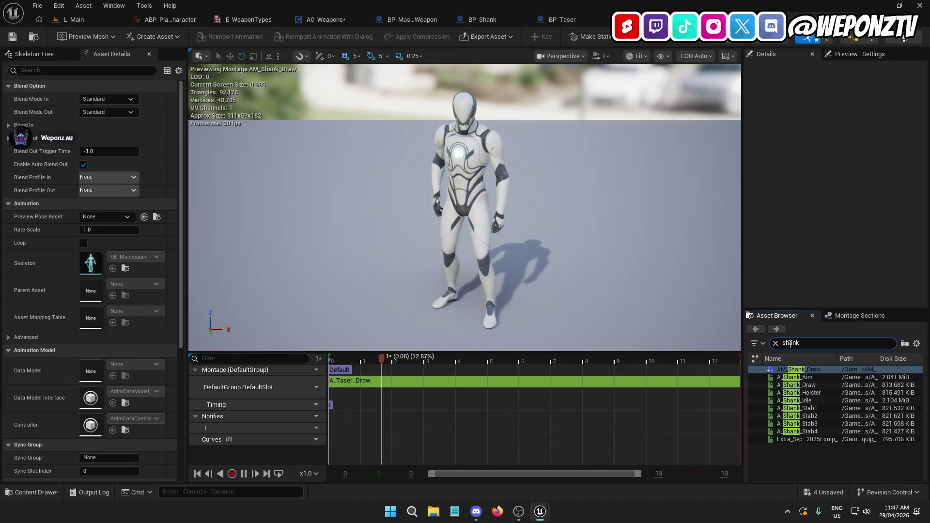
{"action": "left_click", "coordinate": [813, 385]}
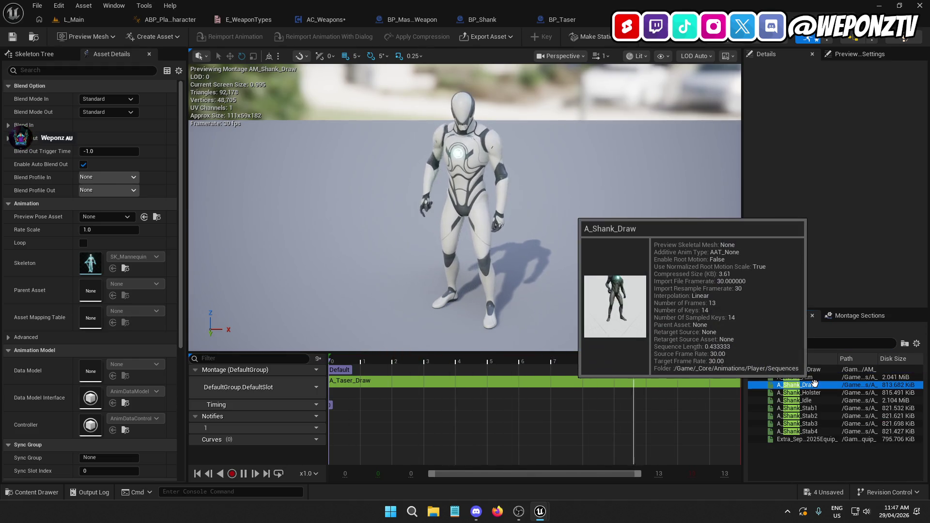
{"action": "left_click", "coordinate": [382, 381]}
{"action": "key", "text": "Delete"}
{"action": "left_click_drag", "start_coordinate": [797, 385], "coordinate": [339, 384]}
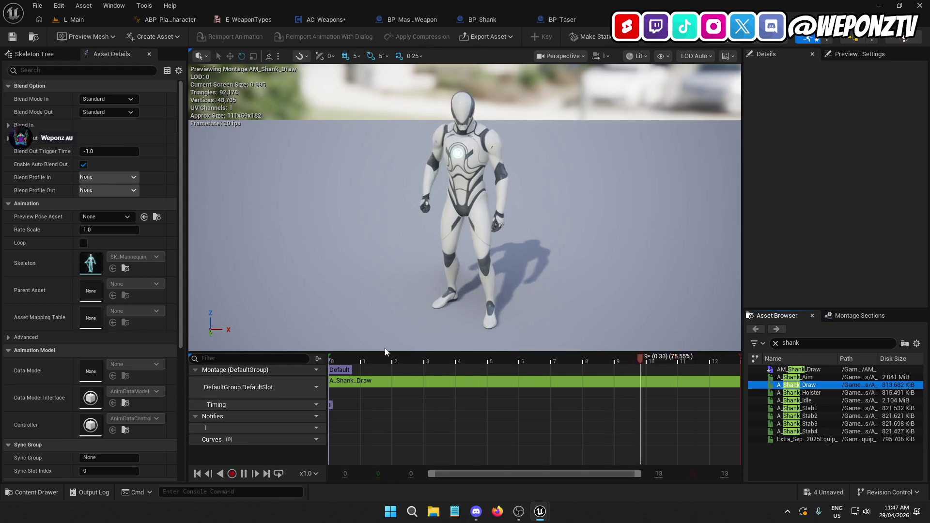
Step: Preview the shank draw animation, save AM_Shank_Draw, and return to L_Main
{"action": "left_click", "coordinate": [243, 478]}
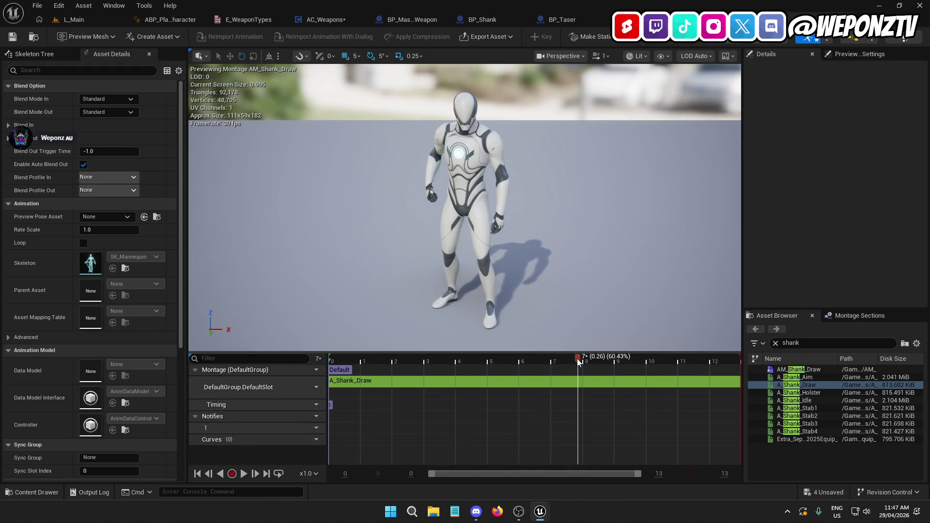
{"action": "mouse_move", "coordinate": [481, 388]}
{"action": "left_mouse_down"}
{"action": "mouse_move", "coordinate": [731, 411]}
{"action": "mouse_move", "coordinate": [356, 423]}
{"action": "mouse_move", "coordinate": [467, 424]}
{"action": "mouse_move", "coordinate": [342, 440]}
{"action": "mouse_move", "coordinate": [469, 452]}
{"action": "mouse_move", "coordinate": [440, 455]}
{"action": "mouse_move", "coordinate": [456, 452]}
{"action": "left_mouse_up"}
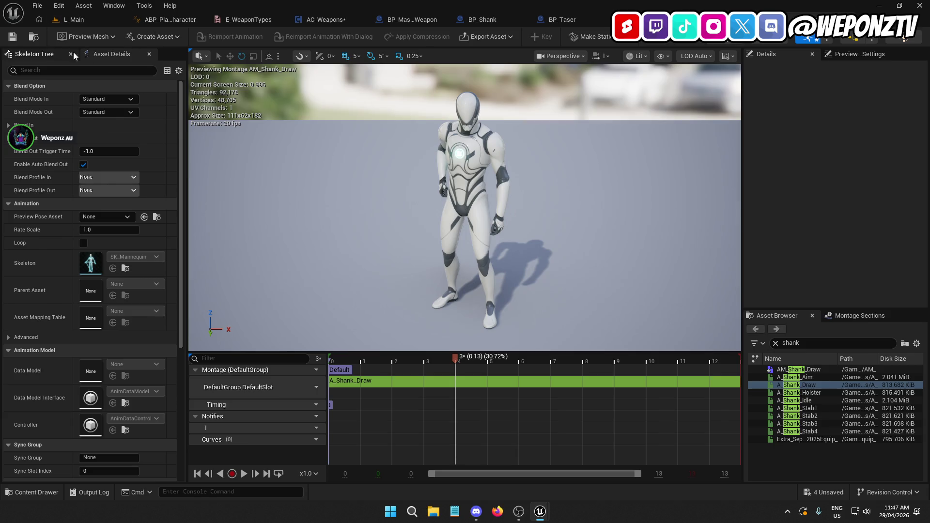
{"action": "left_click", "coordinate": [13, 37]}
{"action": "left_click", "coordinate": [88, 22]}
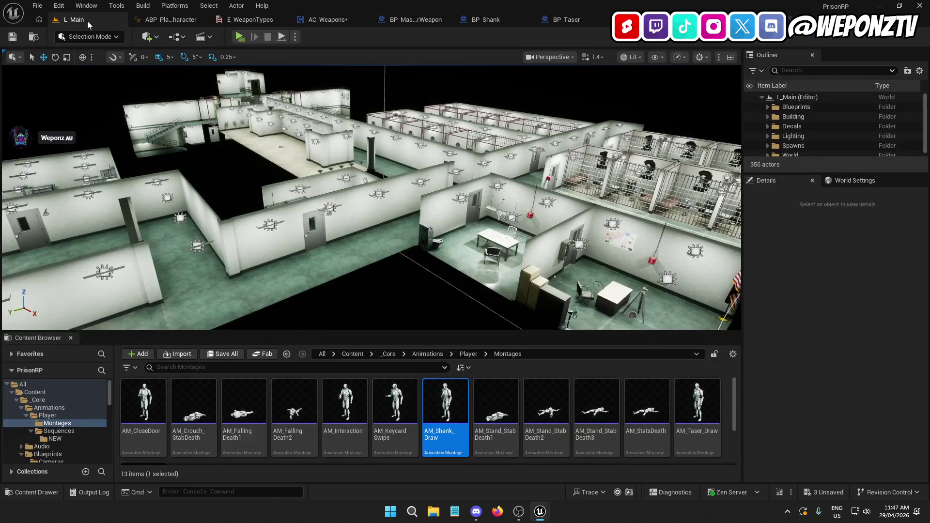
Step: Duplicate AM_Shank_Draw as AM_Shank_Holster, open it, and select its A_Shank_Draw segment
{"action": "right_click", "coordinate": [438, 437]}
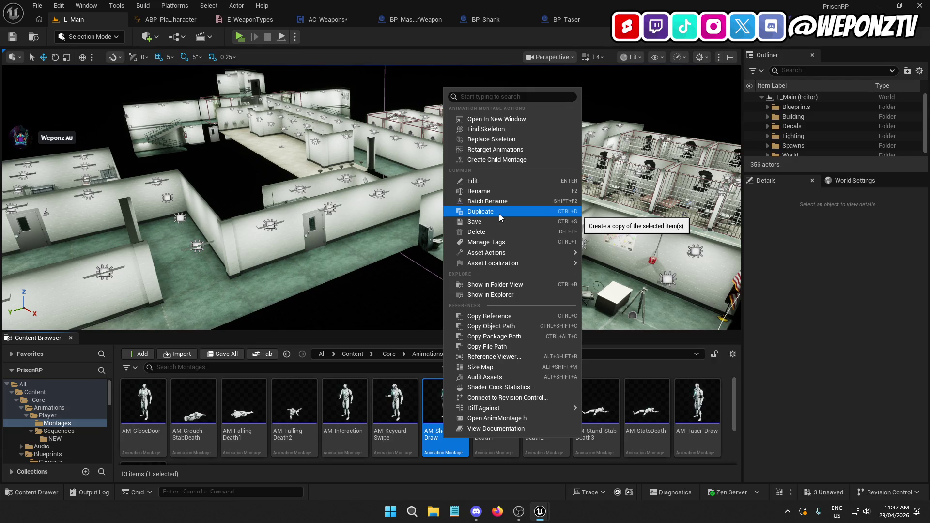
{"action": "left_click", "coordinate": [499, 214]}
{"action": "key", "text": "BackSpace"}
{"action": "key", "text": "BackSpace"}
{"action": "key", "text": "BackSpace"}
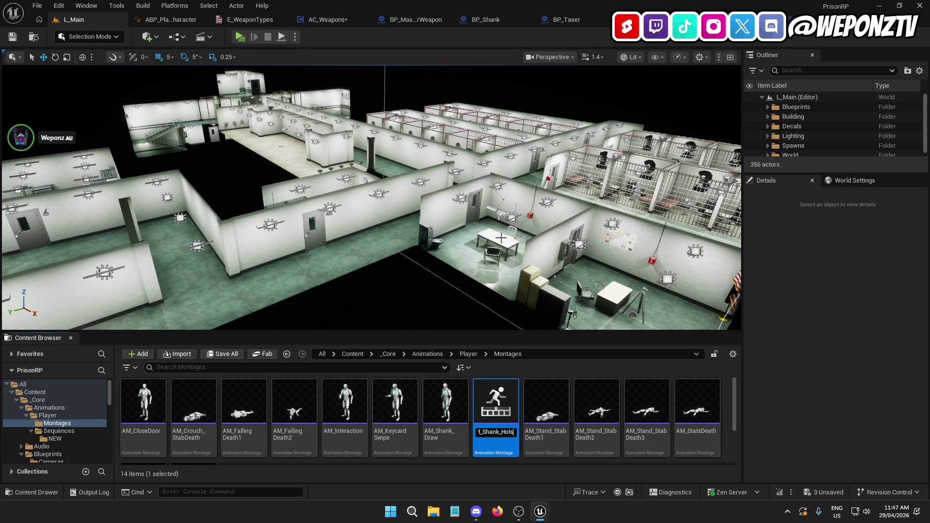
{"action": "key", "text": "Return"}
{"action": "double_click", "coordinate": [499, 402]}
{"action": "left_click", "coordinate": [620, 381]}
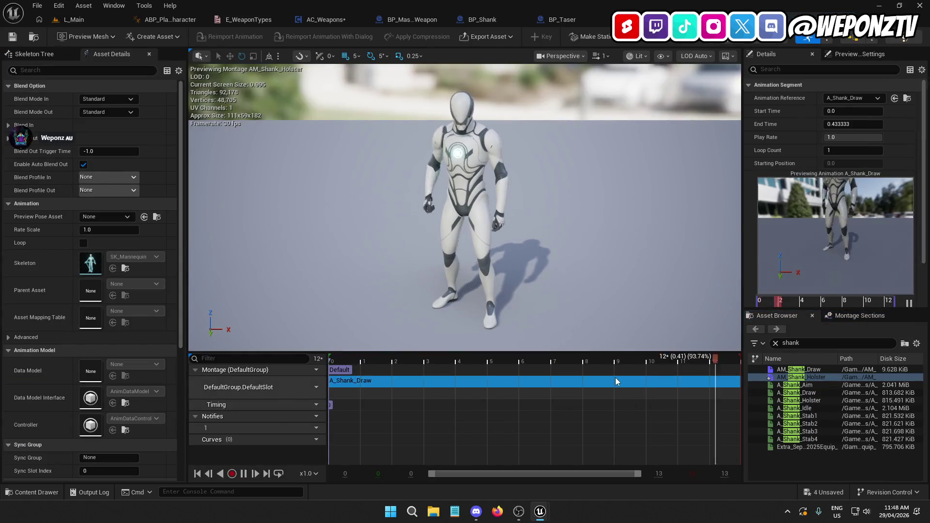
Step: Swap the slot's A_Shank_Draw segment for A_Shank_Holster and scrub through it
{"action": "key", "text": "Delete"}
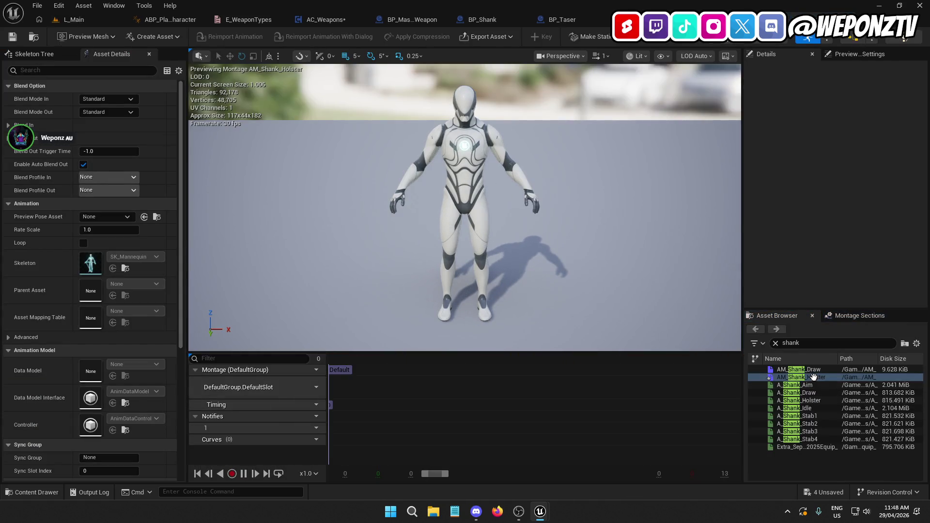
{"action": "mouse_move", "coordinate": [814, 400]}
{"action": "left_mouse_down"}
{"action": "mouse_move", "coordinate": [622, 405]}
{"action": "mouse_move", "coordinate": [340, 394]}
{"action": "mouse_move", "coordinate": [359, 388]}
{"action": "left_mouse_up"}
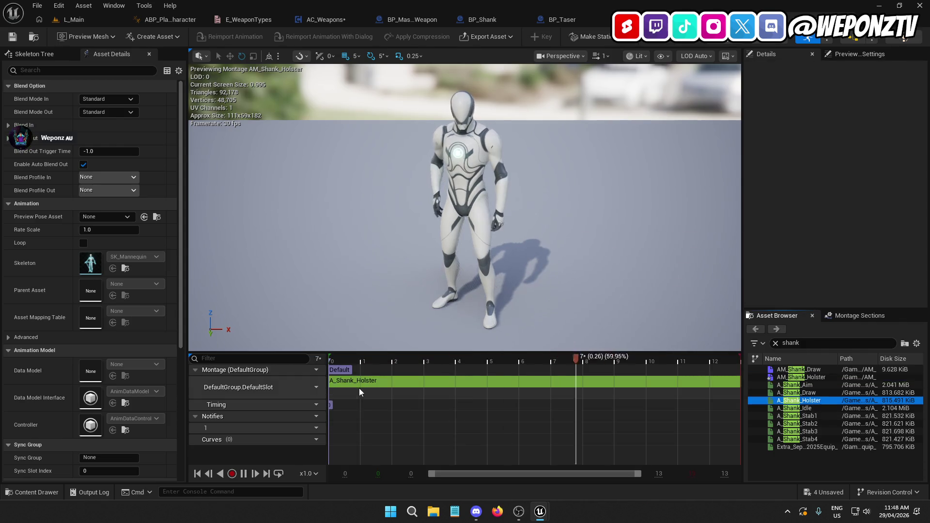
{"action": "left_click", "coordinate": [242, 478]}
{"action": "left_click", "coordinate": [509, 357]}
{"action": "mouse_move", "coordinate": [509, 356]}
{"action": "left_mouse_down"}
{"action": "mouse_move", "coordinate": [305, 377]}
{"action": "mouse_move", "coordinate": [515, 398]}
{"action": "mouse_move", "coordinate": [463, 402]}
{"action": "mouse_move", "coordinate": [486, 409]}
{"action": "left_mouse_up"}
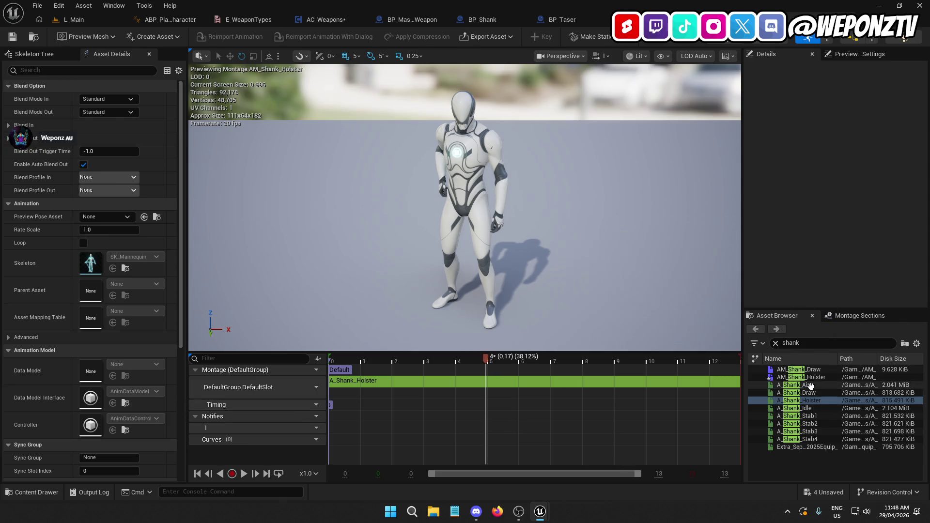
Step: Reopen AM_Shank_Draw and scrub its animation to compare with the holster
{"action": "double_click", "coordinate": [801, 370]}
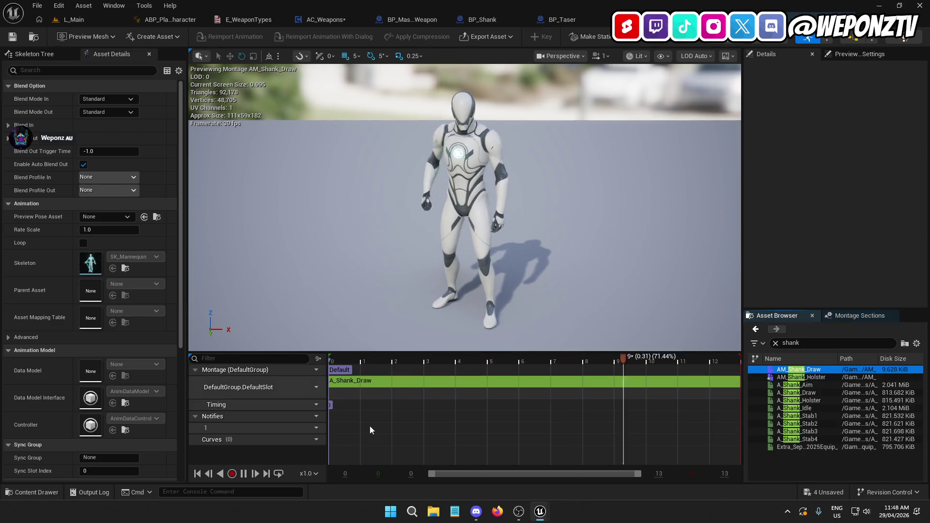
{"action": "left_click", "coordinate": [255, 470]}
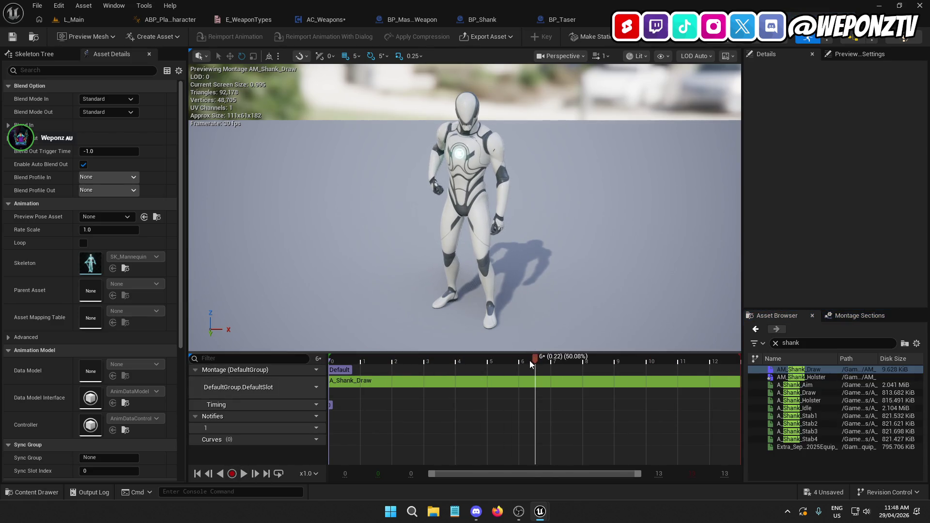
{"action": "mouse_move", "coordinate": [534, 360]}
{"action": "left_mouse_down"}
{"action": "mouse_move", "coordinate": [249, 372]}
{"action": "mouse_move", "coordinate": [532, 384]}
{"action": "mouse_move", "coordinate": [478, 385]}
{"action": "mouse_move", "coordinate": [489, 388]}
{"action": "left_mouse_up"}
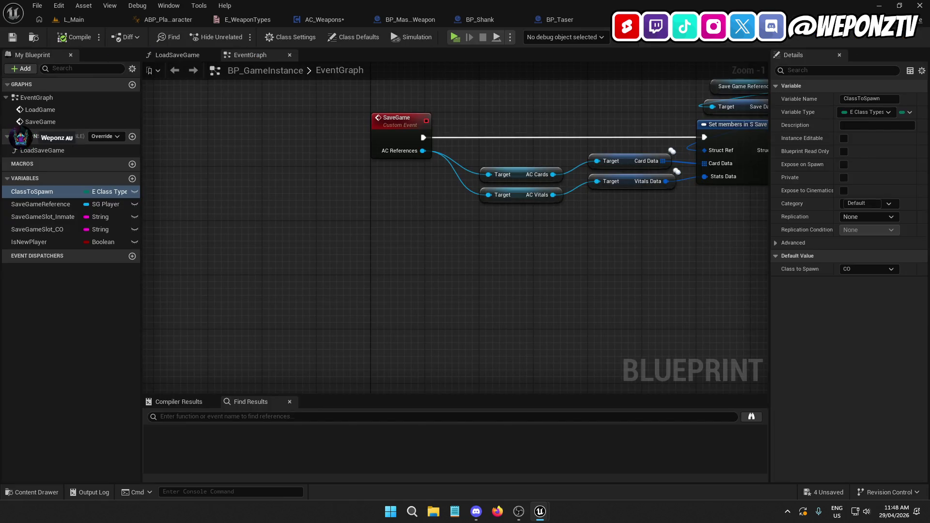
Step: Close the BP_Shank and BP_MasterWeapon blueprint editor tabs
{"action": "scroll", "coordinate": [316, 126], "scroll_direction": "down", "scroll_amount": 5}
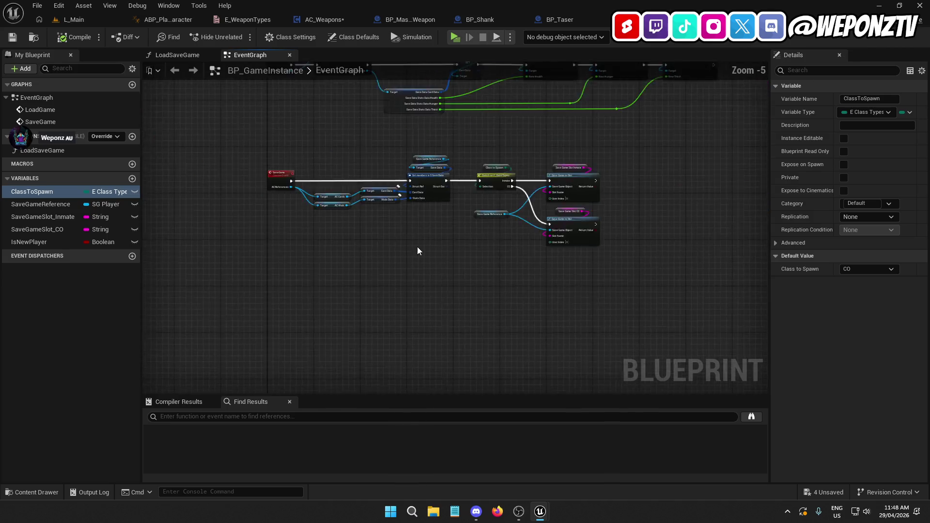
{"action": "left_click_drag", "start_coordinate": [427, 281], "coordinate": [427, 279]}
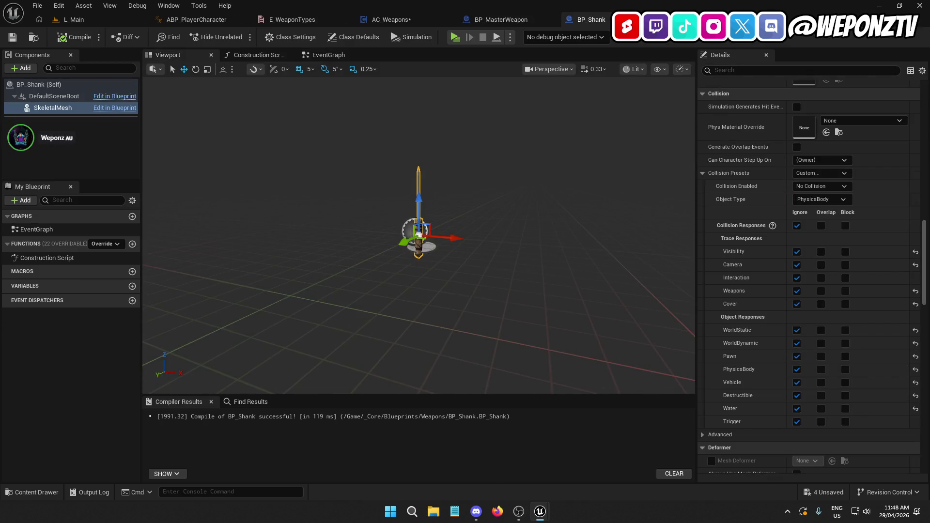
{"action": "middle_click", "coordinate": [569, 19]}
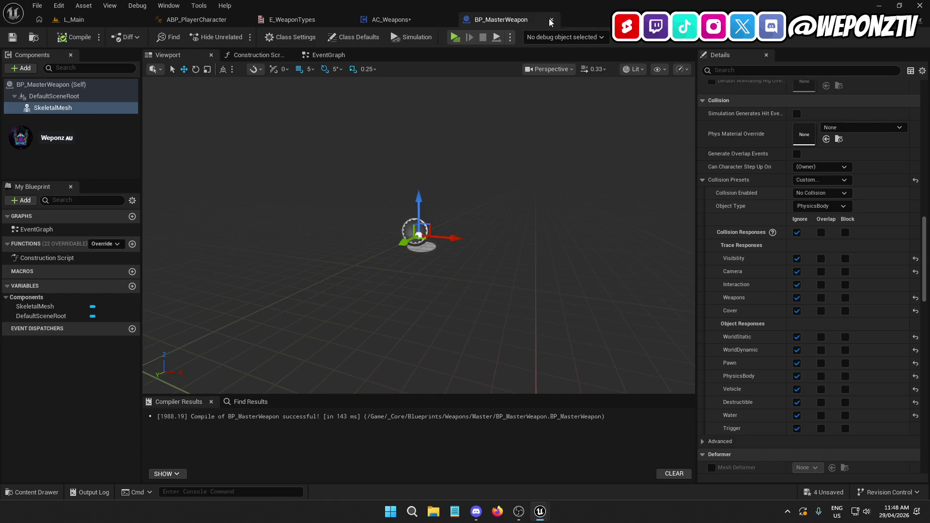
{"action": "left_click", "coordinate": [550, 20]}
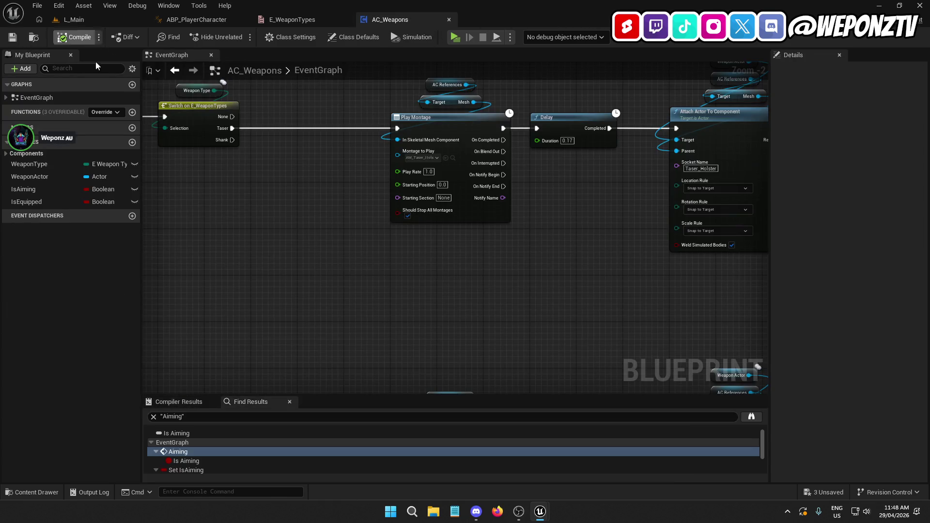
Step: Duplicate the Play Montage, Delay, Attach and SET node chain for the shank branch
{"action": "scroll", "coordinate": [484, 235], "scroll_direction": "down", "scroll_amount": 6}
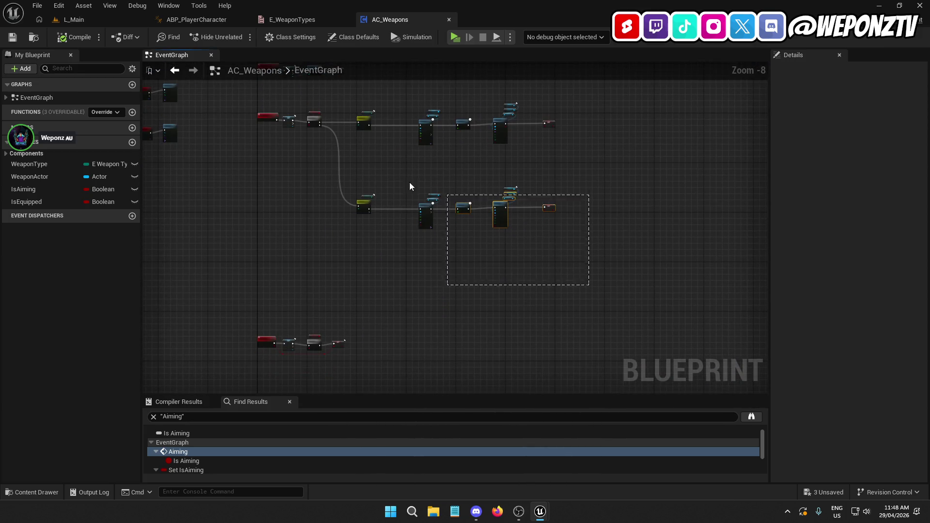
{"action": "left_click_drag", "start_coordinate": [423, 187], "coordinate": [379, 222]}
{"action": "scroll", "coordinate": [368, 213], "scroll_direction": "up", "scroll_amount": 5}
{"action": "left_click_drag", "start_coordinate": [358, 190], "coordinate": [360, 269]}
{"action": "mouse_move", "coordinate": [458, 346]}
{"action": "left_mouse_down"}
{"action": "mouse_move", "coordinate": [579, 284]}
{"action": "mouse_move", "coordinate": [411, 295]}
{"action": "mouse_move", "coordinate": [417, 306]}
{"action": "left_mouse_up"}
{"action": "mouse_move", "coordinate": [709, 293]}
{"action": "left_mouse_down"}
{"action": "mouse_move", "coordinate": [237, 72]}
{"action": "mouse_move", "coordinate": [237, 110]}
{"action": "mouse_move", "coordinate": [389, 63]}
{"action": "left_mouse_up"}
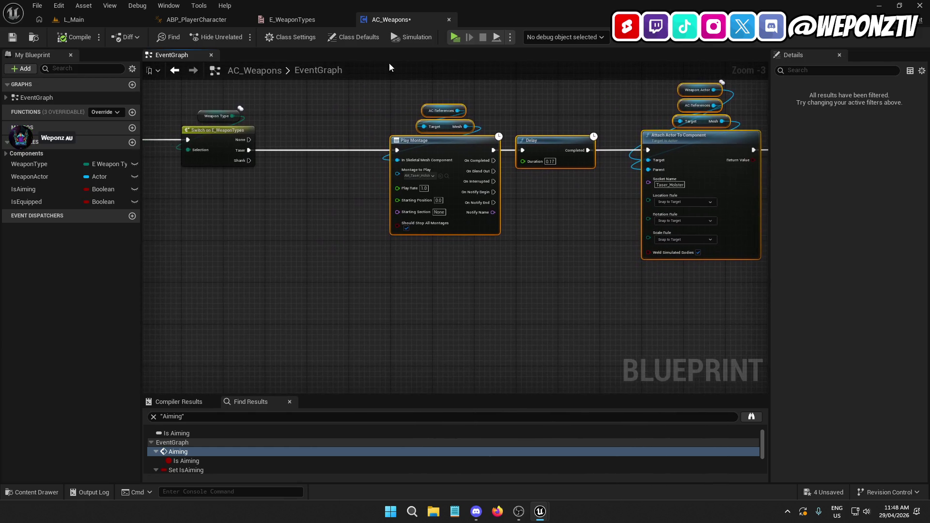
{"action": "left_click_drag", "start_coordinate": [453, 290], "coordinate": [388, 197]}
{"action": "key", "text": "ctrl+v"}
{"action": "mouse_move", "coordinate": [279, 223]}
{"action": "left_mouse_down"}
{"action": "mouse_move", "coordinate": [419, 219]}
{"action": "mouse_move", "coordinate": [432, 229]}
{"action": "left_mouse_up"}
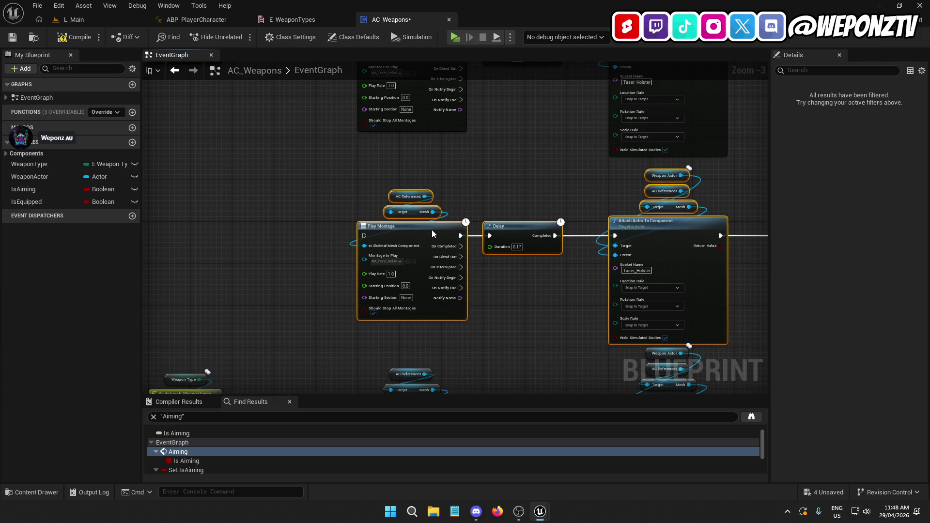
Step: Set the shank branch's Play Montage node to AM_Shank_Holster
{"action": "scroll", "coordinate": [410, 181], "scroll_direction": "down", "scroll_amount": 3}
{"action": "left_click", "coordinate": [581, 312]}
{"action": "left_click_drag", "start_coordinate": [760, 352], "coordinate": [379, 260]}
{"action": "scroll", "coordinate": [379, 260], "scroll_direction": "up", "scroll_amount": 3}
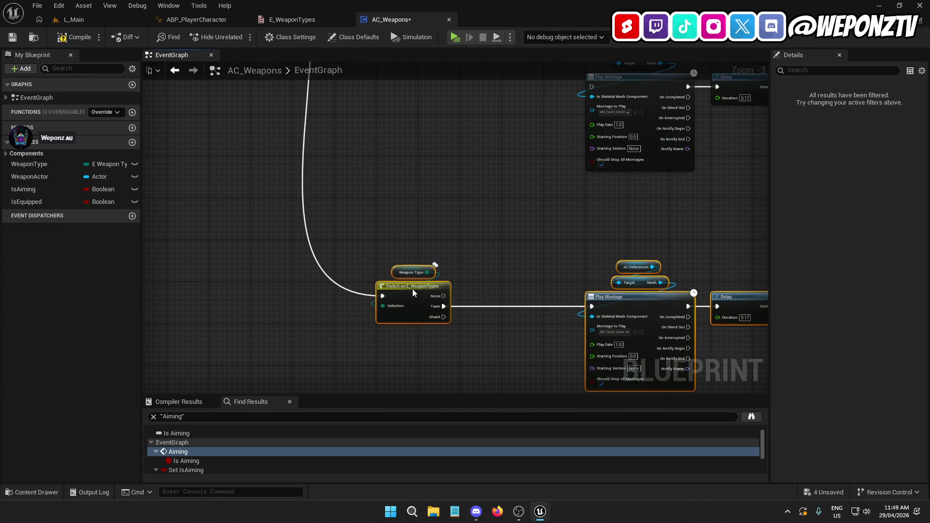
{"action": "mouse_move", "coordinate": [539, 193]}
{"action": "left_mouse_down"}
{"action": "mouse_move", "coordinate": [419, 66]}
{"action": "mouse_move", "coordinate": [359, 108]}
{"action": "mouse_move", "coordinate": [421, 206]}
{"action": "mouse_move", "coordinate": [492, 274]}
{"action": "left_mouse_up"}
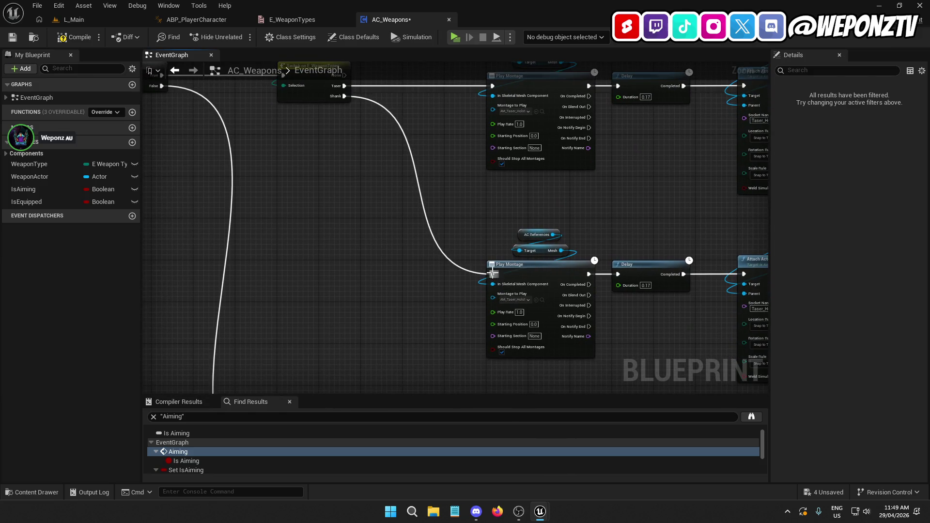
{"action": "left_click", "coordinate": [518, 300]}
{"action": "type", "text": "ank"}
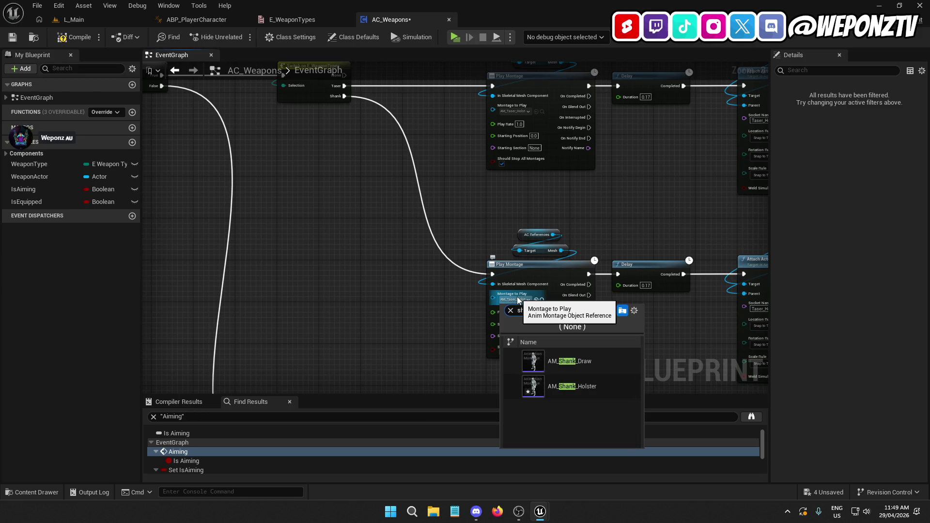
{"action": "left_click", "coordinate": [593, 386]}
Step: Change the Attach node's socket name from Taser_Holster to Shank_Holster
{"action": "mouse_move", "coordinate": [649, 345]}
{"action": "left_mouse_down"}
{"action": "mouse_move", "coordinate": [597, 315]}
{"action": "mouse_move", "coordinate": [594, 367]}
{"action": "mouse_move", "coordinate": [654, 383]}
{"action": "mouse_move", "coordinate": [678, 339]}
{"action": "mouse_move", "coordinate": [684, 125]}
{"action": "mouse_move", "coordinate": [642, 328]}
{"action": "mouse_move", "coordinate": [649, 252]}
{"action": "mouse_move", "coordinate": [632, 217]}
{"action": "mouse_move", "coordinate": [473, 272]}
{"action": "mouse_move", "coordinate": [430, 273]}
{"action": "left_mouse_up"}
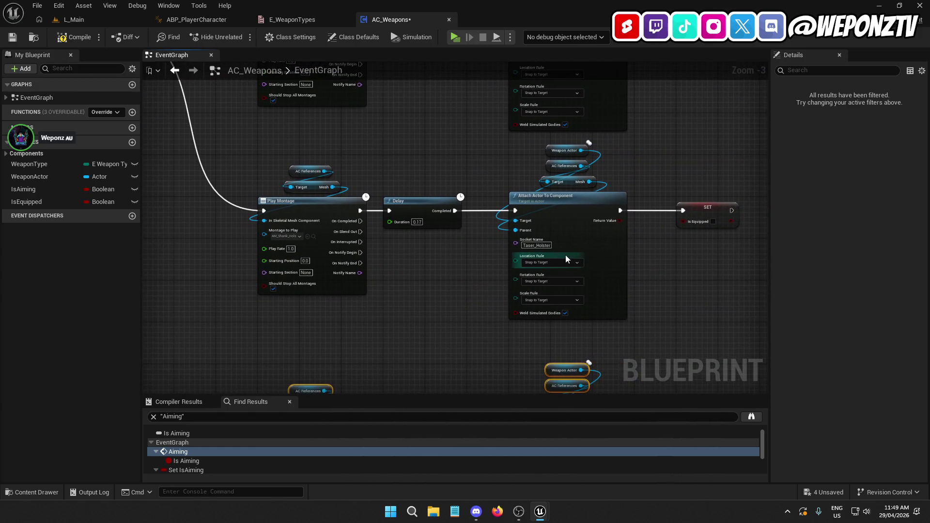
{"action": "right_click", "coordinate": [535, 249]}
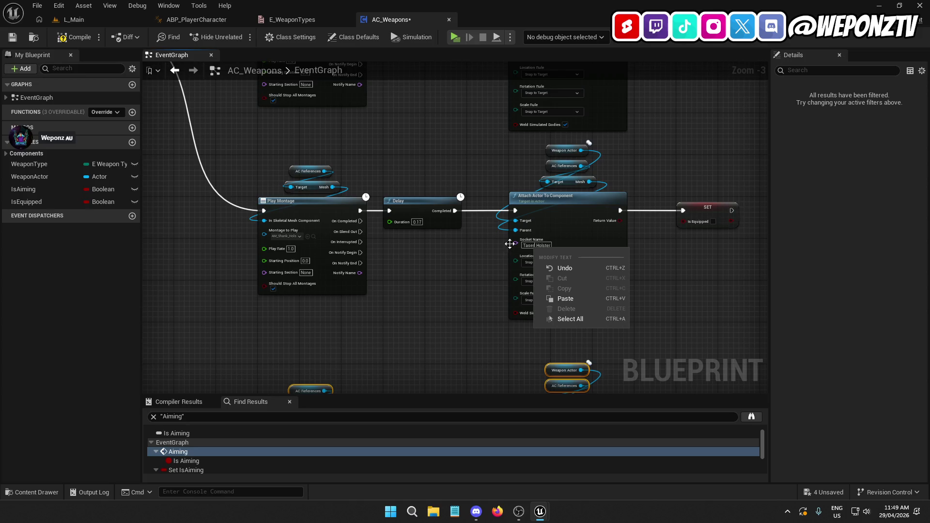
{"action": "left_click", "coordinate": [530, 248]}
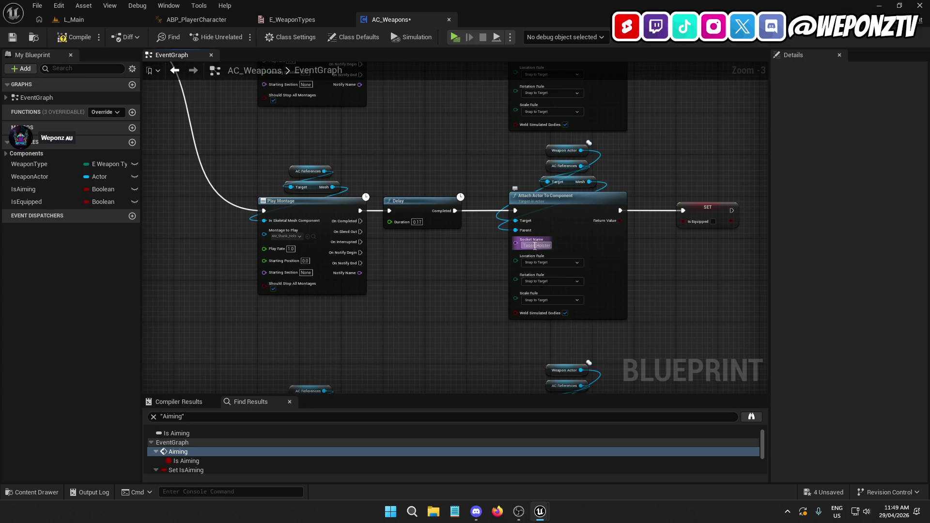
{"action": "type", "text": "SHank"}
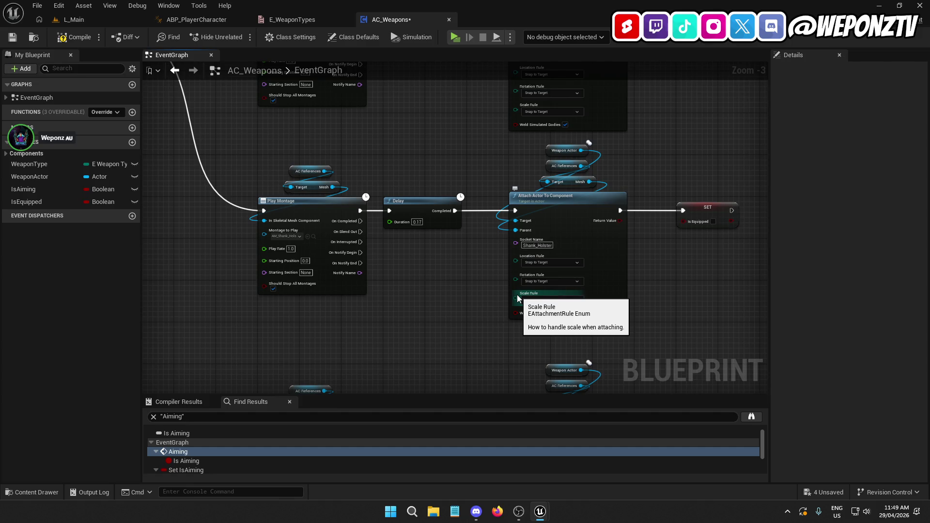
{"action": "mouse_move", "coordinate": [473, 286]}
{"action": "left_mouse_down"}
{"action": "mouse_move", "coordinate": [446, 156]}
{"action": "mouse_move", "coordinate": [432, 176]}
{"action": "left_mouse_up"}
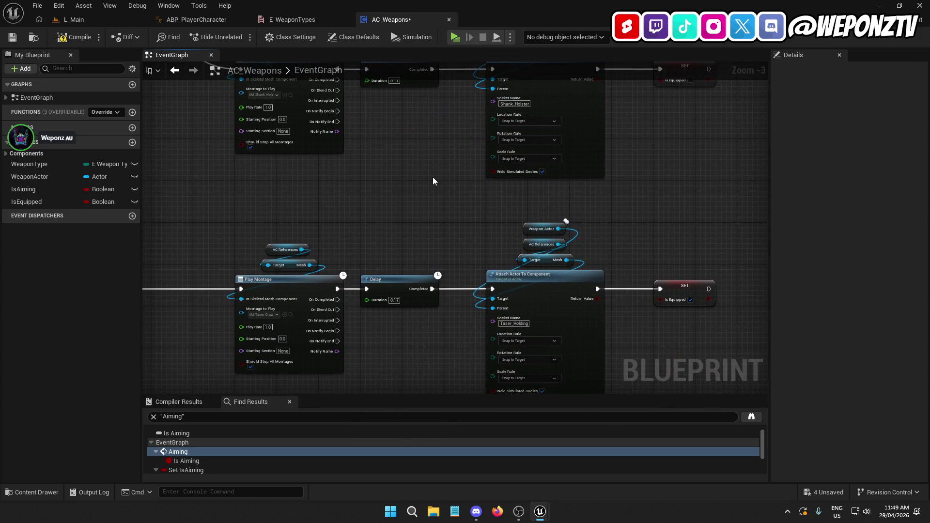
Step: Browse to Content > SmartLocomotion > Characters > Mannequins_UE5 > Meshes and open SK_Mannequin
{"action": "left_click", "coordinate": [83, 21]}
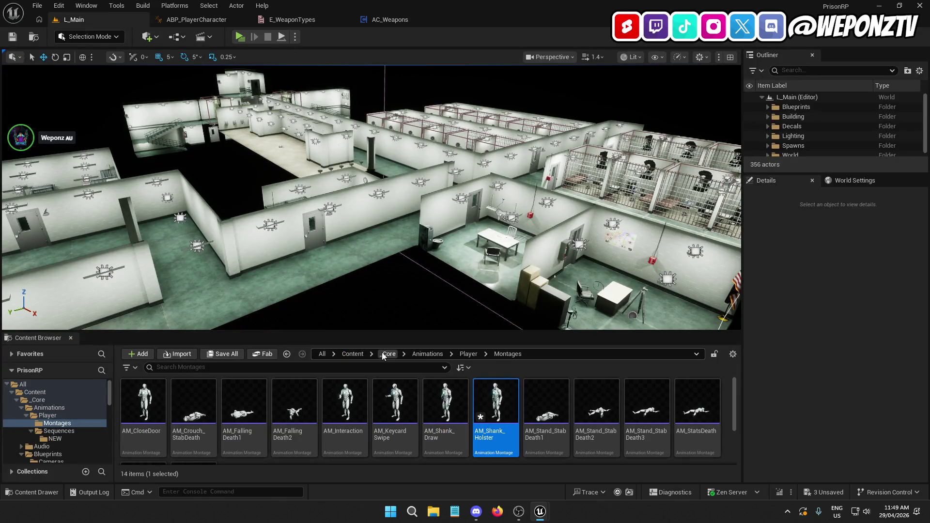
{"action": "left_click", "coordinate": [388, 354]}
{"action": "double_click", "coordinate": [148, 401]}
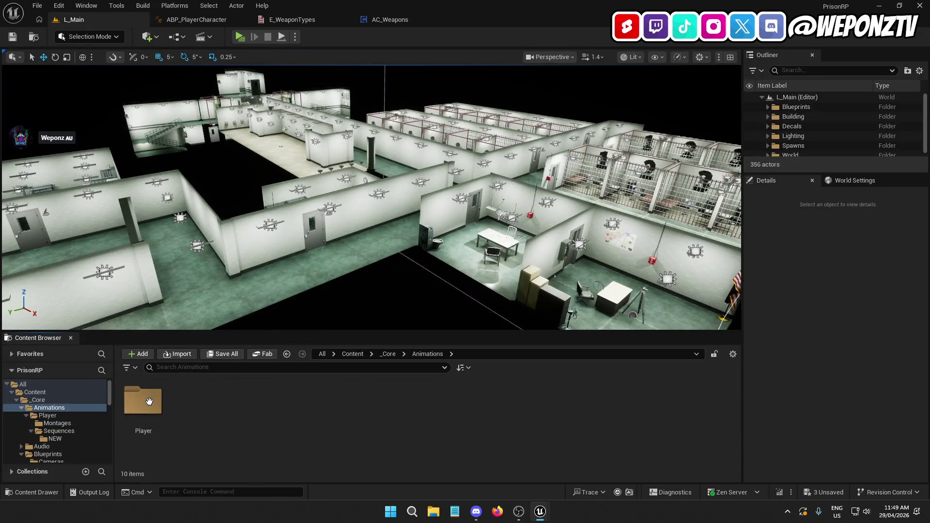
{"action": "left_click", "coordinate": [387, 353]}
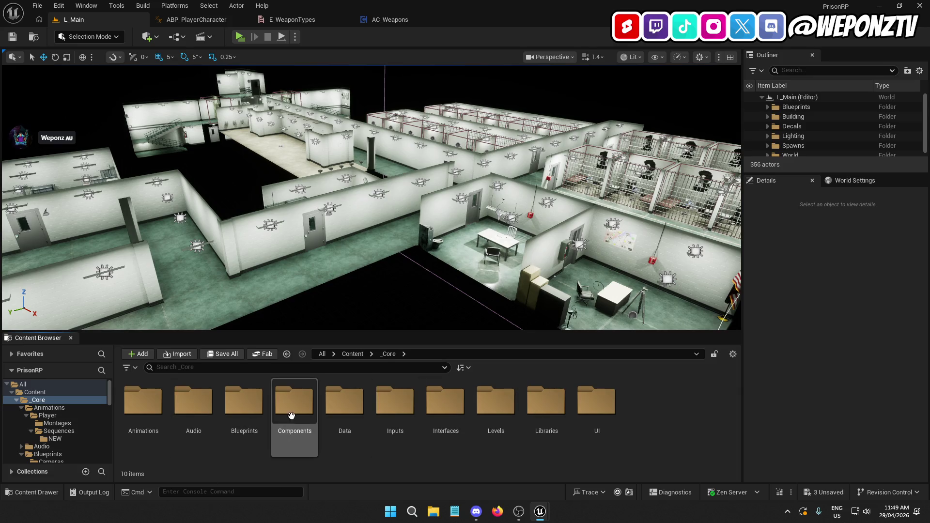
{"action": "left_click", "coordinate": [352, 353]}
{"action": "scroll", "coordinate": [435, 417], "scroll_direction": "down", "scroll_amount": 2}
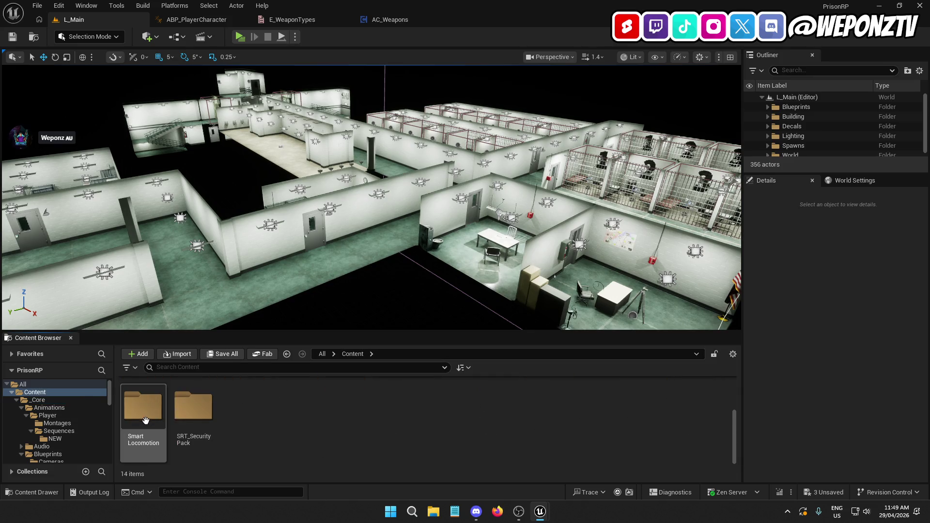
{"action": "double_click", "coordinate": [137, 420]}
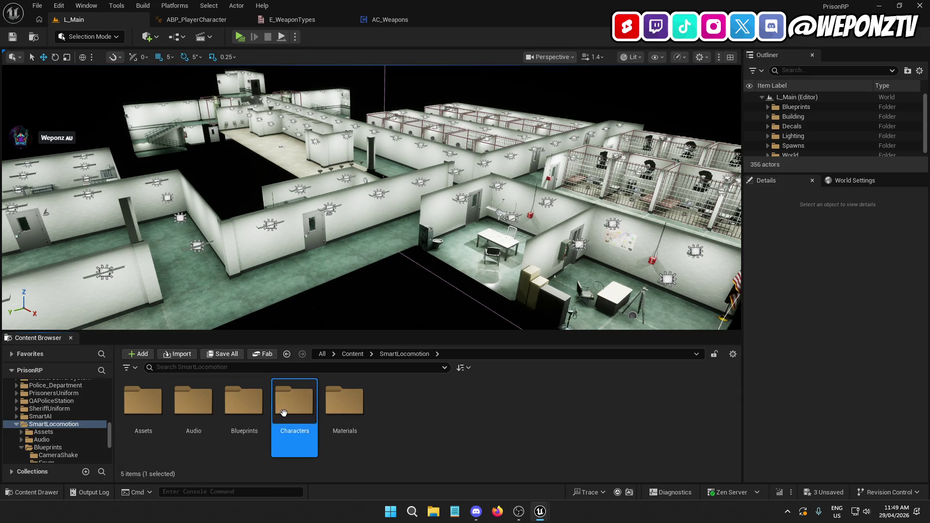
{"action": "double_click", "coordinate": [294, 402]}
{"action": "double_click", "coordinate": [143, 400]}
{"action": "double_click", "coordinate": [244, 400]}
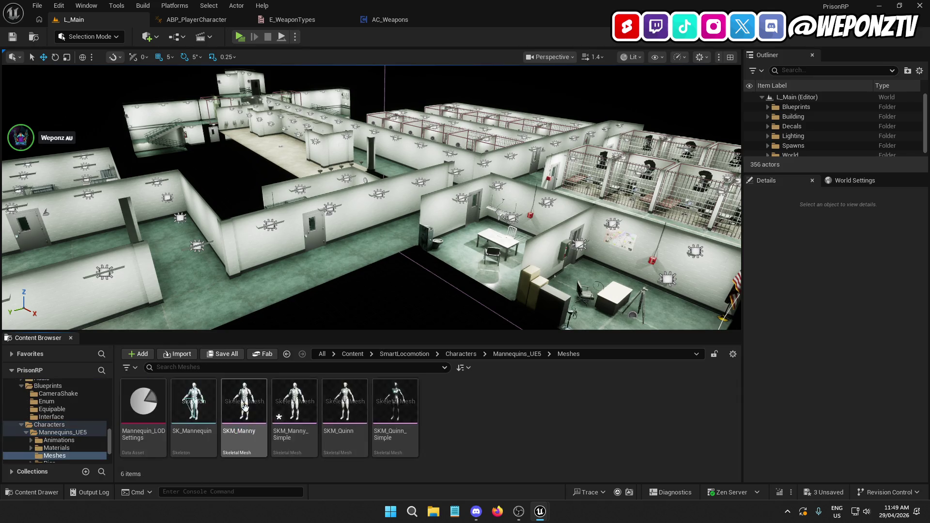
{"action": "double_click", "coordinate": [190, 404]}
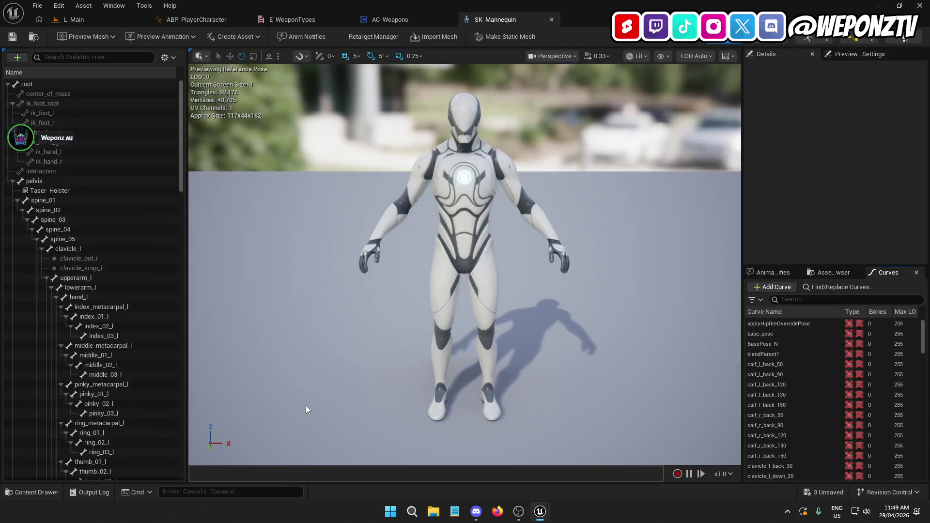
Step: Open SKM_Manny_Simple, save its pending changes, and close the mesh editor
{"action": "left_click", "coordinate": [72, 21]}
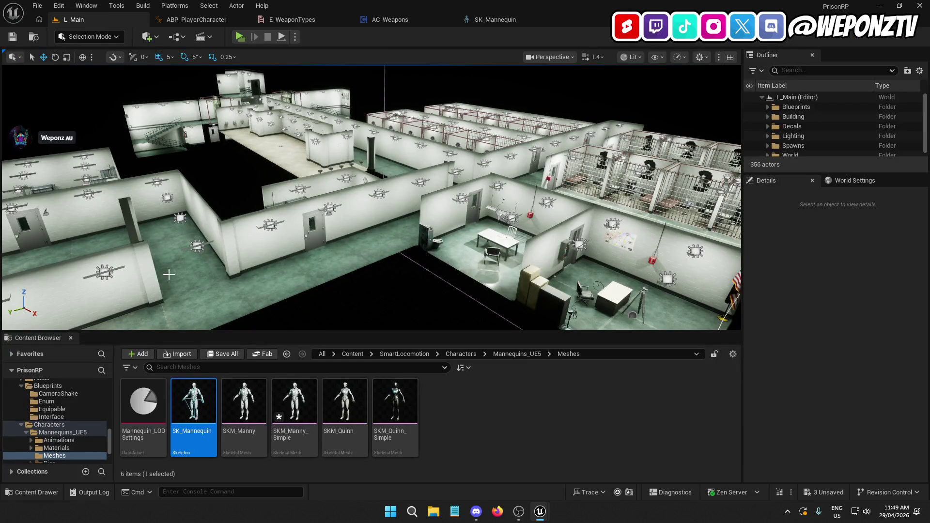
{"action": "double_click", "coordinate": [294, 401]}
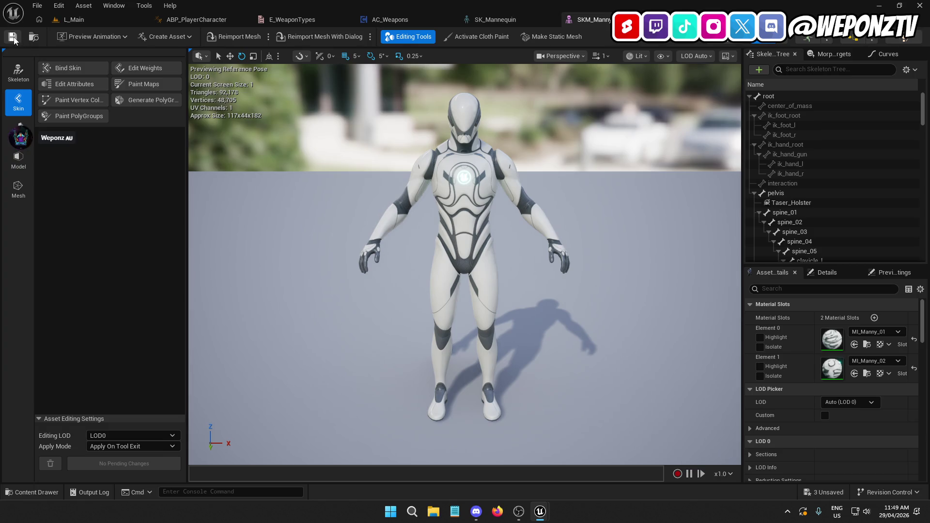
{"action": "left_click", "coordinate": [14, 38]}
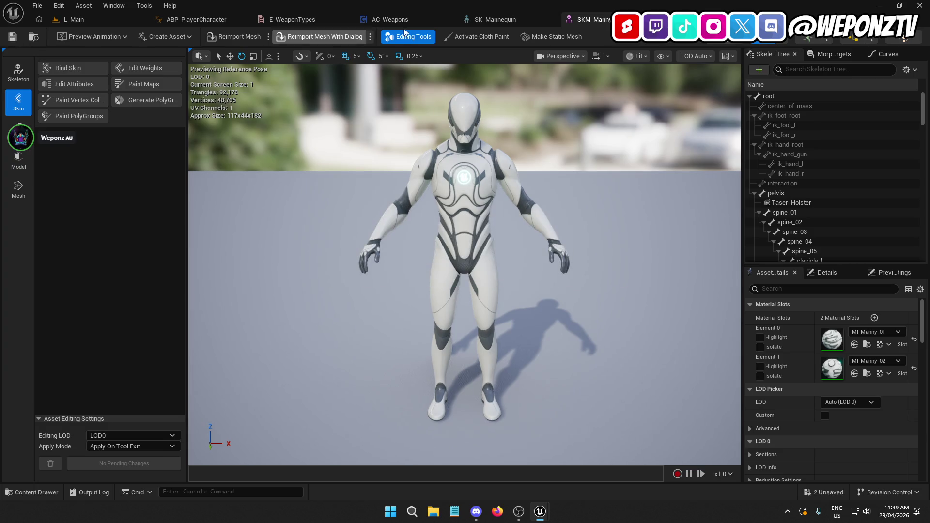
{"action": "left_click", "coordinate": [649, 20]}
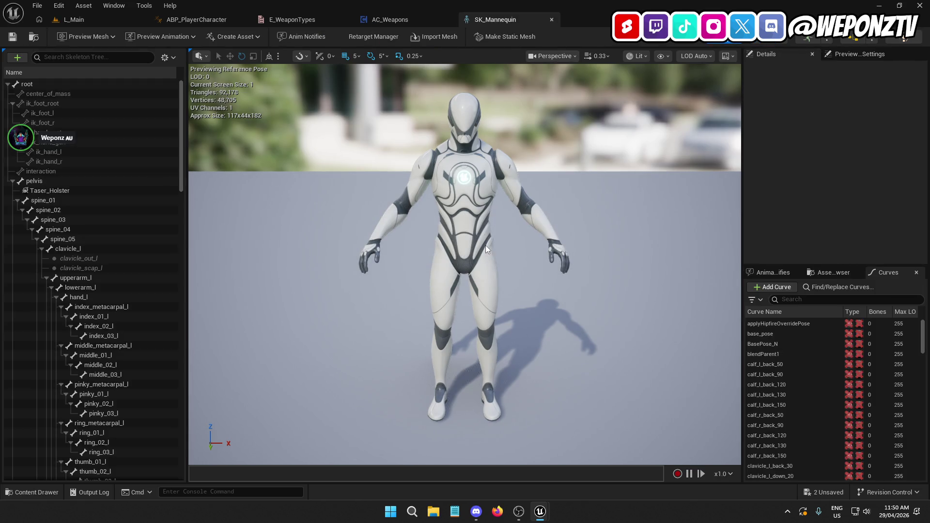
Step: Inspect the existing Taser_Holster socket on the pelvis from behind the character
{"action": "scroll", "coordinate": [121, 242], "scroll_direction": "down", "scroll_amount": 15}
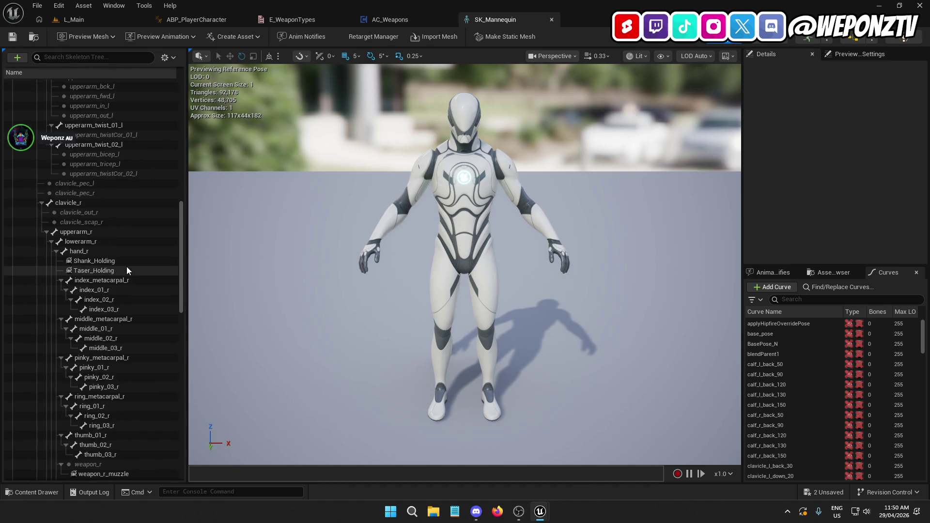
{"action": "scroll", "coordinate": [121, 286], "scroll_direction": "up", "scroll_amount": 20}
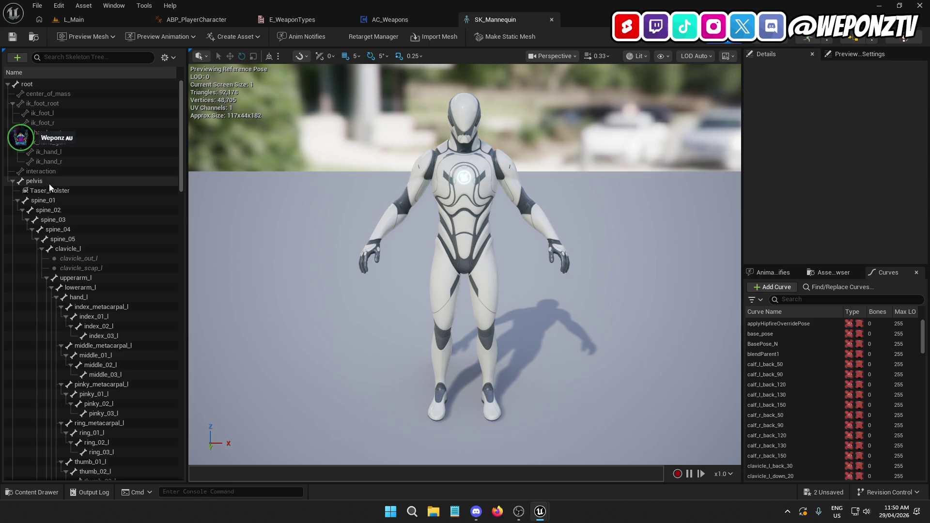
{"action": "left_click", "coordinate": [56, 181]}
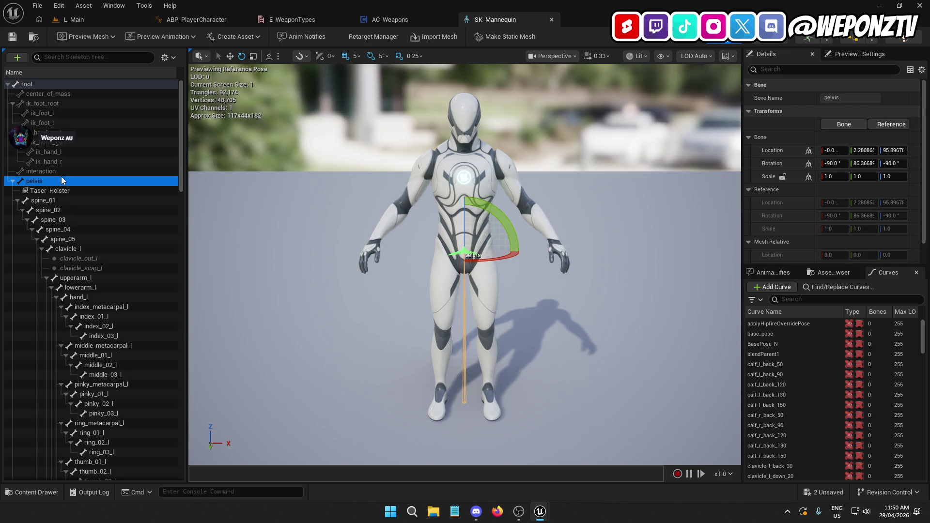
{"action": "left_click", "coordinate": [59, 192]}
{"action": "left_click_drag", "start_coordinate": [207, 266], "coordinate": [455, 268]}
Step: Add a new socket to the pelvis bone named Shank_Holster
{"action": "left_click", "coordinate": [50, 180]}
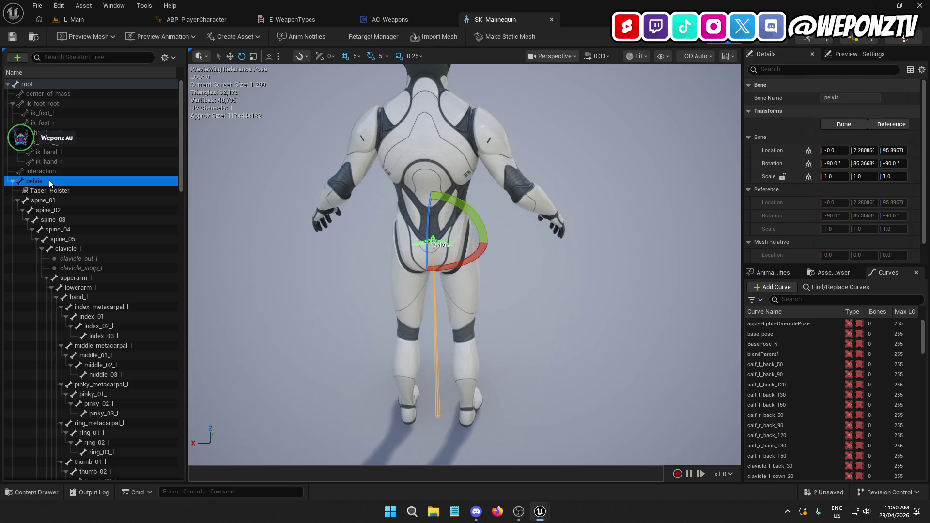
{"action": "right_click", "coordinate": [52, 181]}
{"action": "left_click", "coordinate": [92, 232]}
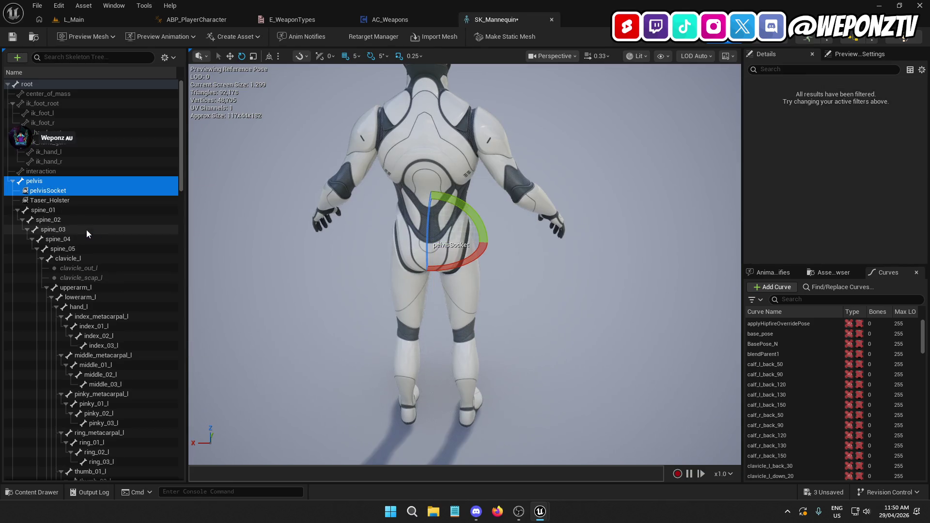
{"action": "left_click", "coordinate": [49, 192]}
{"action": "left_click", "coordinate": [48, 192]}
{"action": "type", "text": "Shank_H"}
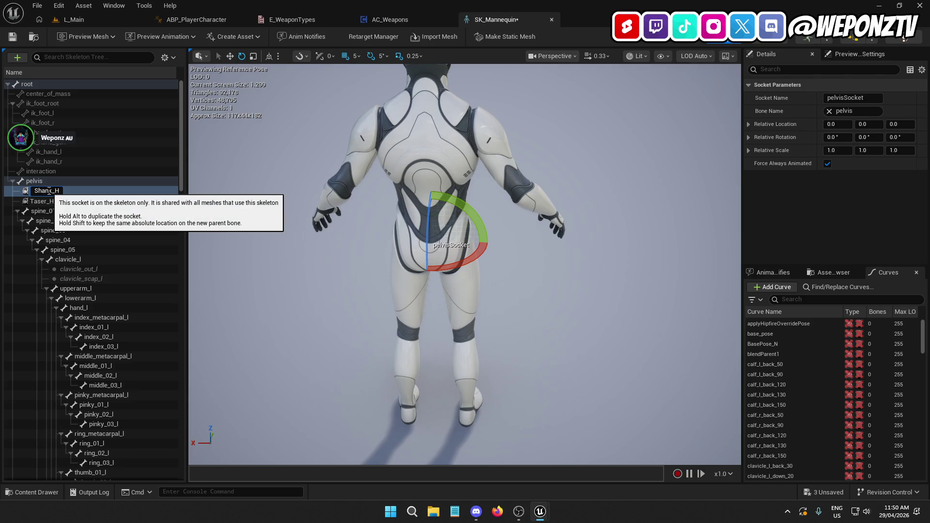
{"action": "key", "text": "Return"}
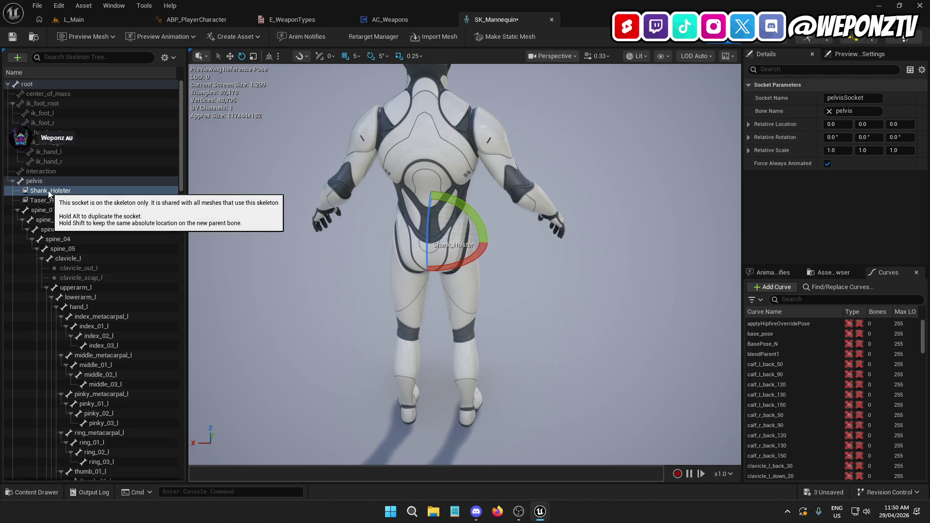
Step: Attach SKM_Modern_Melee_Shank as a preview asset on Shank_Holster
{"action": "right_click", "coordinate": [49, 194]}
{"action": "mouse_move", "coordinate": [129, 306]}
{"action": "type", "text": "shank"}
{"action": "left_click", "coordinate": [225, 309]}
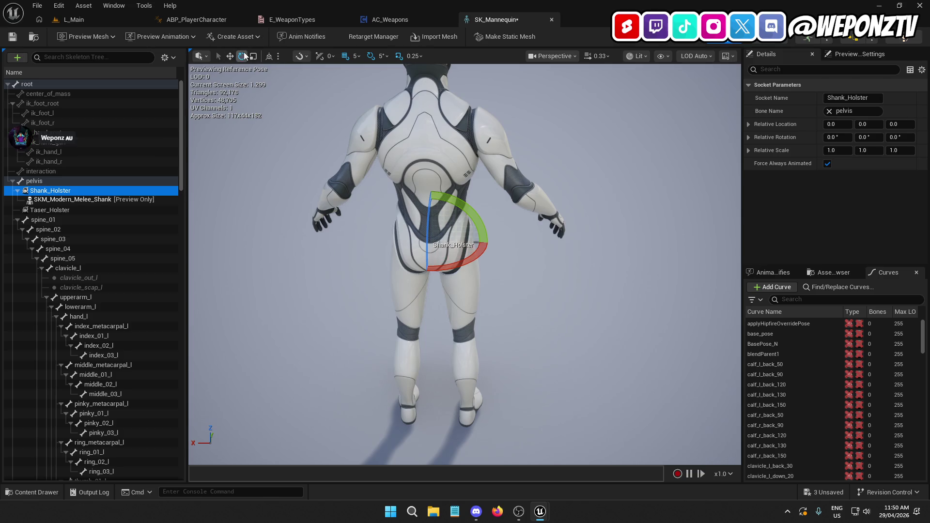
Step: Rotate the Shank_Holster socket around its Y axis so the shank hangs upright
{"action": "left_click", "coordinate": [230, 55]}
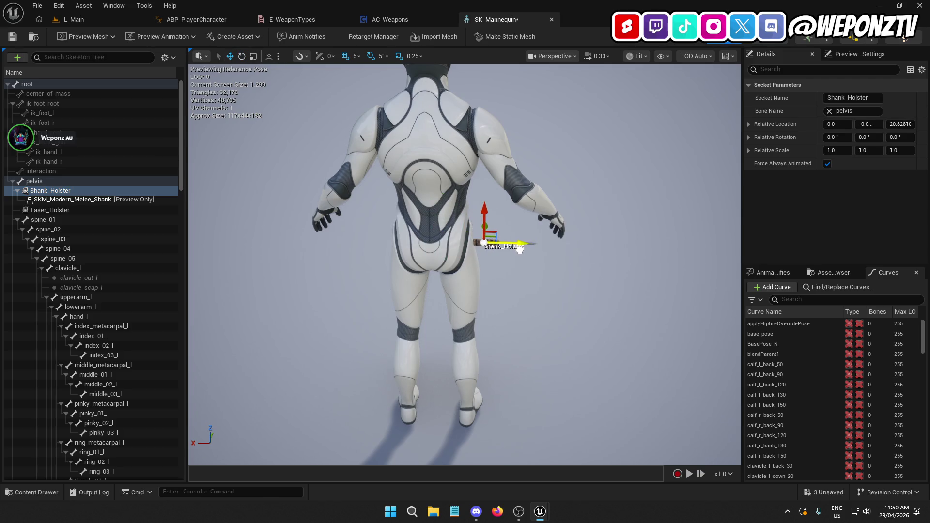
{"action": "left_click", "coordinate": [243, 57]}
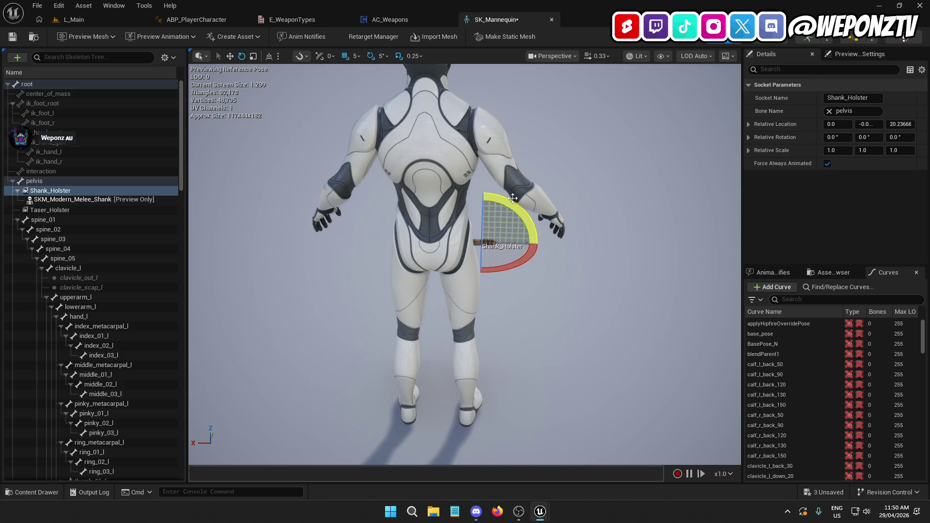
{"action": "left_click_drag", "start_coordinate": [512, 199], "coordinate": [499, 196]}
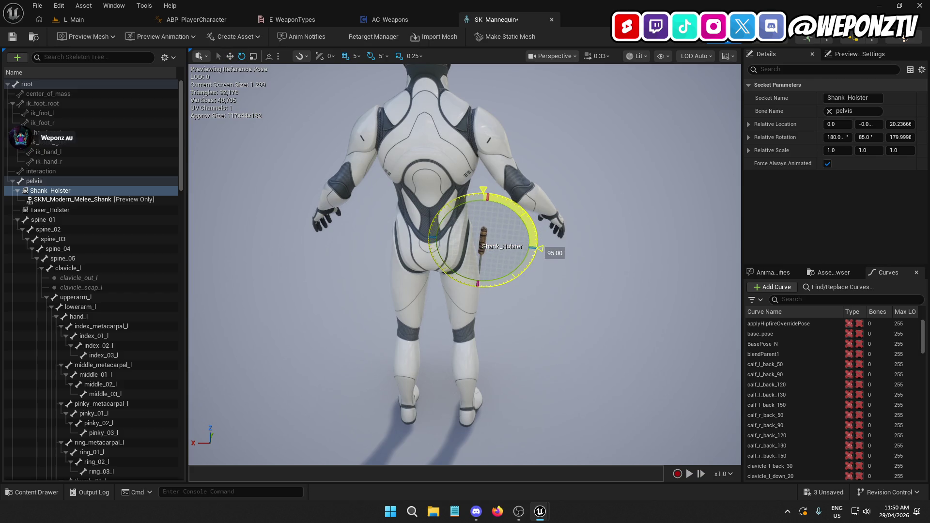
{"action": "mouse_move", "coordinate": [485, 261]}
{"action": "left_mouse_down"}
{"action": "mouse_move", "coordinate": [610, 262]}
{"action": "mouse_move", "coordinate": [572, 271]}
{"action": "mouse_move", "coordinate": [572, 233]}
{"action": "mouse_move", "coordinate": [468, 207]}
{"action": "mouse_move", "coordinate": [455, 228]}
{"action": "left_mouse_up"}
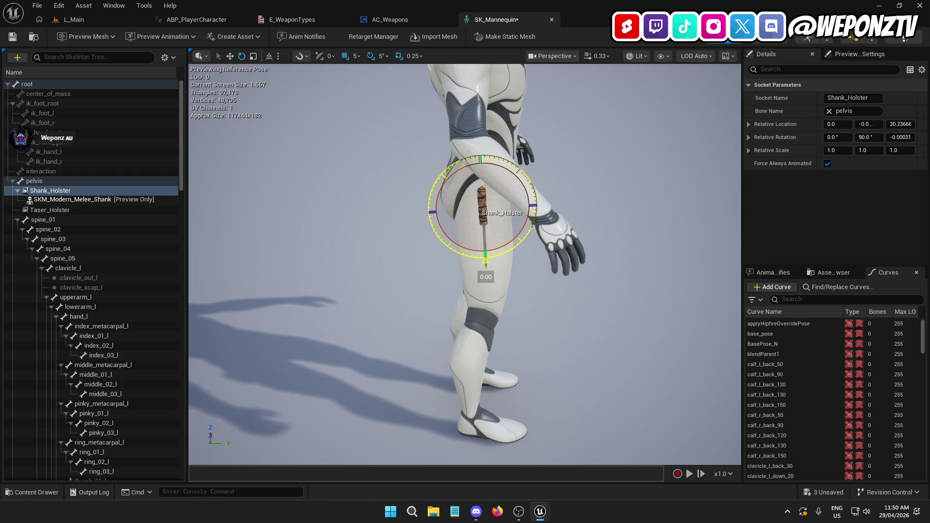
{"action": "left_click_drag", "start_coordinate": [455, 228], "coordinate": [455, 228]}
{"action": "left_click_drag", "start_coordinate": [581, 291], "coordinate": [436, 286]}
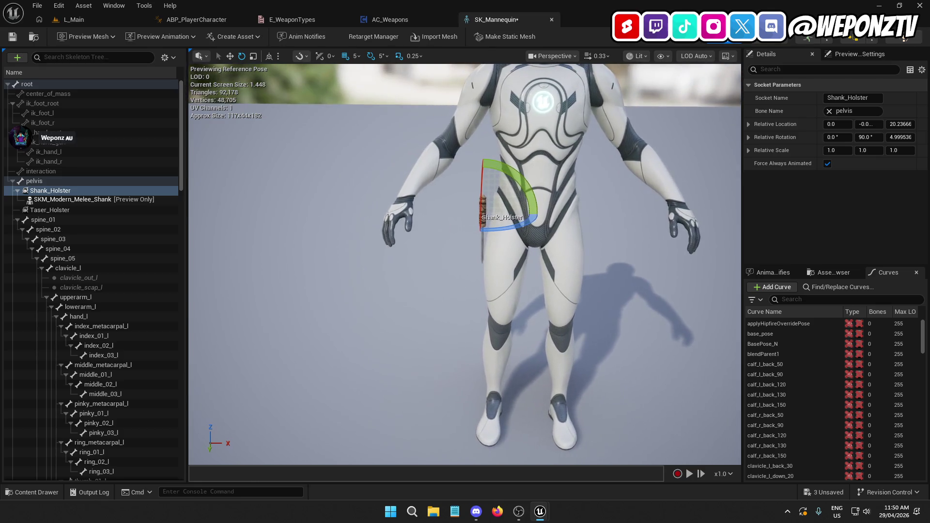
Step: Switch the gizmo to translate, check the socket from behind, then return to AC_Weapons
{"action": "left_click", "coordinate": [229, 57]}
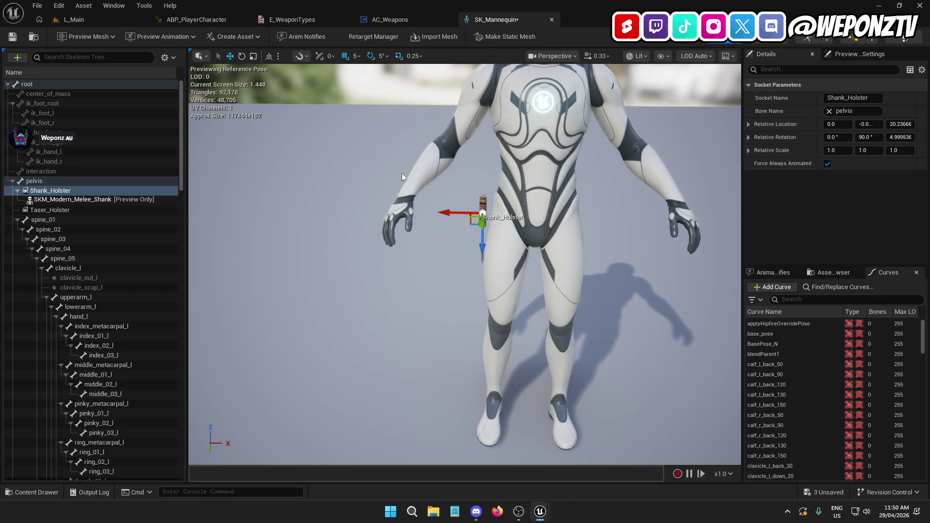
{"action": "mouse_move", "coordinate": [453, 229]}
{"action": "left_mouse_down"}
{"action": "mouse_move", "coordinate": [387, 228]}
{"action": "mouse_move", "coordinate": [339, 242]}
{"action": "mouse_move", "coordinate": [464, 266]}
{"action": "left_mouse_up"}
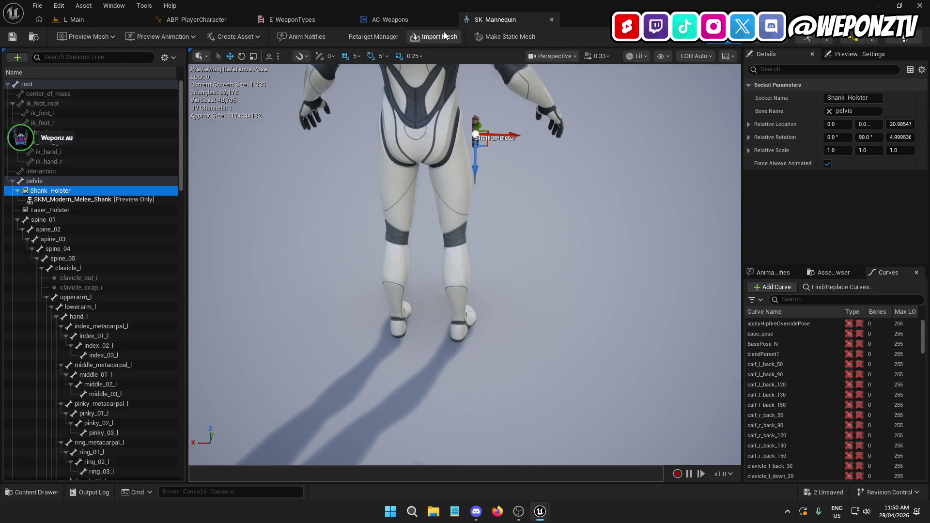
{"action": "left_click", "coordinate": [394, 19]}
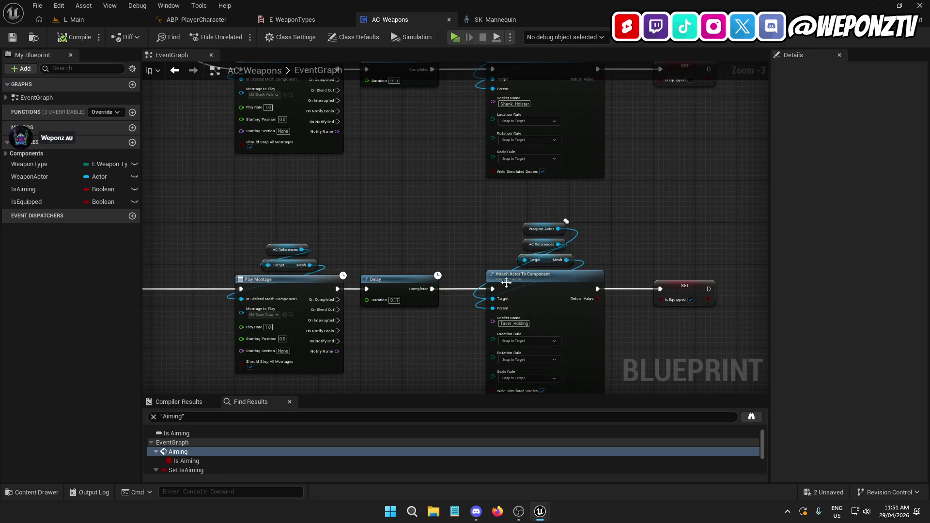
Step: Copy the lower Play Montage node row and wire the Switch's Shank output into it
{"action": "scroll", "coordinate": [490, 150], "scroll_direction": "up", "scroll_amount": 2}
{"action": "mouse_move", "coordinate": [485, 250]}
{"action": "left_mouse_down"}
{"action": "mouse_move", "coordinate": [494, 312]}
{"action": "mouse_move", "coordinate": [398, 336]}
{"action": "left_mouse_up"}
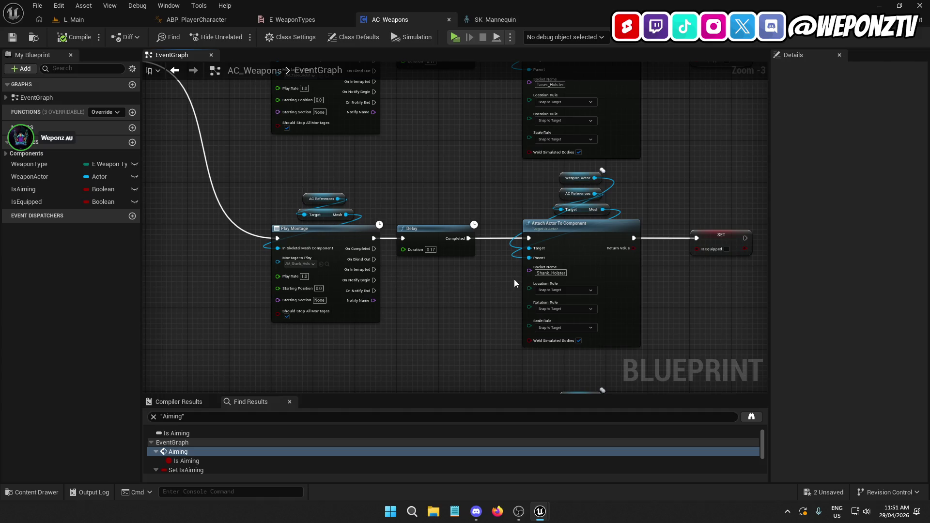
{"action": "scroll", "coordinate": [500, 210], "scroll_direction": "down", "scroll_amount": 1}
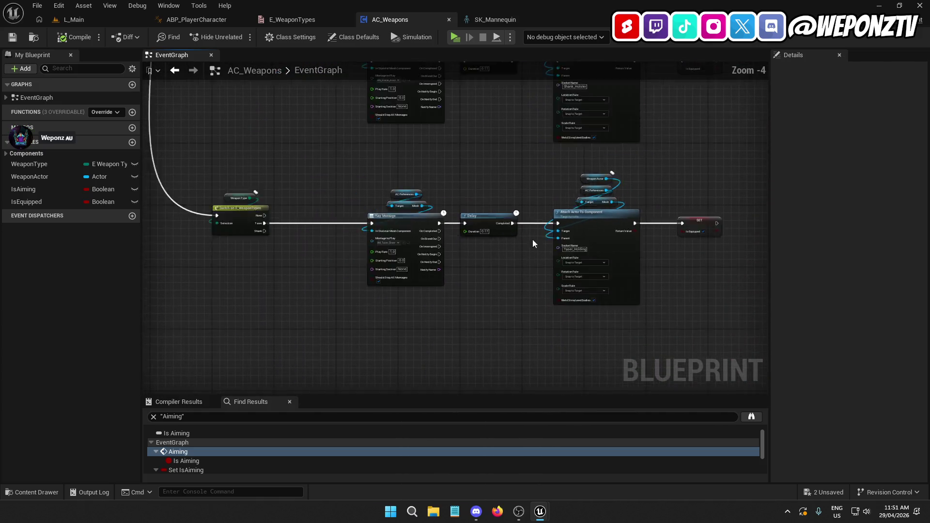
{"action": "scroll", "coordinate": [529, 239], "scroll_direction": "down", "scroll_amount": 1}
{"action": "left_click_drag", "start_coordinate": [413, 198], "coordinate": [412, 198]}
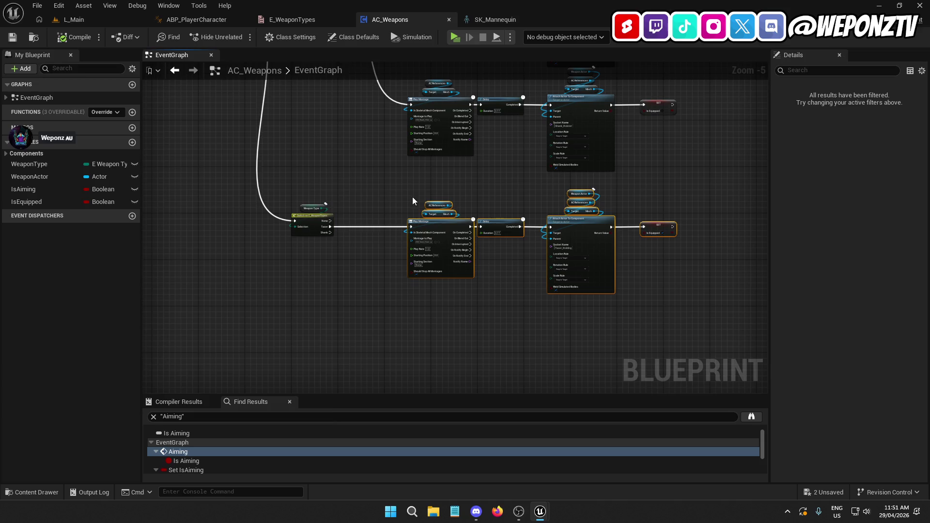
{"action": "key", "text": "ctrl+v"}
{"action": "mouse_move", "coordinate": [354, 340]}
{"action": "left_mouse_down"}
{"action": "mouse_move", "coordinate": [424, 333]}
{"action": "mouse_move", "coordinate": [408, 173]}
{"action": "mouse_move", "coordinate": [388, 195]}
{"action": "mouse_move", "coordinate": [698, 284]}
{"action": "left_mouse_up"}
{"action": "scroll", "coordinate": [424, 332], "scroll_direction": "up", "scroll_amount": 4}
{"action": "left_click_drag", "start_coordinate": [304, 117], "coordinate": [494, 361]}
Step: Set the copied Play Montage node's montage to AM_Shank_Draw
{"action": "left_click_drag", "start_coordinate": [696, 278], "coordinate": [619, 103]}
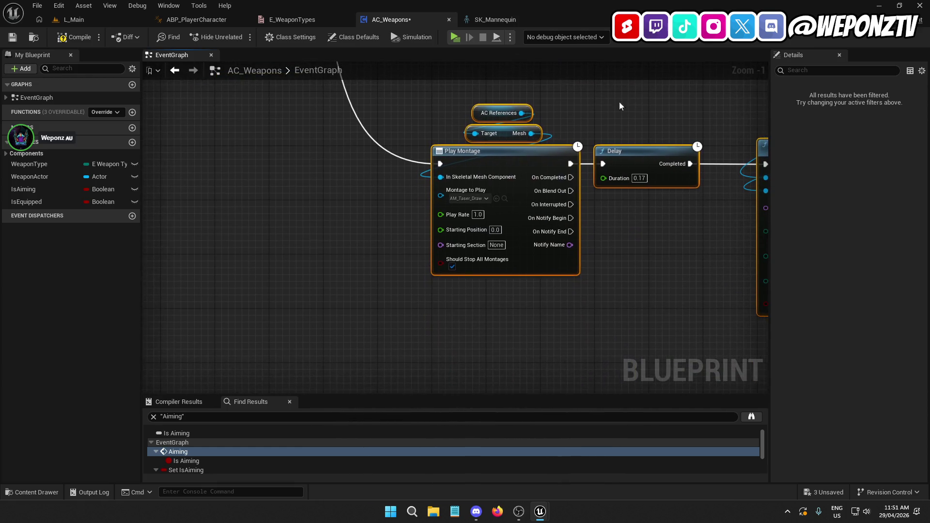
{"action": "left_click", "coordinate": [477, 200]}
{"action": "type", "text": "shank"}
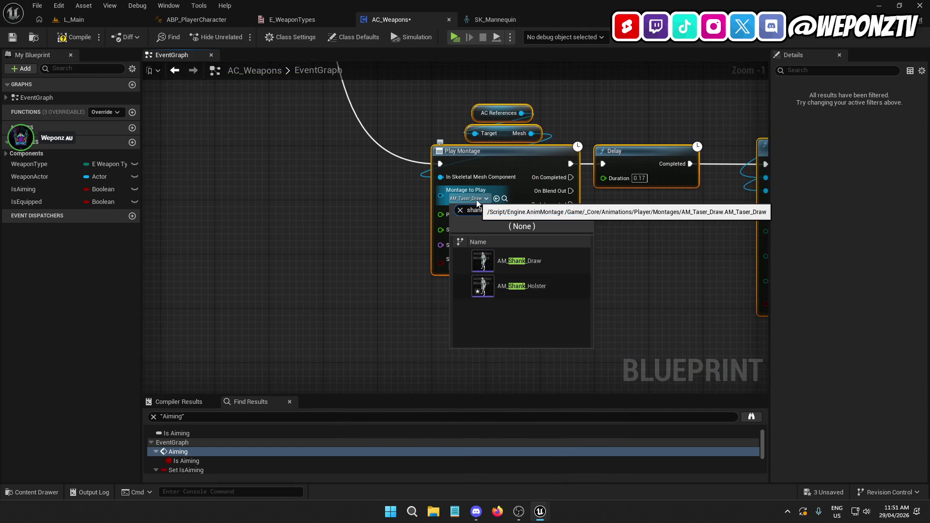
{"action": "left_click", "coordinate": [533, 264]}
Step: Rename the attach socket to Shank_Holding, save AC_Weapons, and start a play test
{"action": "left_click_drag", "start_coordinate": [565, 261], "coordinate": [319, 270]}
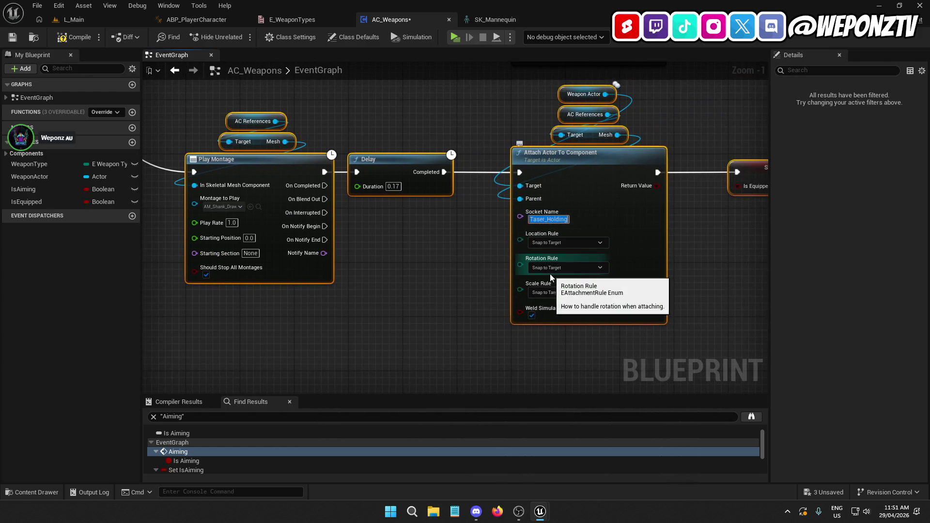
{"action": "key", "text": "Delete"}
{"action": "key", "text": "Delete"}
{"action": "key", "text": "Delete"}
{"action": "type", "text": "Shank"}
{"action": "left_click", "coordinate": [394, 278]}
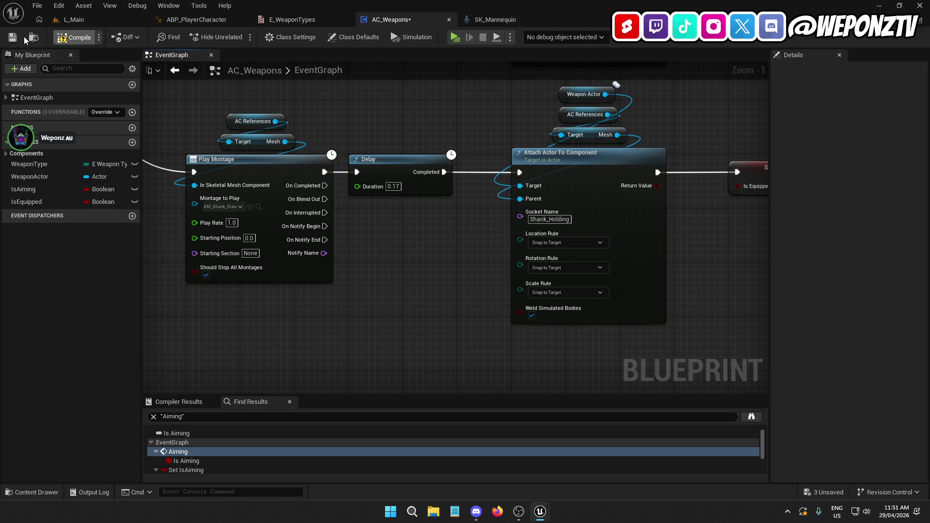
{"action": "left_click", "coordinate": [73, 19]}
{"action": "left_click", "coordinate": [241, 36]}
Step: Walk the guard down the prison corridor with the shank drawn, then pause and quit the game
{"action": "key", "text": "w"}
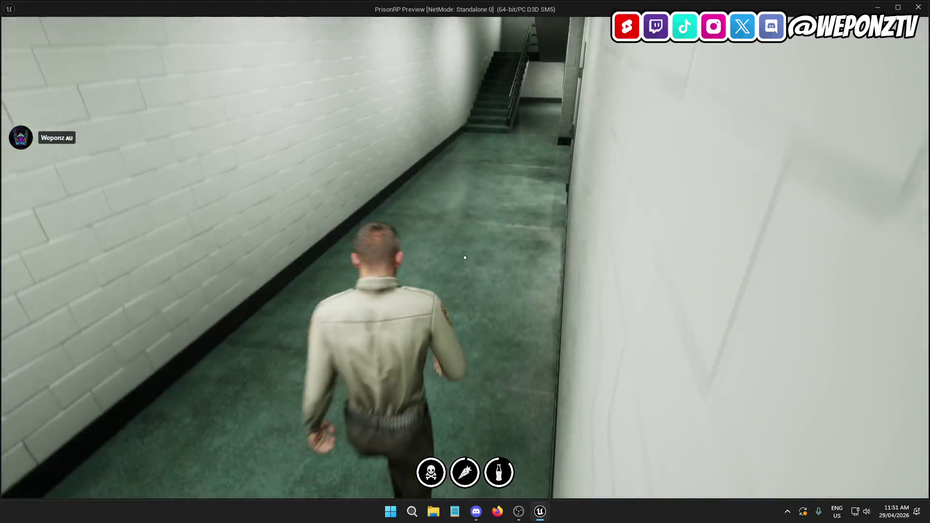
{"action": "key", "text": "w"}
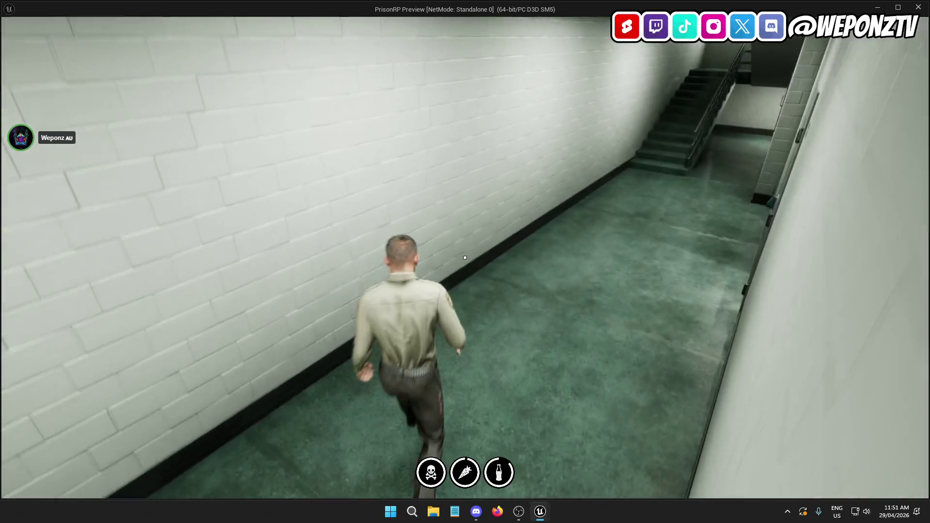
{"action": "key", "text": "w"}
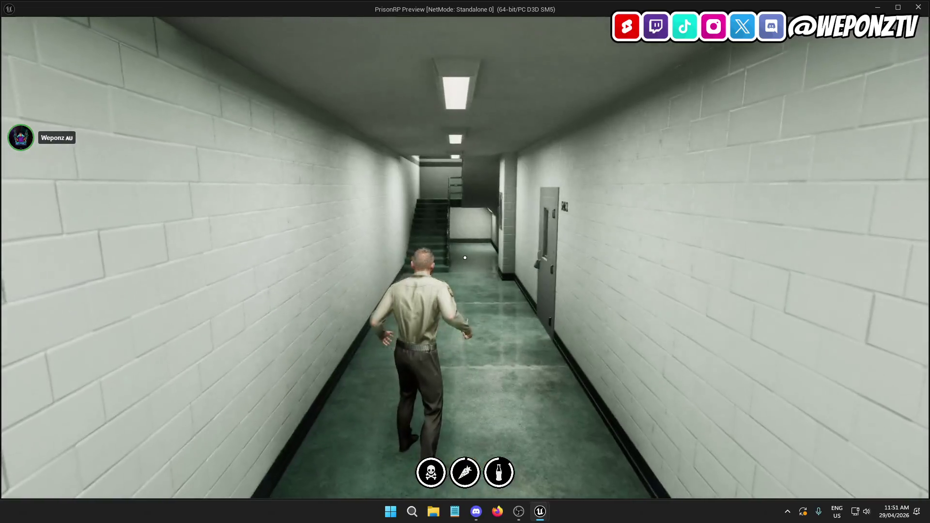
{"action": "key", "text": "w"}
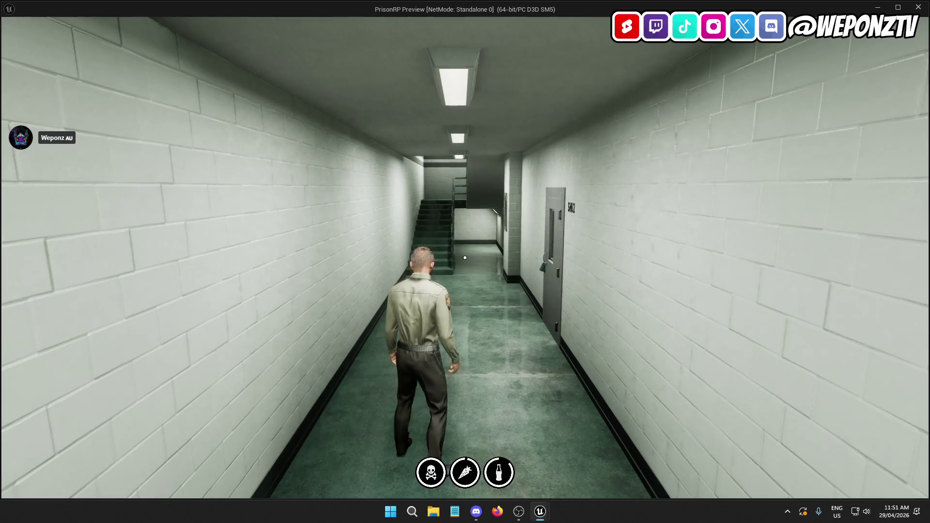
{"action": "key", "text": "w"}
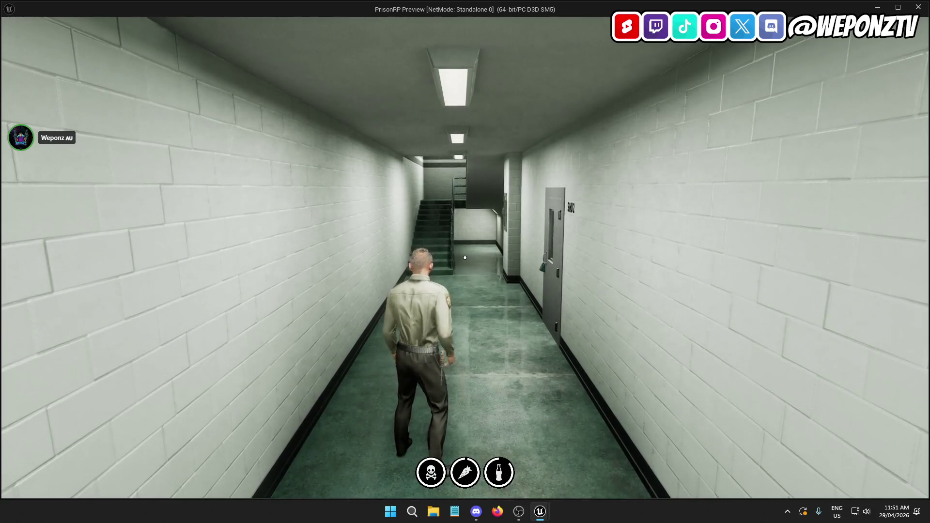
{"action": "key", "text": "w"}
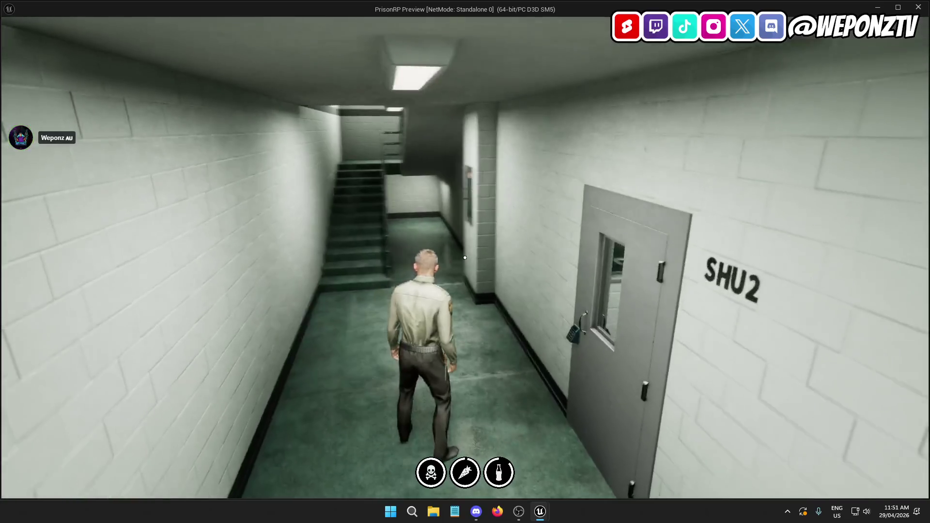
{"action": "key", "text": "w"}
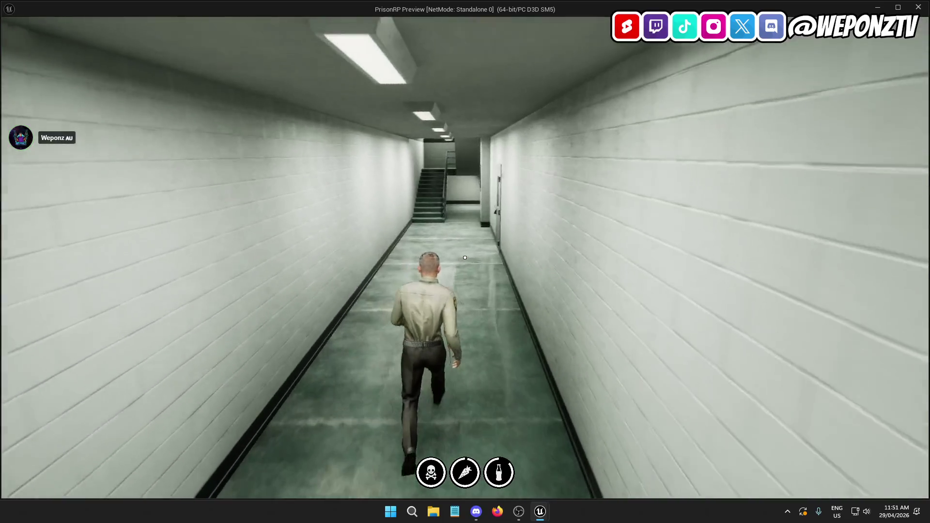
{"action": "key", "text": "w"}
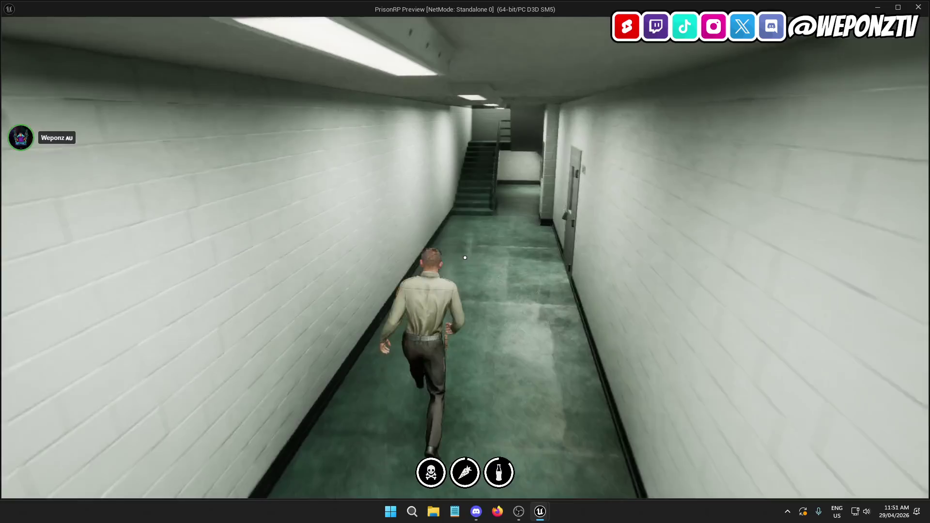
{"action": "key", "text": "w"}
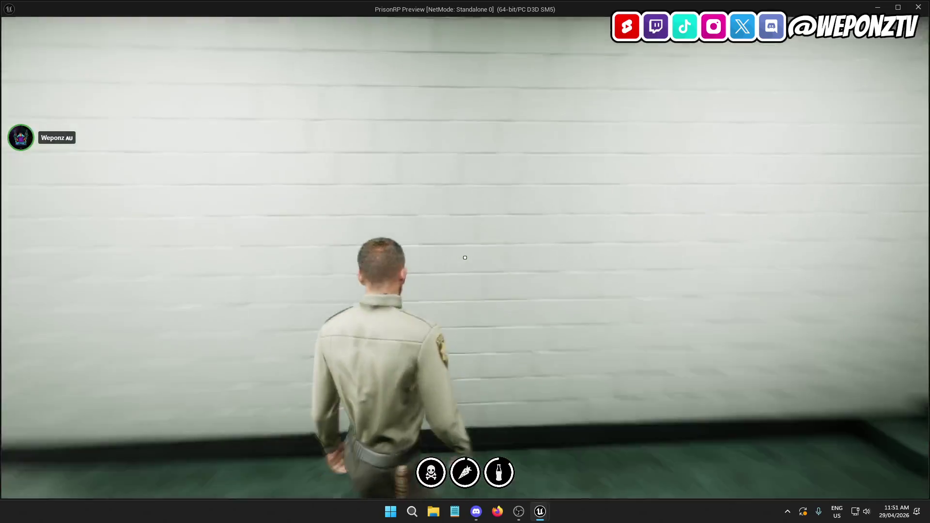
{"action": "key", "text": "w"}
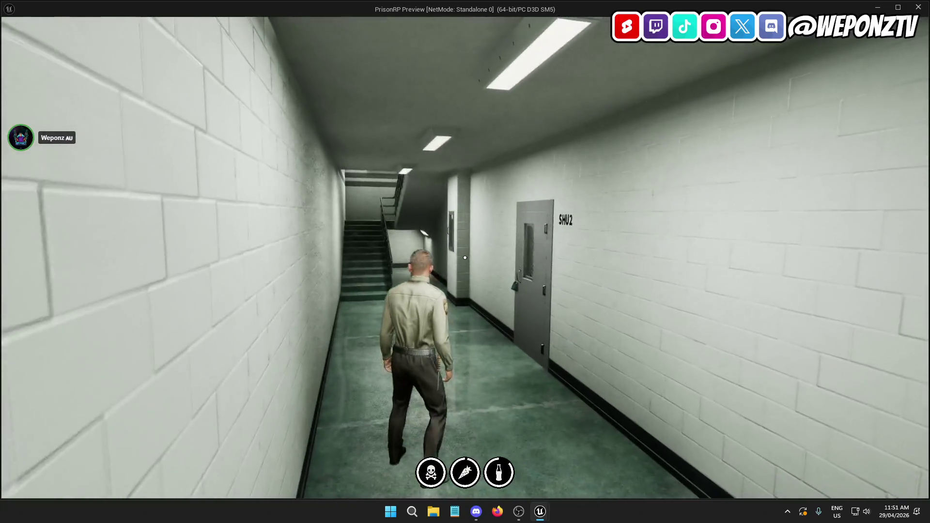
{"action": "key", "text": "Escape"}
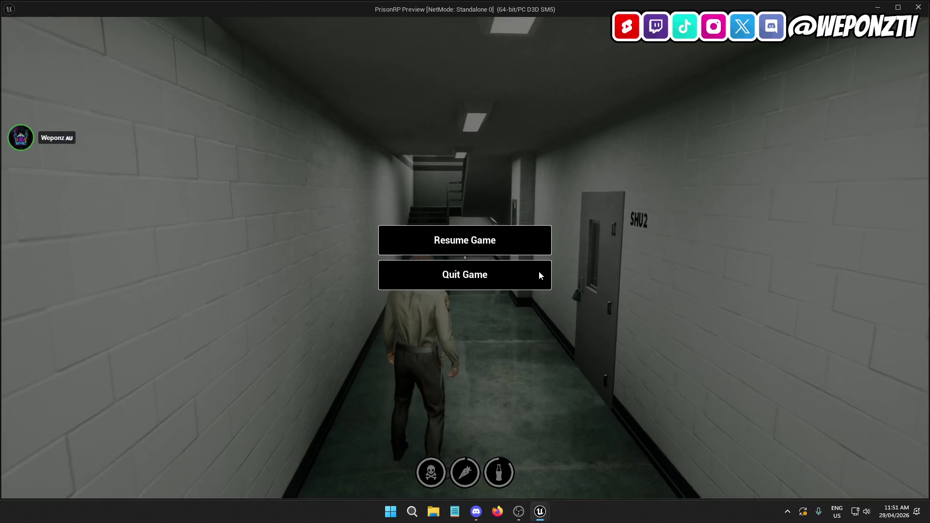
{"action": "left_click", "coordinate": [541, 271]}
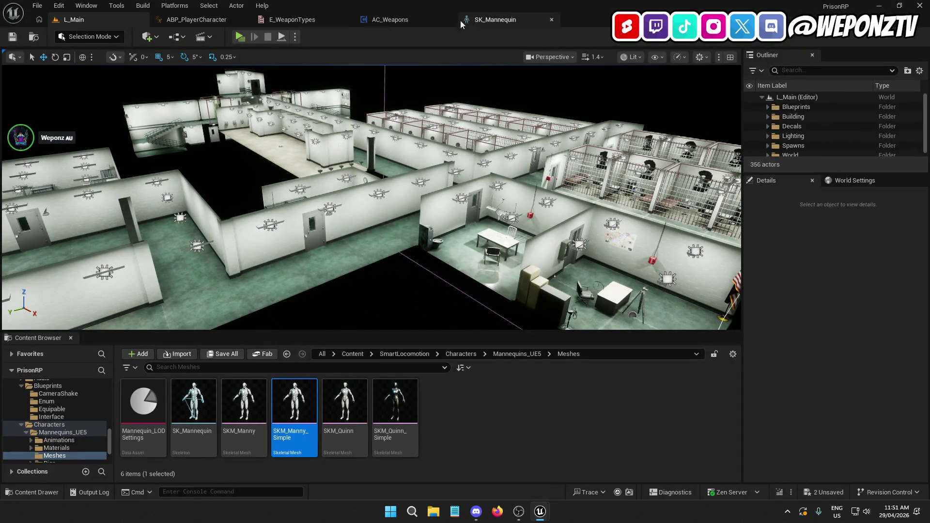
Step: Return to the AC_Weapons event graph and survey its nodes
{"action": "left_click", "coordinate": [214, 21]}
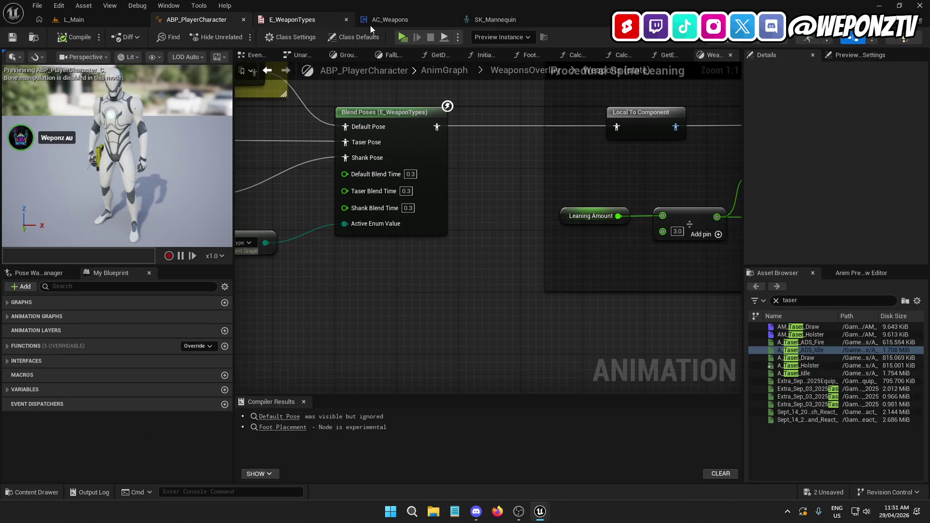
{"action": "left_click", "coordinate": [390, 19]}
{"action": "scroll", "coordinate": [581, 266], "scroll_direction": "down", "scroll_amount": 2}
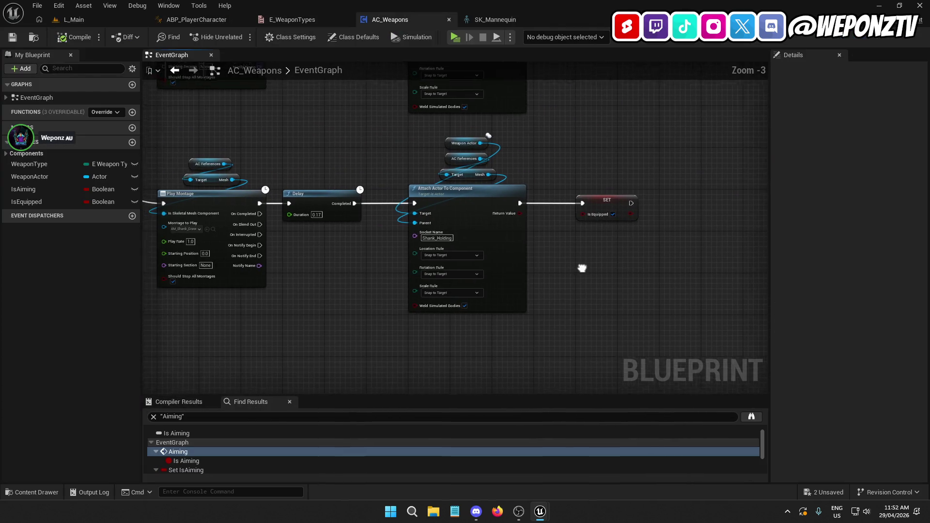
{"action": "mouse_move", "coordinate": [252, 377]}
{"action": "left_mouse_down"}
{"action": "mouse_move", "coordinate": [383, 402]}
{"action": "mouse_move", "coordinate": [402, 228]}
{"action": "mouse_move", "coordinate": [557, 193]}
{"action": "mouse_move", "coordinate": [530, 234]}
{"action": "left_mouse_up"}
{"action": "scroll", "coordinate": [530, 231], "scroll_direction": "down", "scroll_amount": 5}
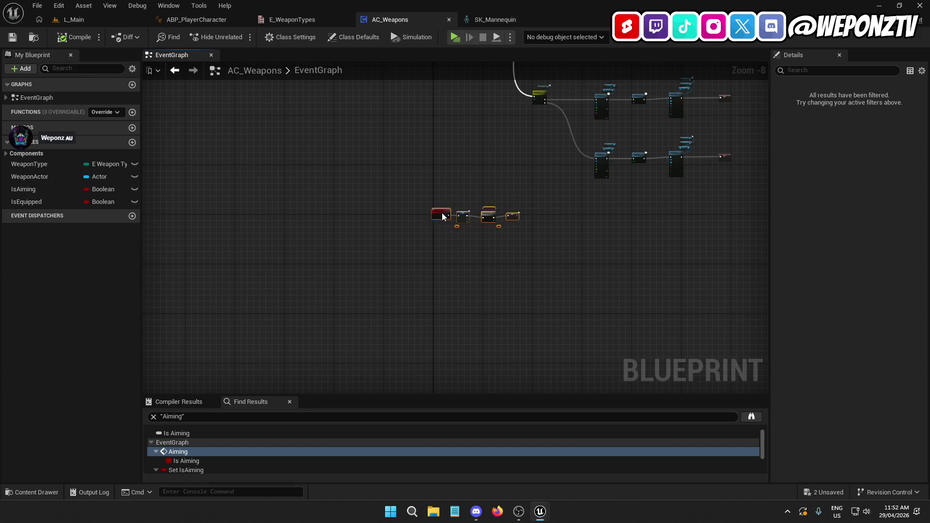
{"action": "scroll", "coordinate": [443, 219], "scroll_direction": "up", "scroll_amount": 7}
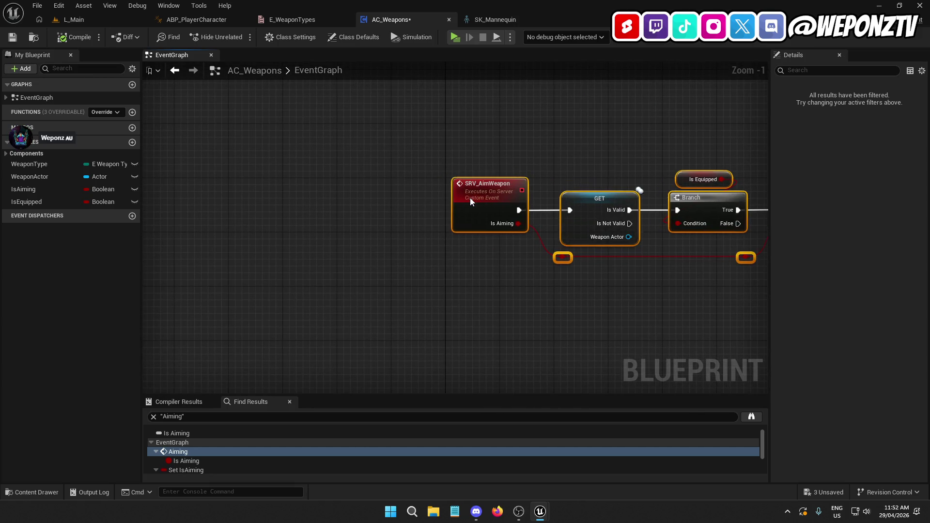
{"action": "mouse_move", "coordinate": [624, 139]}
{"action": "left_mouse_down"}
{"action": "mouse_move", "coordinate": [297, 180]}
{"action": "mouse_move", "coordinate": [431, 290]}
{"action": "left_mouse_up"}
{"action": "scroll", "coordinate": [640, 222], "scroll_direction": "down", "scroll_amount": 11}
{"action": "left_click_drag", "start_coordinate": [640, 221], "coordinate": [415, 250]}
Step: Frame the holster Attach Actor and SET chain and place a WeaponActor getter beside it
{"action": "scroll", "coordinate": [415, 250], "scroll_direction": "up", "scroll_amount": 9}
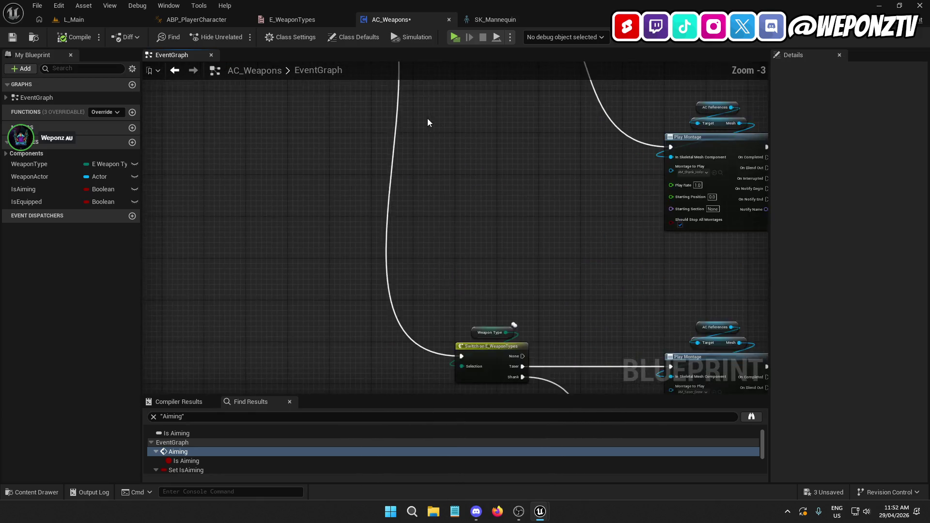
{"action": "left_click_drag", "start_coordinate": [428, 119], "coordinate": [558, 29]}
{"action": "left_click_drag", "start_coordinate": [477, 333], "coordinate": [477, 323]}
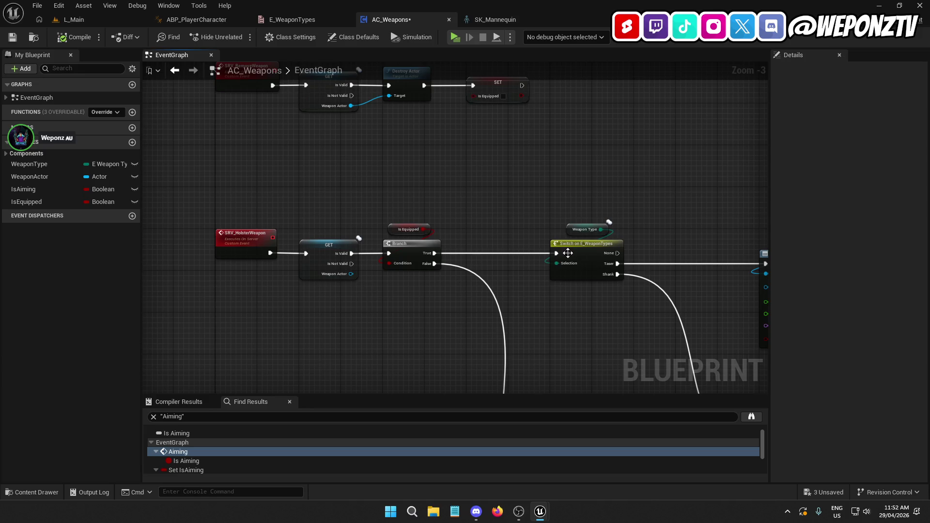
{"action": "left_click_drag", "start_coordinate": [571, 344], "coordinate": [582, 213]}
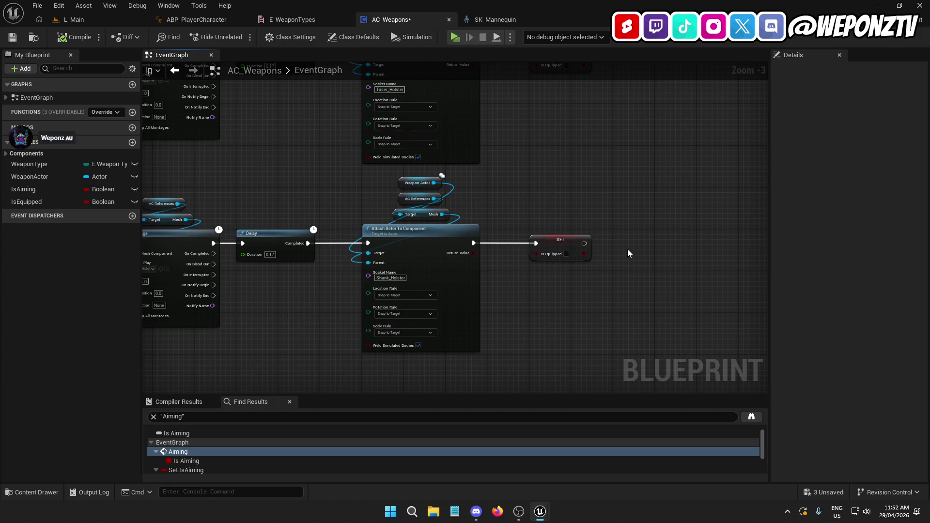
{"action": "mouse_move", "coordinate": [50, 176]}
{"action": "left_mouse_down"}
{"action": "mouse_move", "coordinate": [646, 204]}
{"action": "mouse_move", "coordinate": [627, 206]}
{"action": "mouse_move", "coordinate": [644, 251]}
{"action": "left_mouse_up"}
{"action": "left_click", "coordinate": [646, 225]}
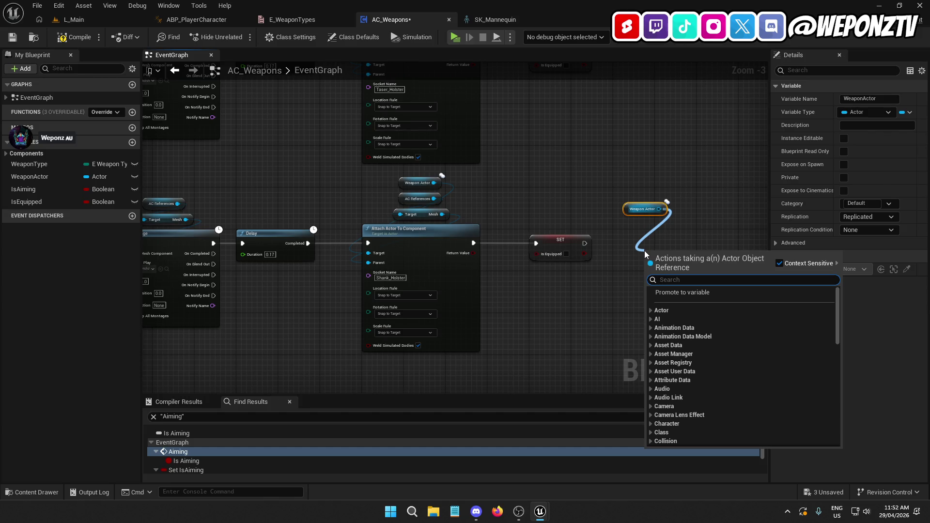
Step: Add Set Actor Hidden In Game on Weapon Actor, wired after SET IsEquipped in the holster chain
{"action": "type", "text": "hidd"}
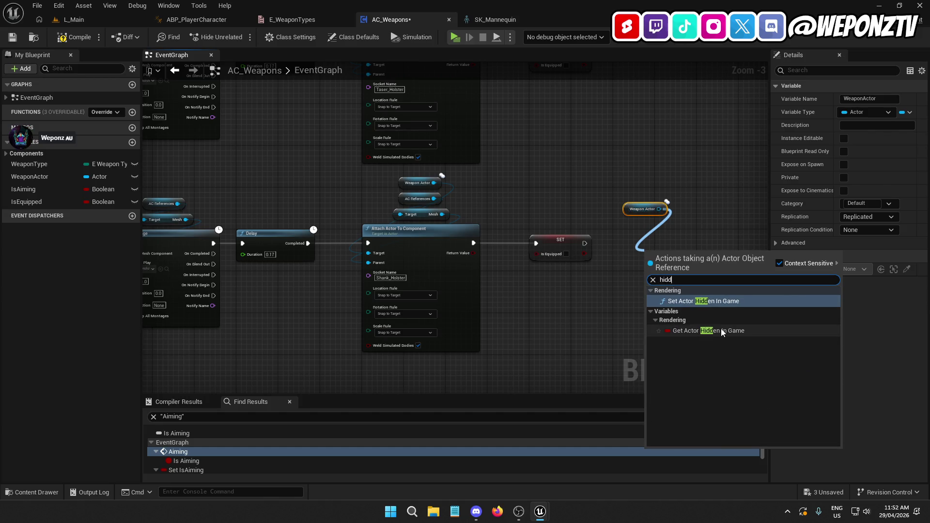
{"action": "left_click", "coordinate": [700, 300]}
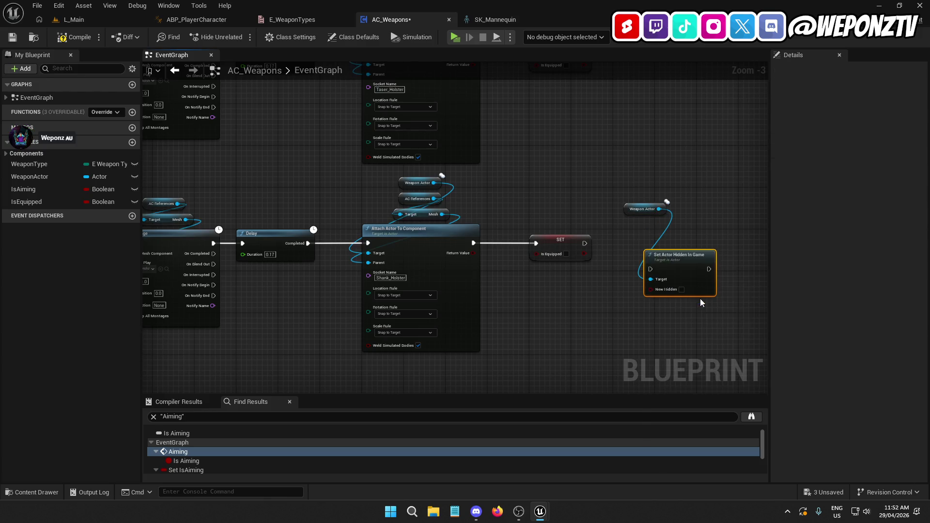
{"action": "left_click_drag", "start_coordinate": [675, 250], "coordinate": [649, 229]}
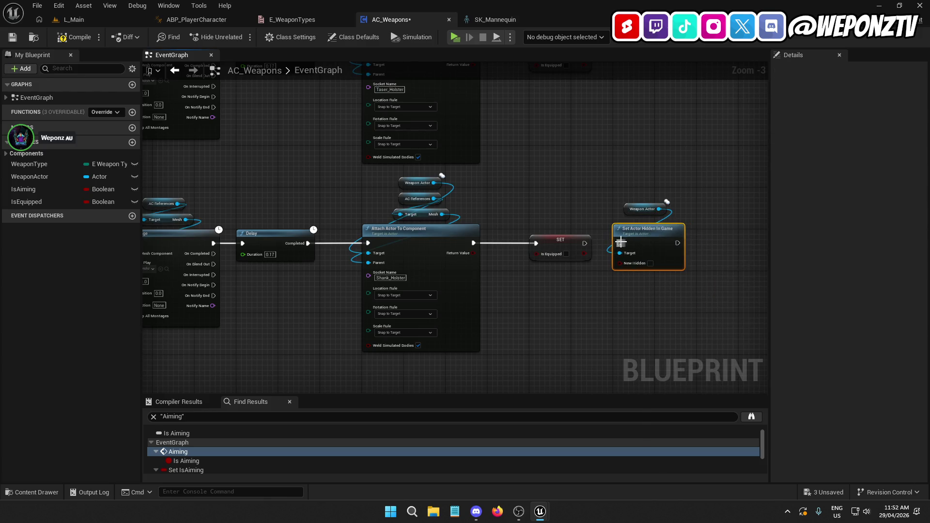
{"action": "left_click_drag", "start_coordinate": [587, 243], "coordinate": [587, 243]}
{"action": "scroll", "coordinate": [541, 308], "scroll_direction": "up", "scroll_amount": 2}
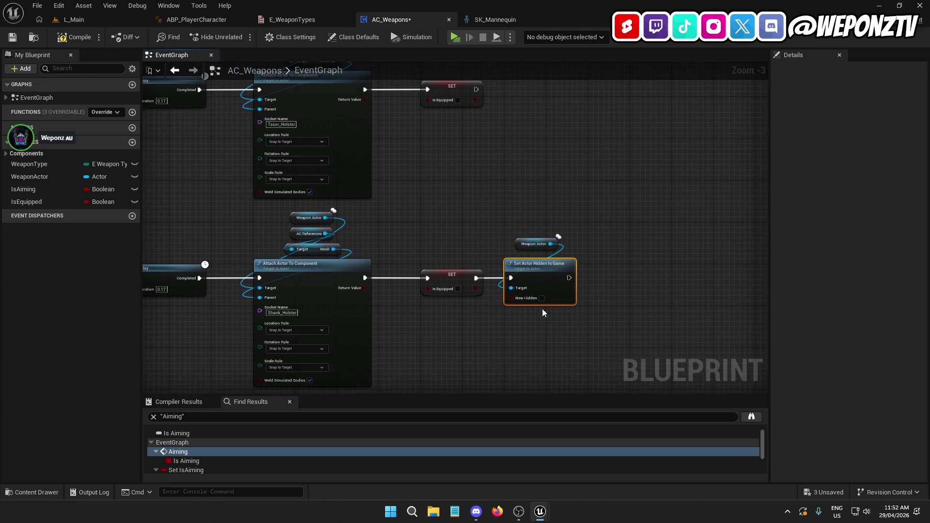
{"action": "left_click", "coordinate": [519, 251]}
{"action": "left_click_drag", "start_coordinate": [518, 251], "coordinate": [519, 244]}
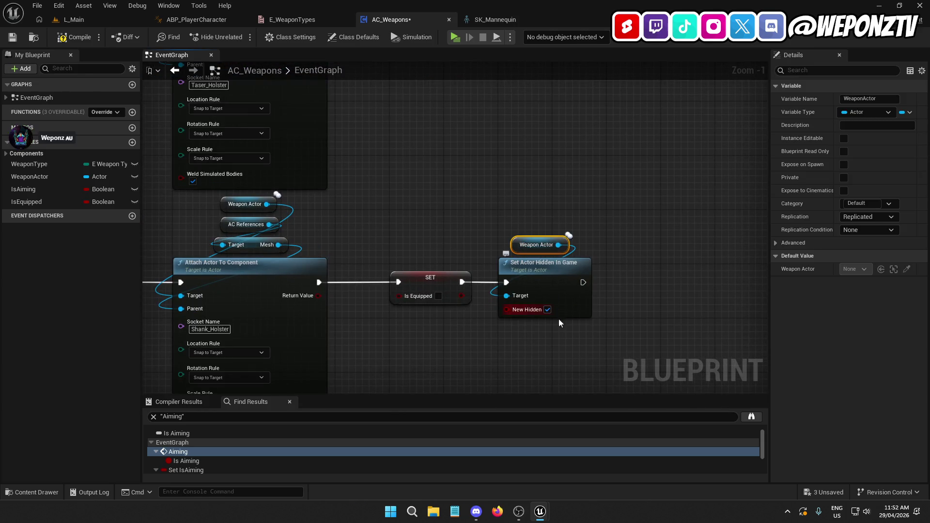
{"action": "left_click_drag", "start_coordinate": [603, 344], "coordinate": [504, 198]}
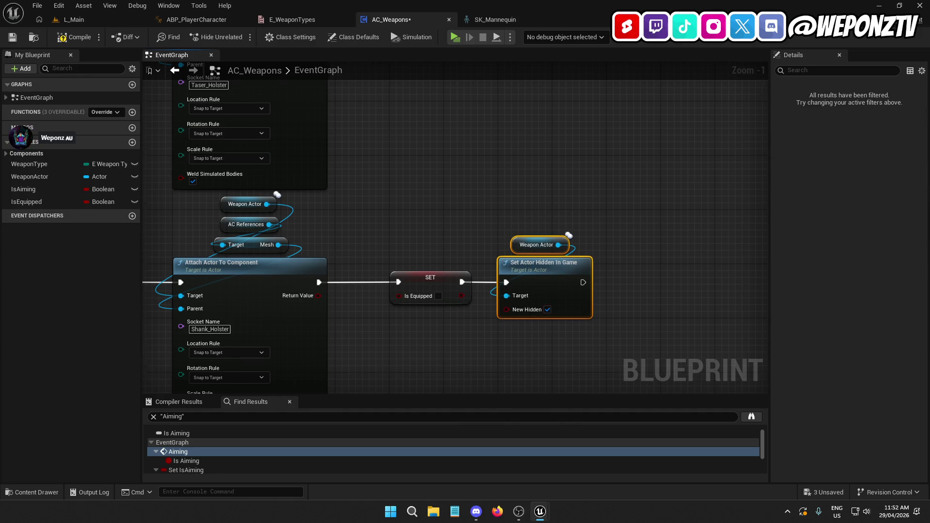
Step: Paste a copy of the hide node pair after SET IsEquipped in the Shank_Holding draw chain
{"action": "scroll", "coordinate": [537, 361], "scroll_direction": "down", "scroll_amount": 4}
{"action": "left_click_drag", "start_coordinate": [538, 178], "coordinate": [823, 127]}
{"action": "mouse_move", "coordinate": [550, 198]}
{"action": "left_mouse_down"}
{"action": "mouse_move", "coordinate": [570, 239]}
{"action": "mouse_move", "coordinate": [394, 80]}
{"action": "mouse_move", "coordinate": [318, 63]}
{"action": "mouse_move", "coordinate": [145, 63]}
{"action": "left_mouse_up"}
{"action": "scroll", "coordinate": [550, 198], "scroll_direction": "up", "scroll_amount": 2}
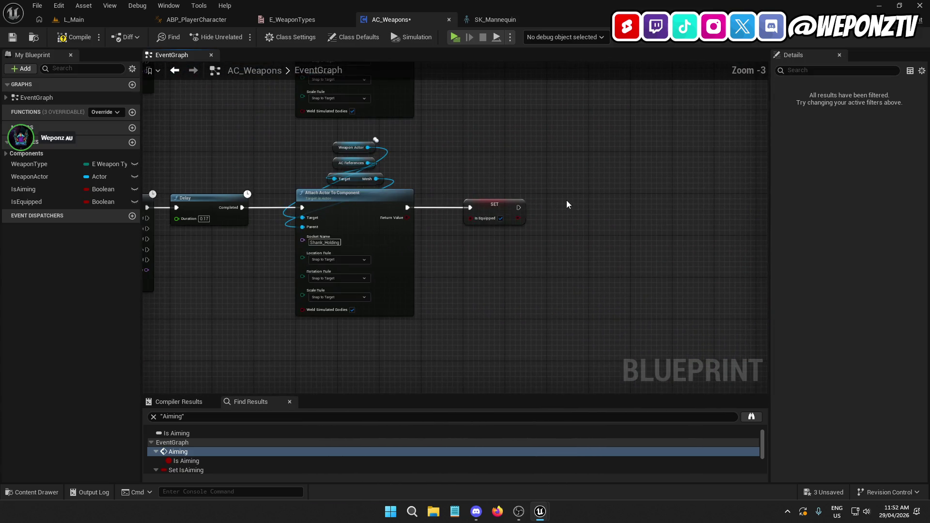
{"action": "key", "text": "ctrl+v"}
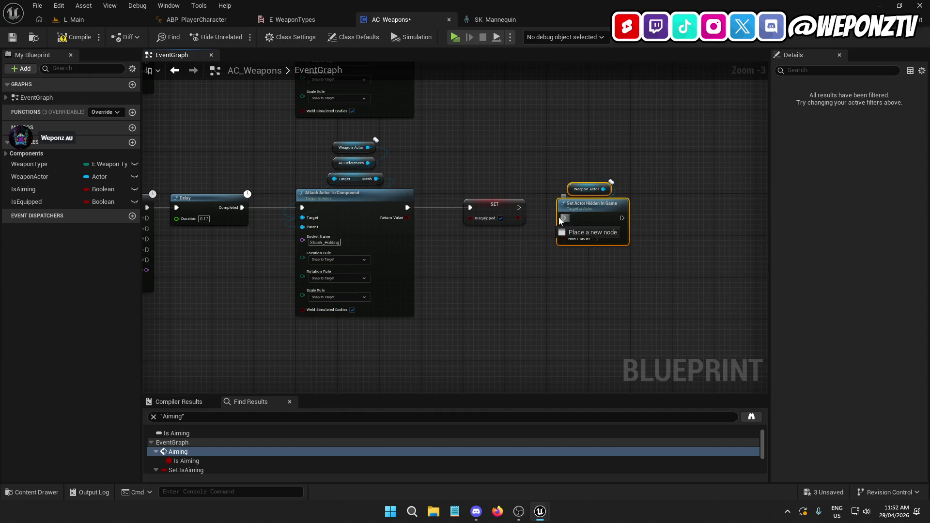
{"action": "left_click_drag", "start_coordinate": [582, 216], "coordinate": [571, 202]}
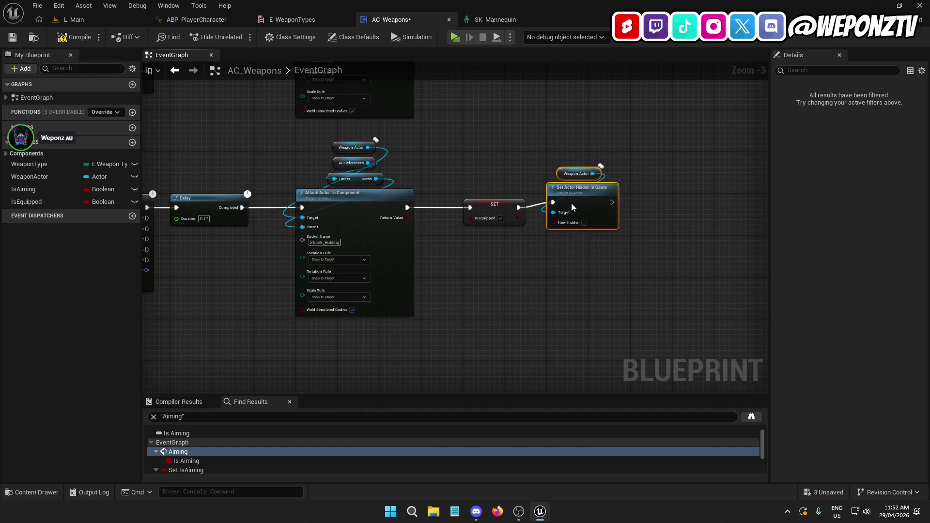
{"action": "left_click", "coordinate": [546, 263]}
{"action": "left_click_drag", "start_coordinate": [545, 300], "coordinate": [502, 370]}
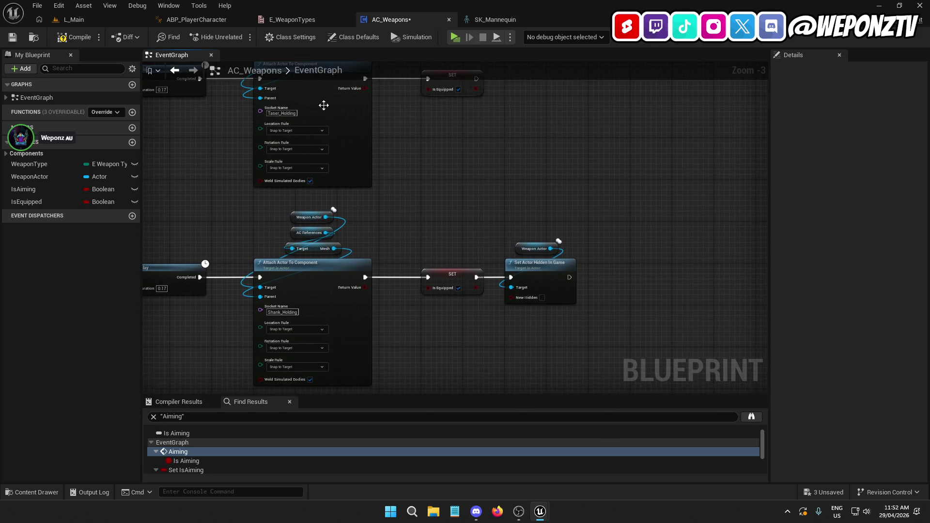
{"action": "left_click", "coordinate": [95, 22]}
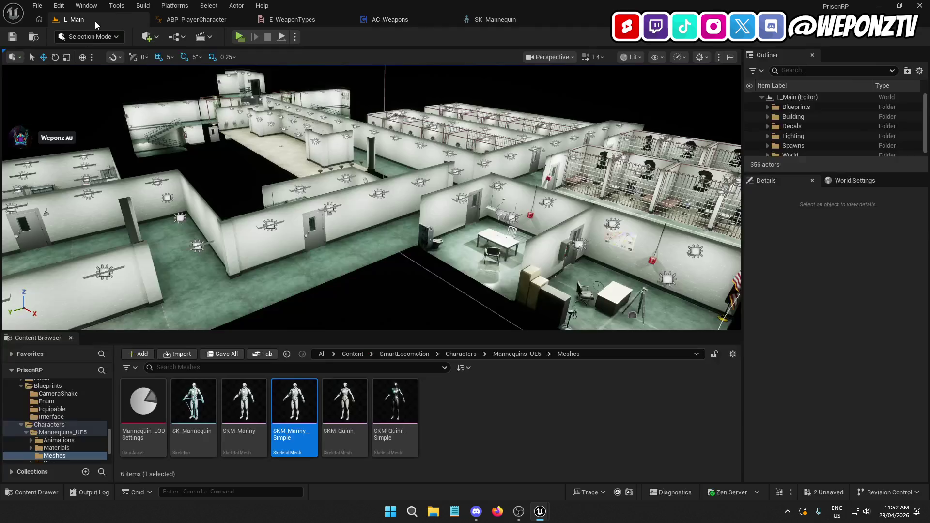
{"action": "left_click", "coordinate": [241, 36]}
{"action": "key", "text": "w"}
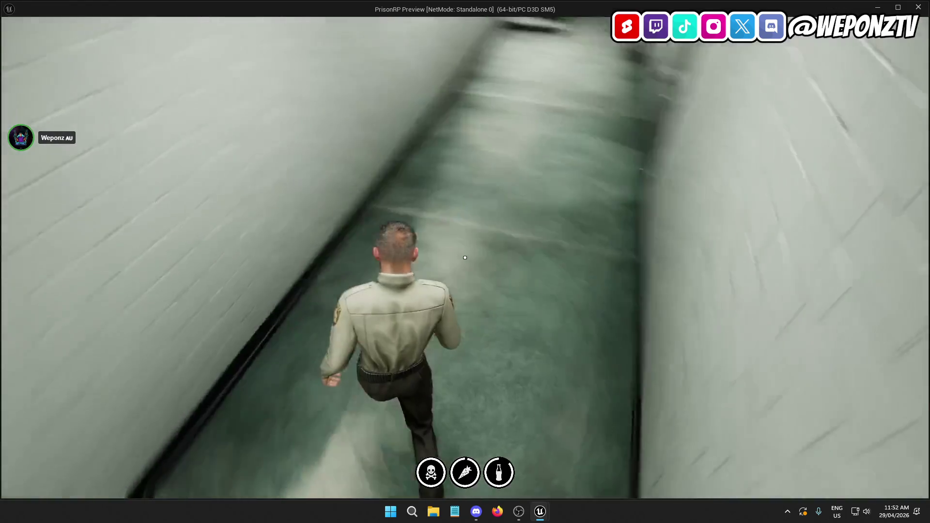
{"action": "key", "text": "w"}
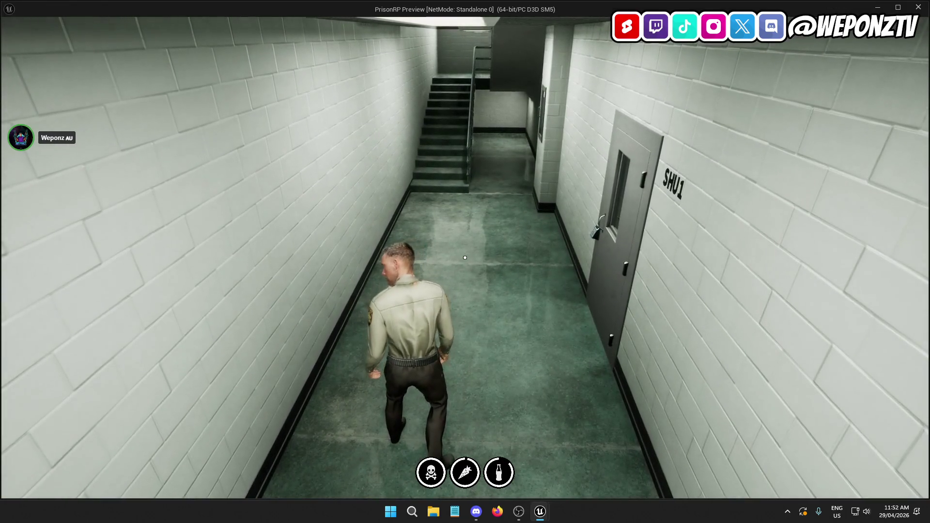
{"action": "key", "text": "s"}
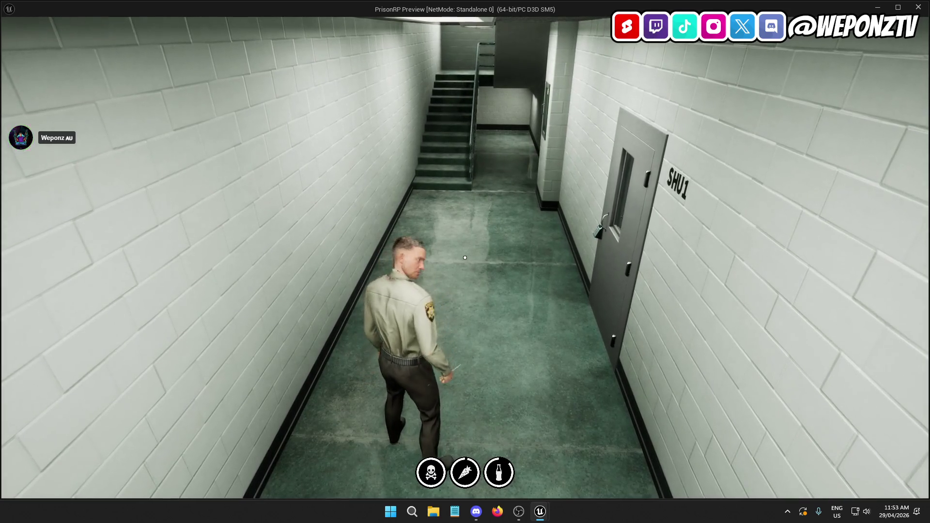
{"action": "key", "text": "w"}
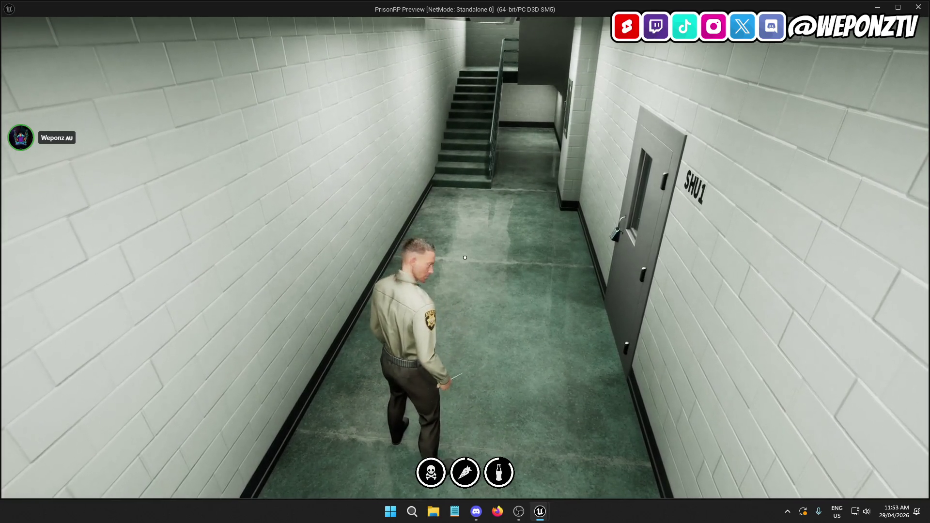
{"action": "key", "text": "s"}
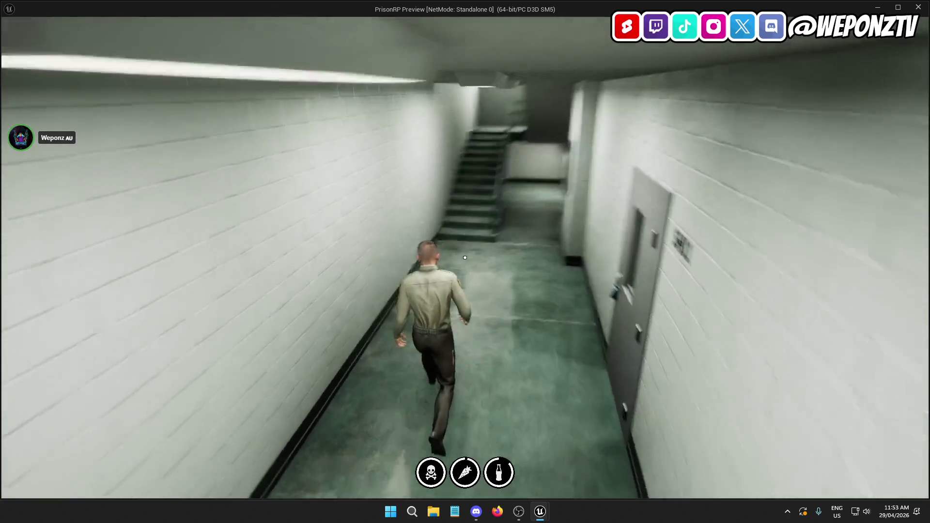
{"action": "key", "text": "Escape"}
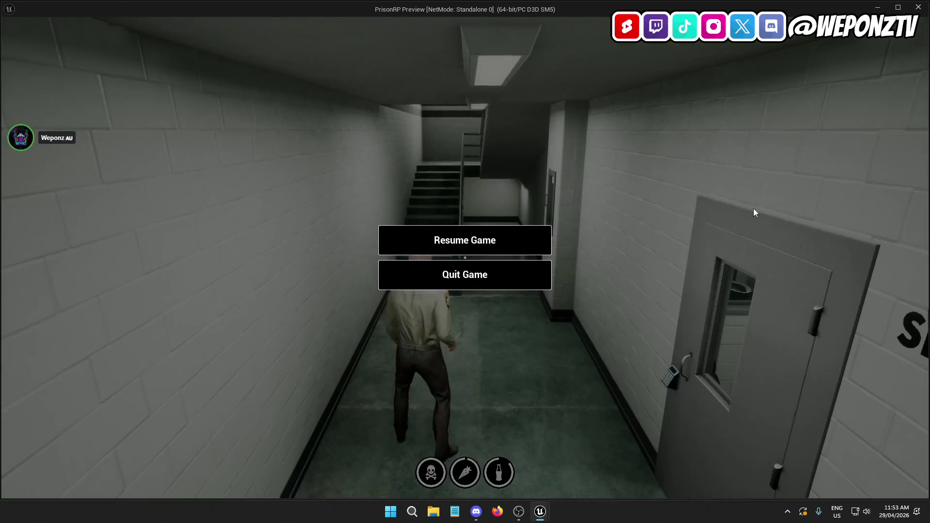
{"action": "left_click", "coordinate": [499, 267]}
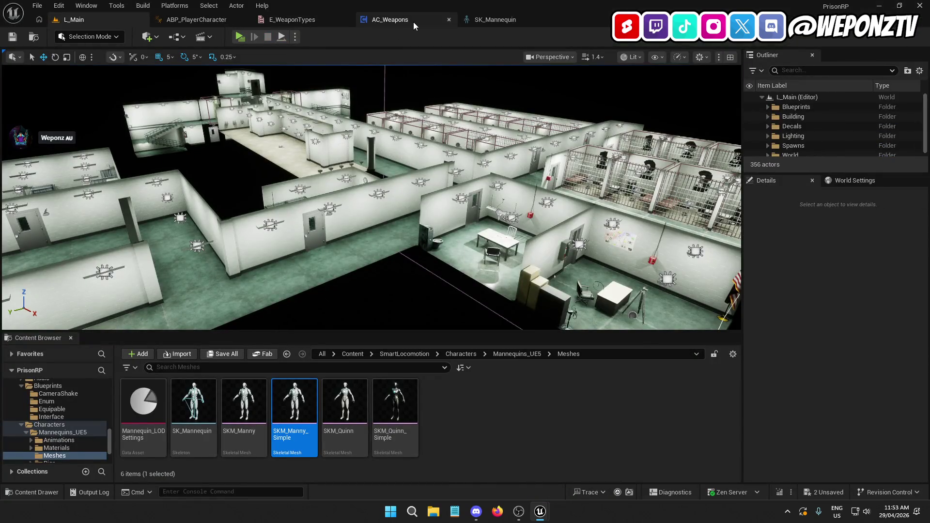
Step: Close the SK_Mannequin and E_WeaponTypes editors and return to L_Main
{"action": "left_click", "coordinate": [413, 22]}
{"action": "left_click", "coordinate": [535, 22]}
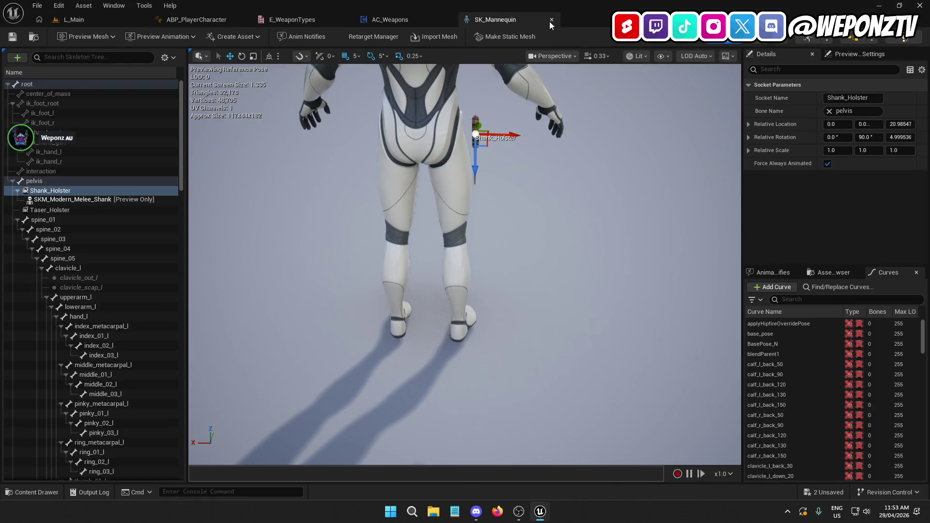
{"action": "left_click", "coordinate": [551, 19]}
{"action": "left_click", "coordinate": [302, 20]}
{"action": "left_click", "coordinate": [346, 20]}
{"action": "left_click", "coordinate": [204, 22]}
{"action": "left_click", "coordinate": [256, 22]}
{"action": "left_click", "coordinate": [195, 18]}
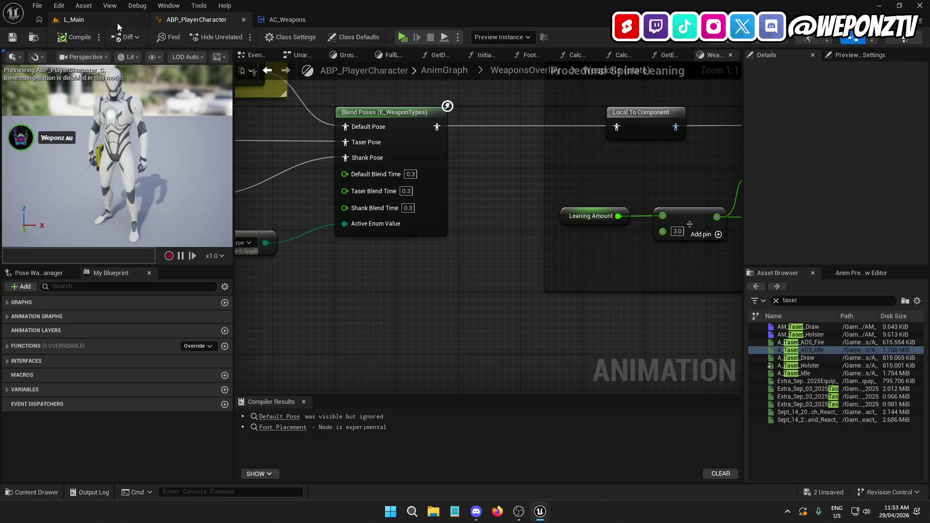
{"action": "left_click", "coordinate": [120, 22]}
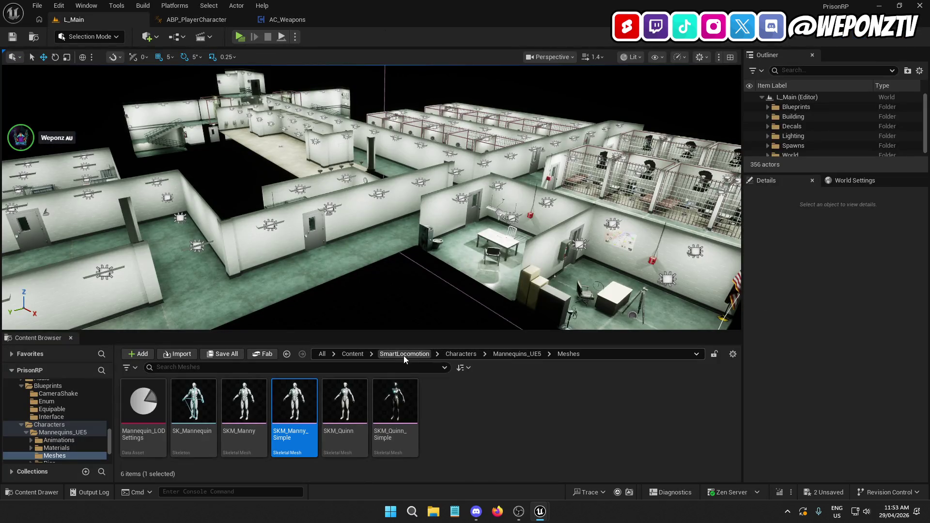
Step: Browse the Content Browser to Content/_Core/Animations/Player/Montages
{"action": "left_click", "coordinate": [352, 354]}
{"action": "double_click", "coordinate": [144, 402]}
{"action": "left_click", "coordinate": [151, 404]}
{"action": "double_click", "coordinate": [152, 404]}
{"action": "double_click", "coordinate": [147, 400]}
{"action": "double_click", "coordinate": [143, 402]}
{"action": "scroll", "coordinate": [604, 428], "scroll_direction": "down", "scroll_amount": 3}
Step: Duplicate AM_Taser_Holster as AM_Taser_Fire and open it in the montage editor
{"action": "right_click", "coordinate": [310, 431]}
{"action": "left_click", "coordinate": [201, 440]}
{"action": "key", "text": "ctrl+d"}
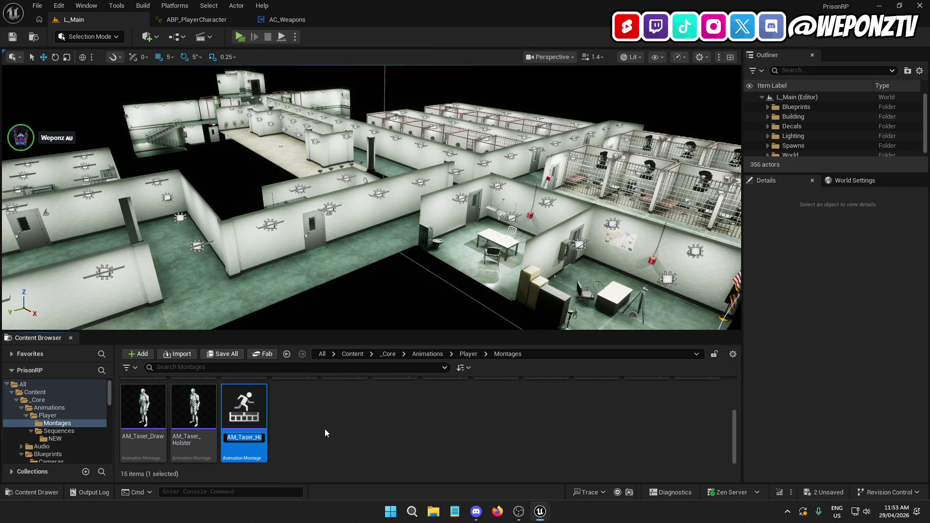
{"action": "key", "text": "End"}
{"action": "key", "text": "BackSpace"}
{"action": "key", "text": "BackSpace"}
{"action": "key", "text": "BackSpace"}
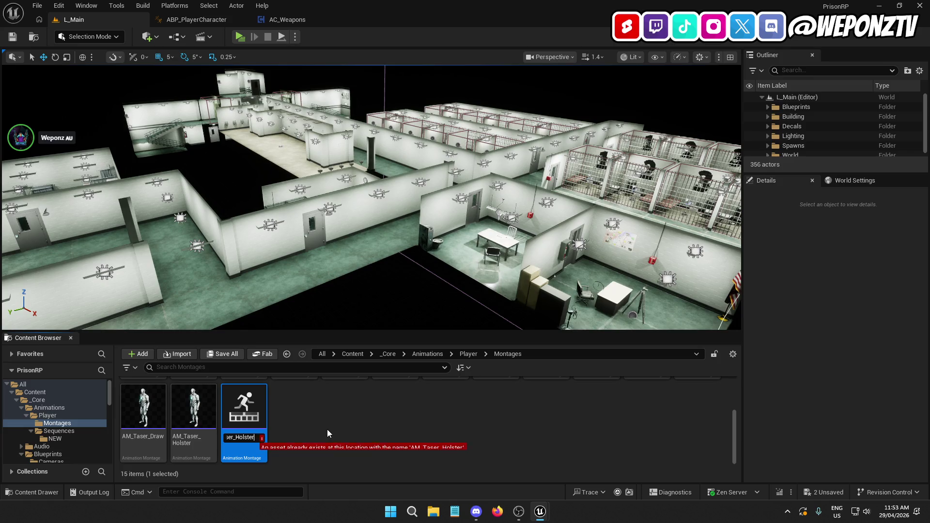
{"action": "type", "text": "M_Taser_Fire"}
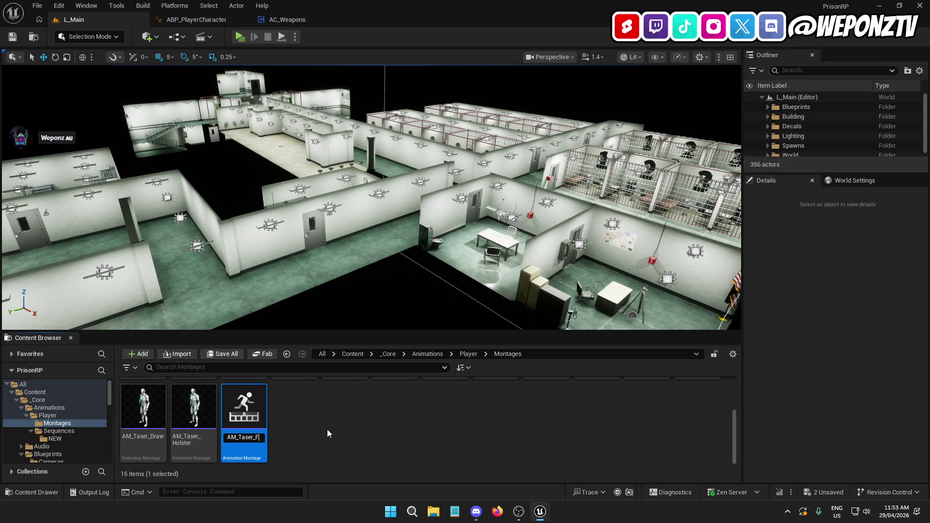
{"action": "key", "text": "Return"}
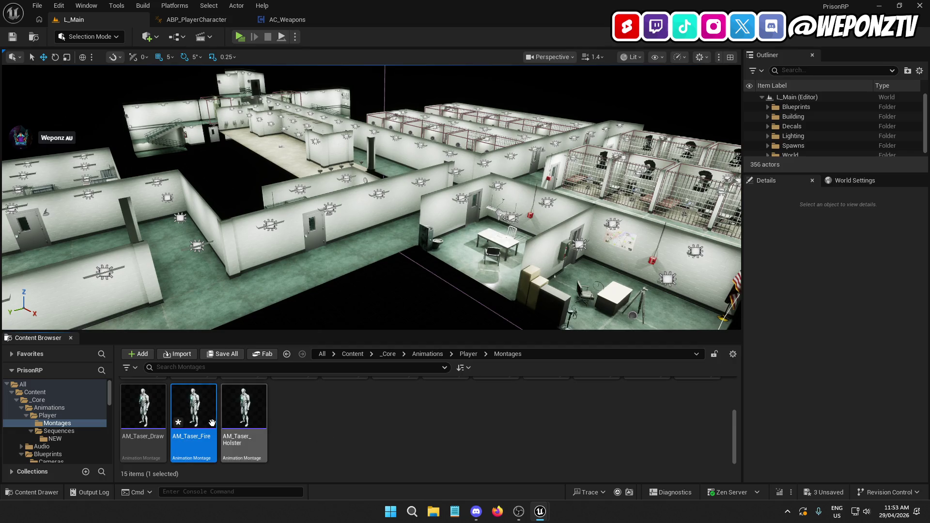
{"action": "double_click", "coordinate": [202, 413]}
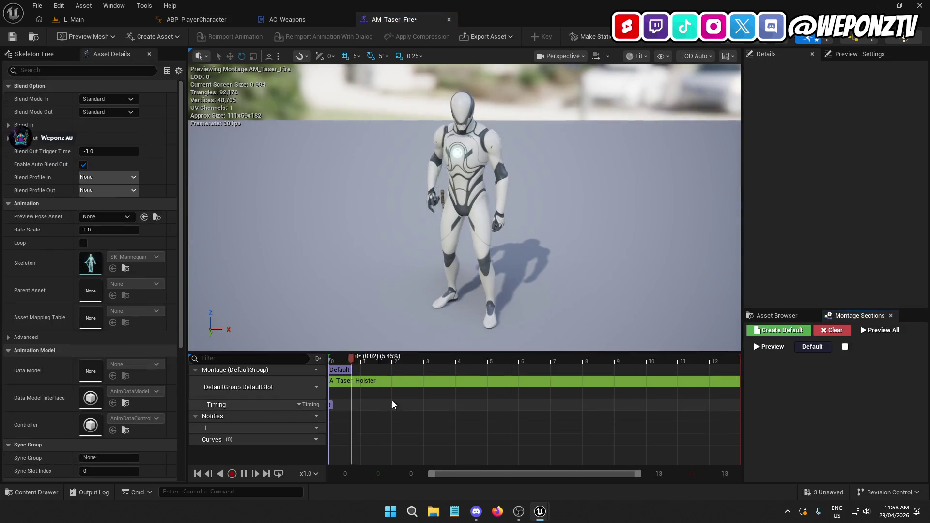
Step: Replace the A_Taser_Holster segment with A_Taser_ADS_Fire in the montage's default slot
{"action": "left_click", "coordinate": [243, 474]}
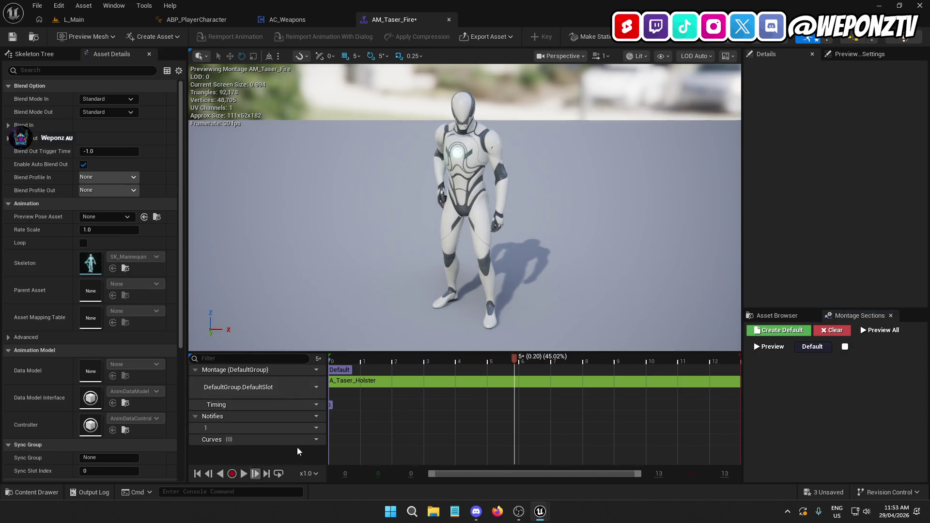
{"action": "left_click", "coordinate": [378, 383]}
{"action": "key", "text": "Delete"}
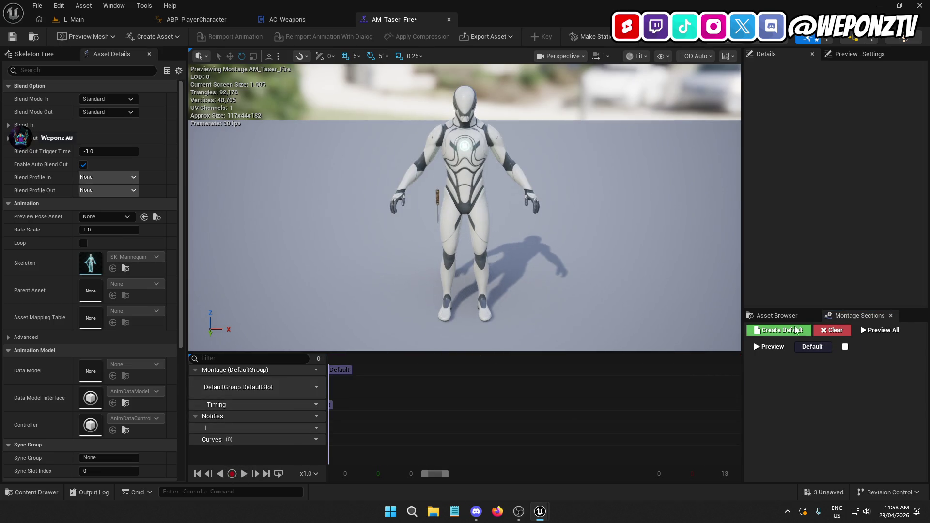
{"action": "left_click", "coordinate": [777, 315]}
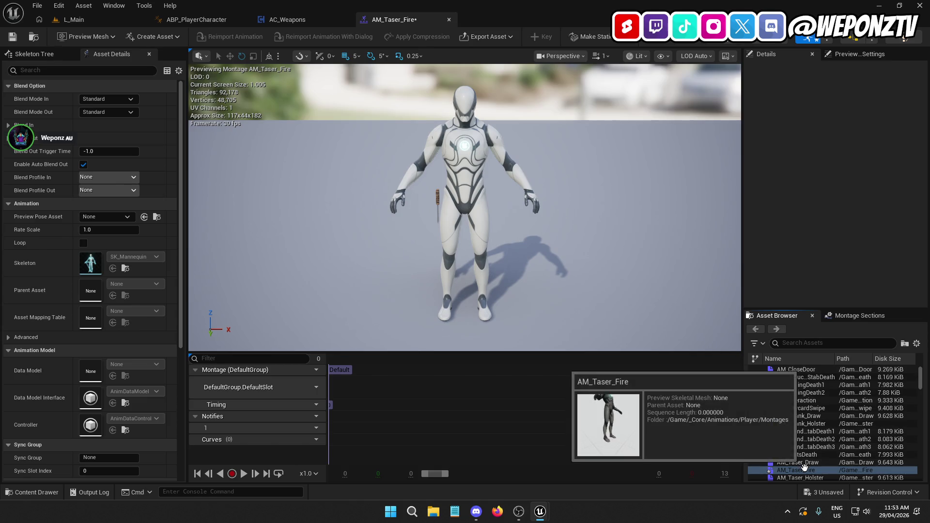
{"action": "scroll", "coordinate": [819, 436], "scroll_direction": "down", "scroll_amount": 10}
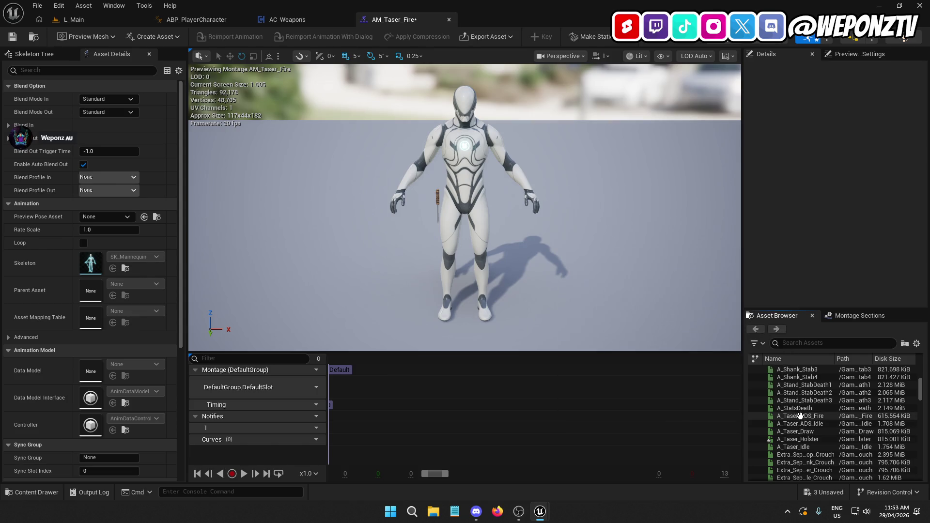
{"action": "mouse_move", "coordinate": [798, 417]}
{"action": "mouse_move", "coordinate": [798, 416]}
{"action": "left_mouse_down"}
{"action": "mouse_move", "coordinate": [436, 410]}
{"action": "mouse_move", "coordinate": [338, 390]}
{"action": "left_mouse_up"}
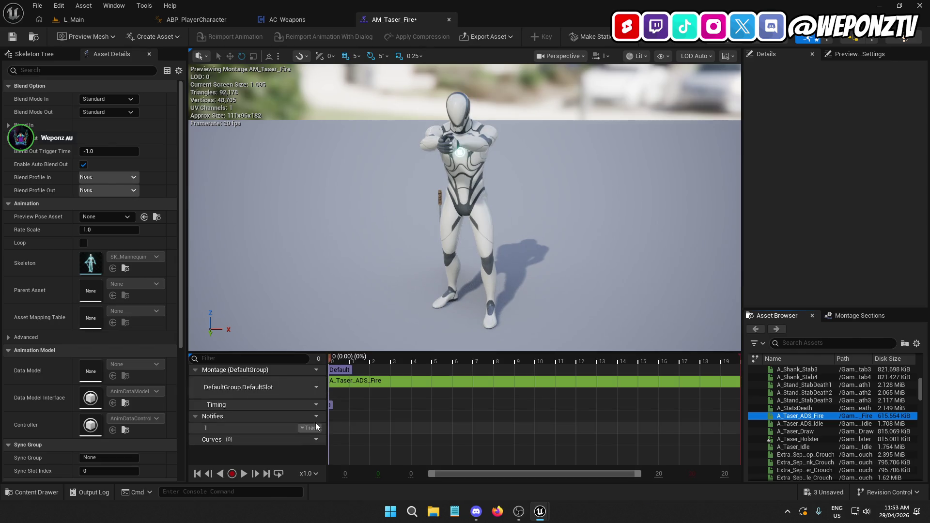
Step: Preview AM_Taser_Fire, save it, and return to L_Main
{"action": "left_click", "coordinate": [241, 477]}
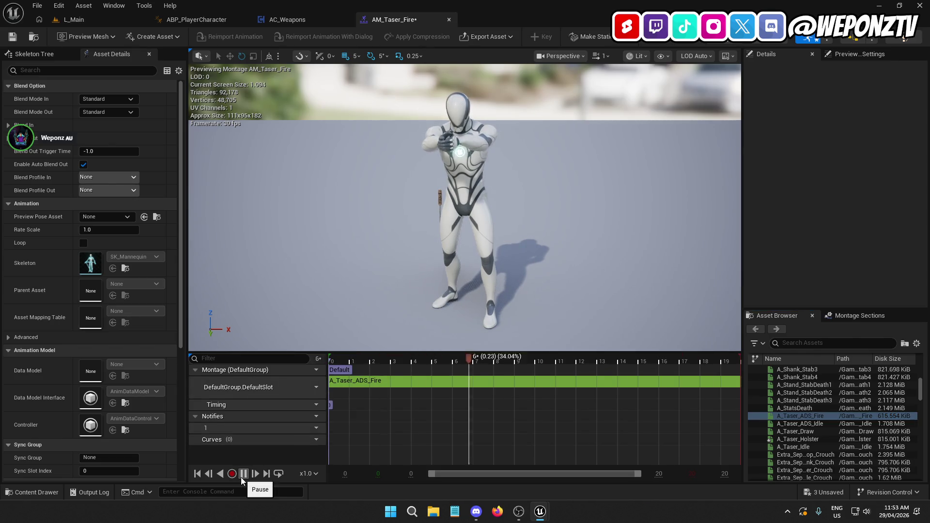
{"action": "left_click", "coordinate": [240, 477]}
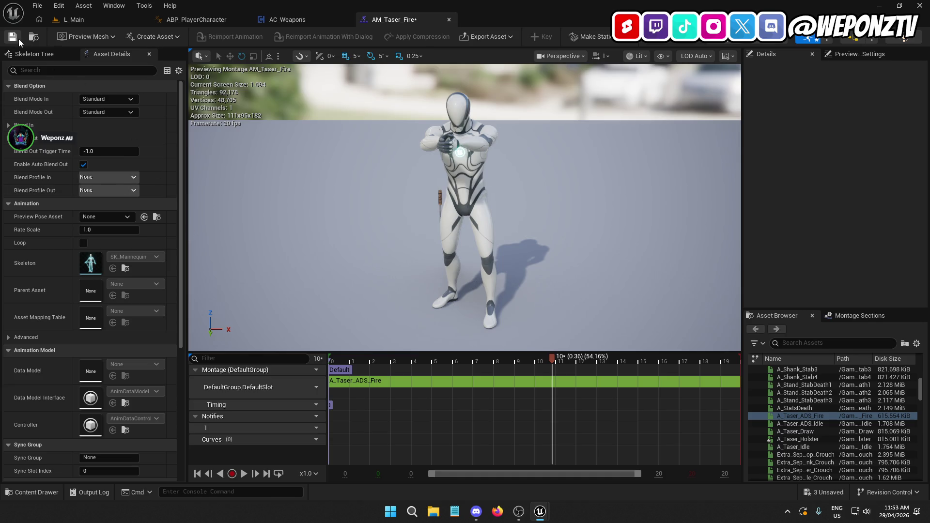
{"action": "left_click", "coordinate": [13, 38]}
{"action": "left_click", "coordinate": [92, 17]}
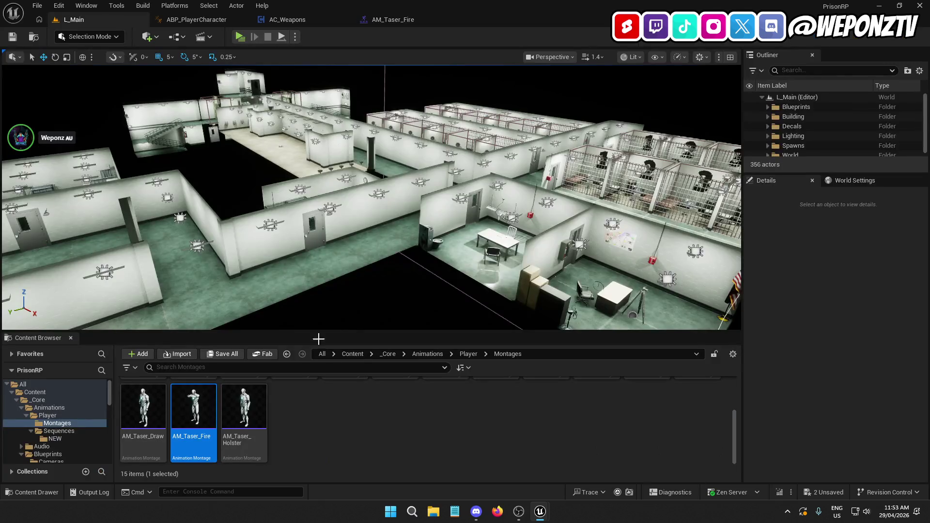
Step: Save all unsaved assets with File > Save All
{"action": "scroll", "coordinate": [412, 428], "scroll_direction": "up", "scroll_amount": 3}
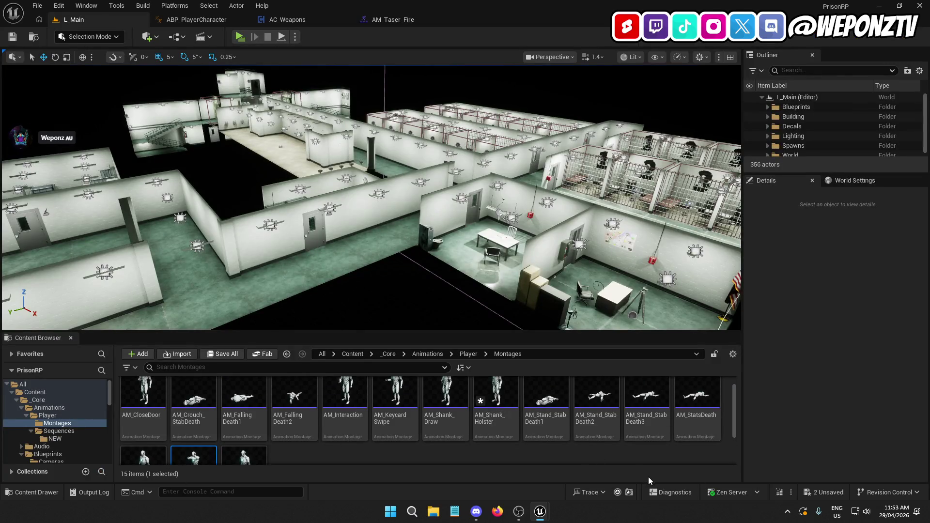
{"action": "left_click", "coordinate": [37, 5]}
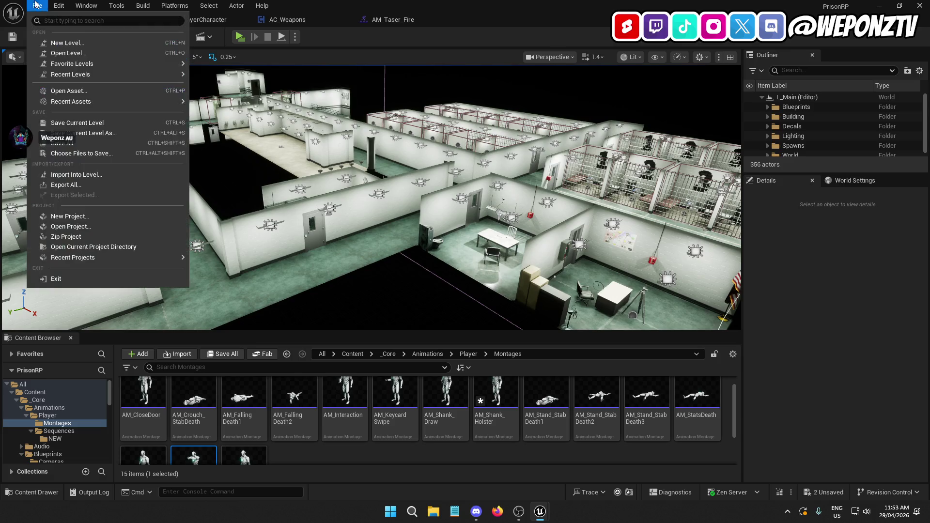
{"action": "left_click", "coordinate": [68, 123]}
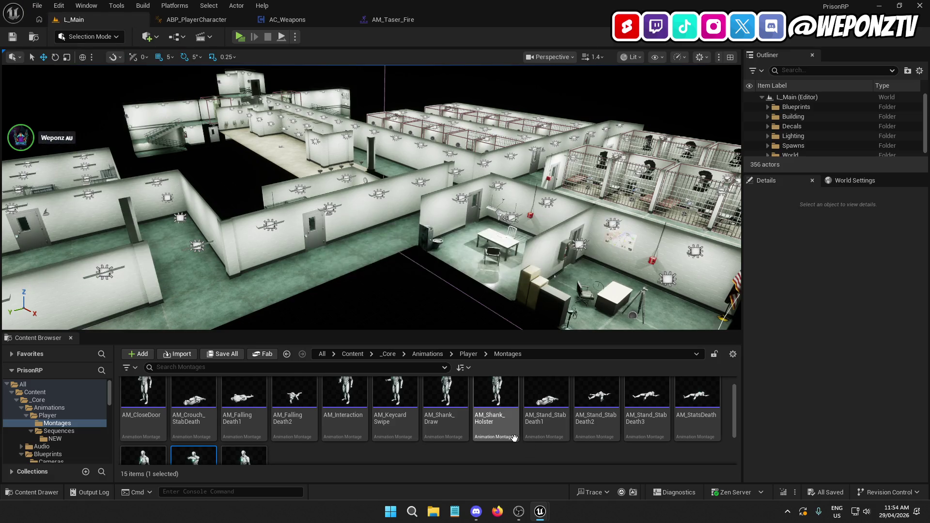
Step: Duplicate AM_Shank_Holster as AM_Shank_Stab1 and open it for editing
{"action": "left_click", "coordinate": [489, 421]}
{"action": "right_click", "coordinate": [490, 421]}
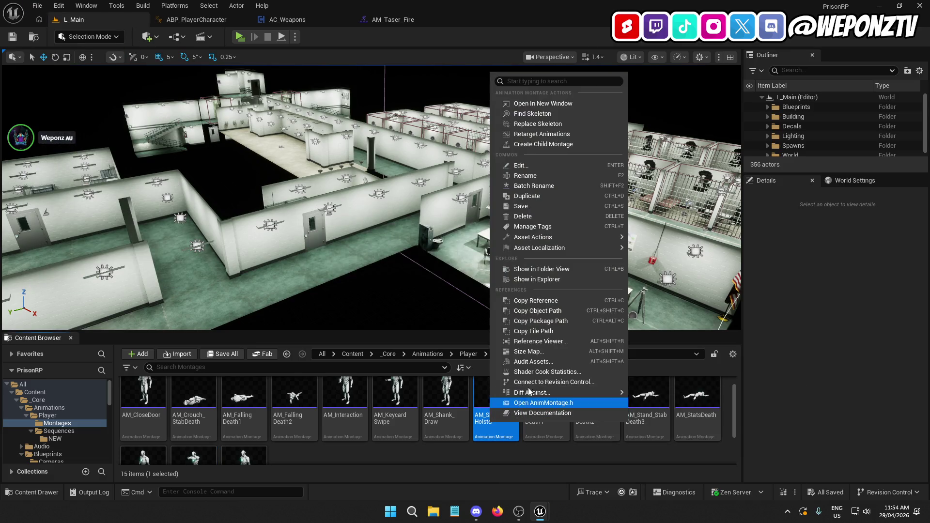
{"action": "left_click", "coordinate": [546, 196]}
{"action": "key", "text": "BackSpace"}
{"action": "key", "text": "BackSpace"}
{"action": "key", "text": "BackSpace"}
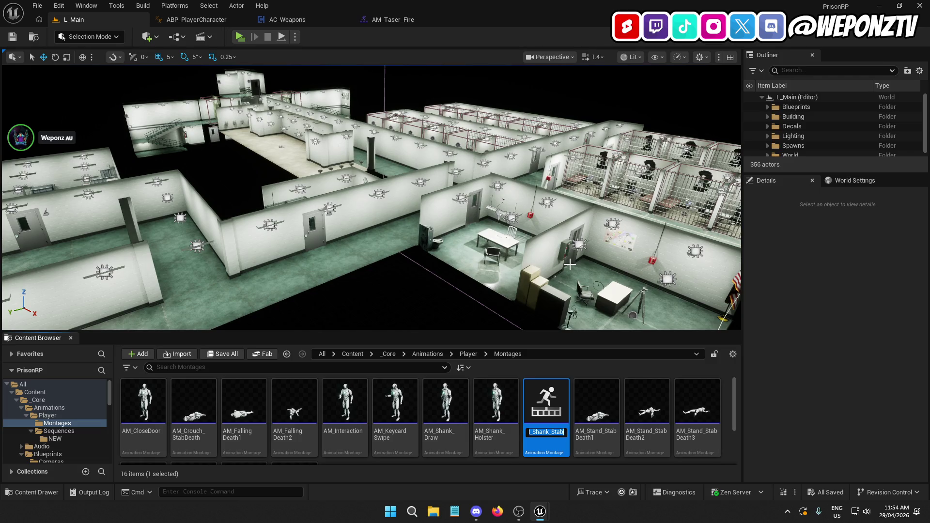
{"action": "key", "text": "Return"}
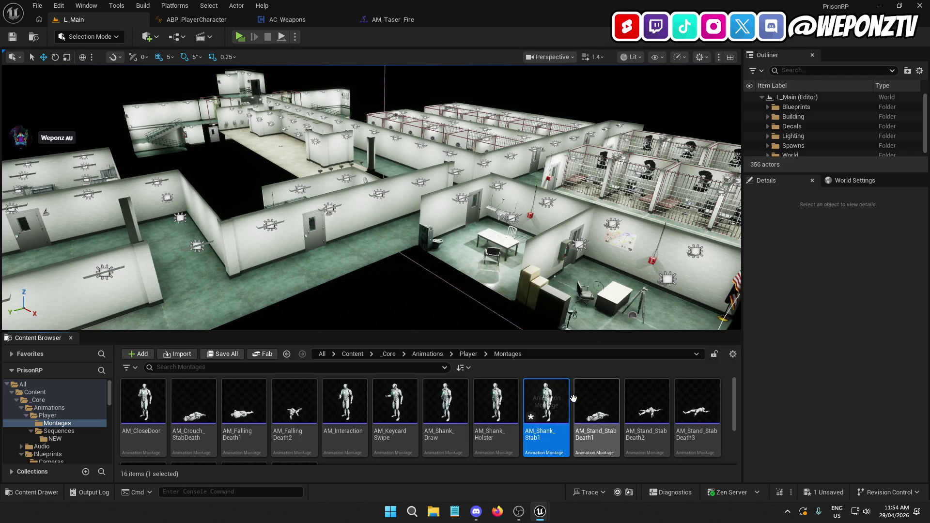
{"action": "double_click", "coordinate": [538, 409]}
Step: Swap the A_Shank_Holster segment for A_Shank_Stab1, save the montage, and return to L_Main
{"action": "left_click", "coordinate": [479, 382]}
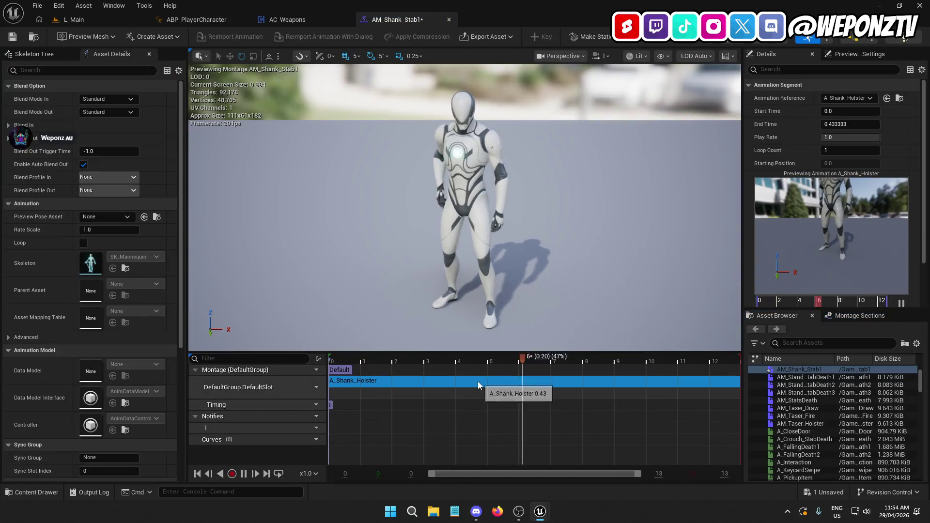
{"action": "key", "text": "Delete"}
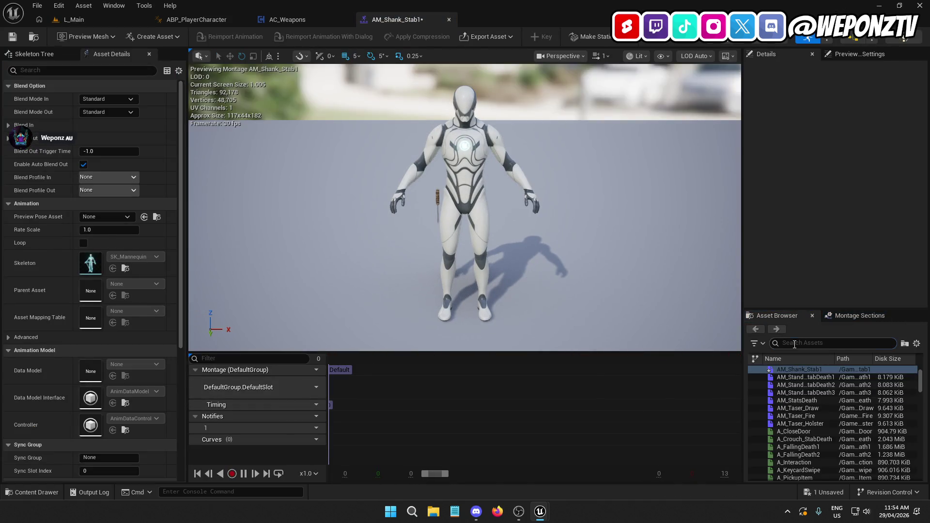
{"action": "type", "text": "shank"}
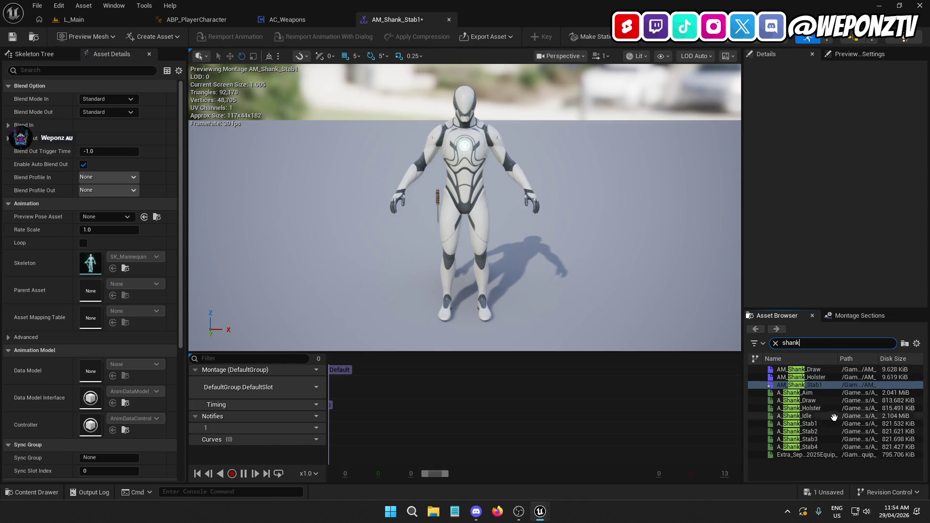
{"action": "mouse_move", "coordinate": [834, 424]}
{"action": "left_mouse_down"}
{"action": "mouse_move", "coordinate": [336, 397]}
{"action": "mouse_move", "coordinate": [337, 380]}
{"action": "left_mouse_up"}
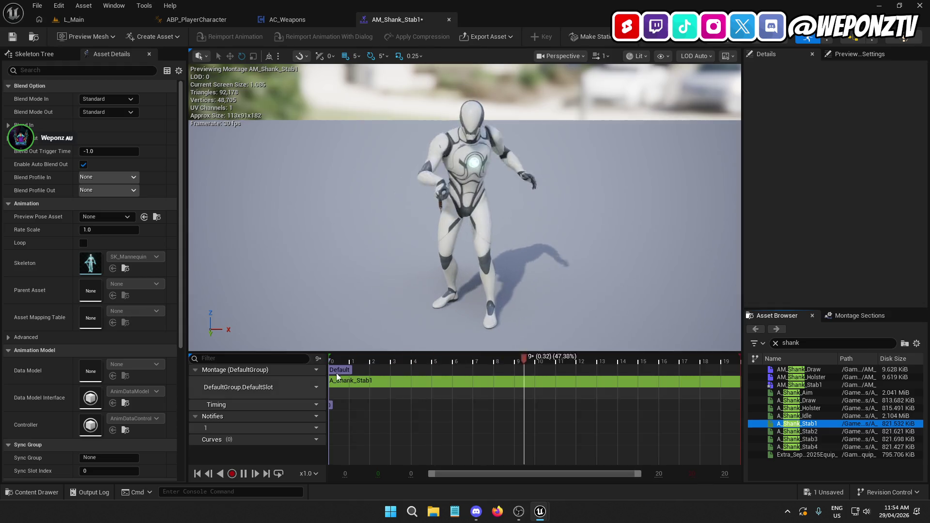
{"action": "left_click", "coordinate": [12, 38]}
{"action": "left_click", "coordinate": [111, 19]}
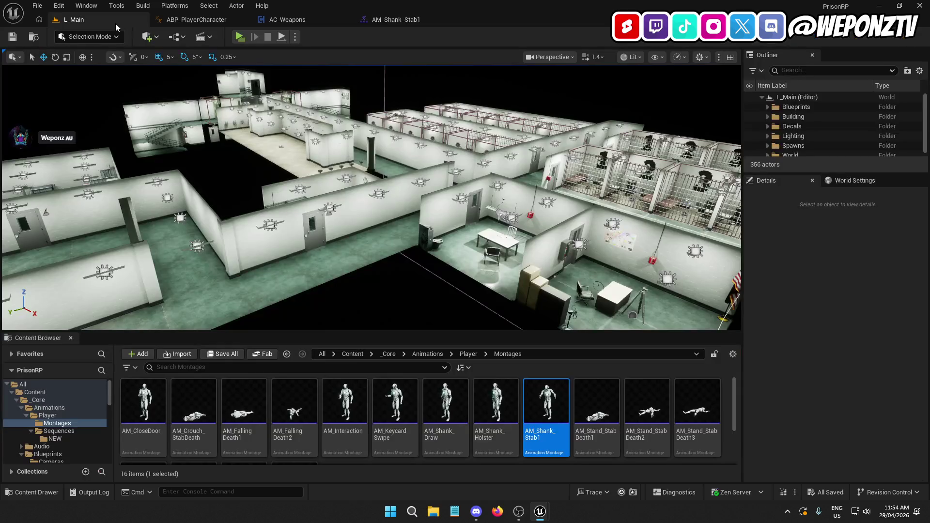
Step: Duplicate AM_Shank_Stab1 into Stab2–Stab4 and put A_Shank_Stab2 in AM_Shank_Stab2's slot
{"action": "key", "text": "ctrl+d"}
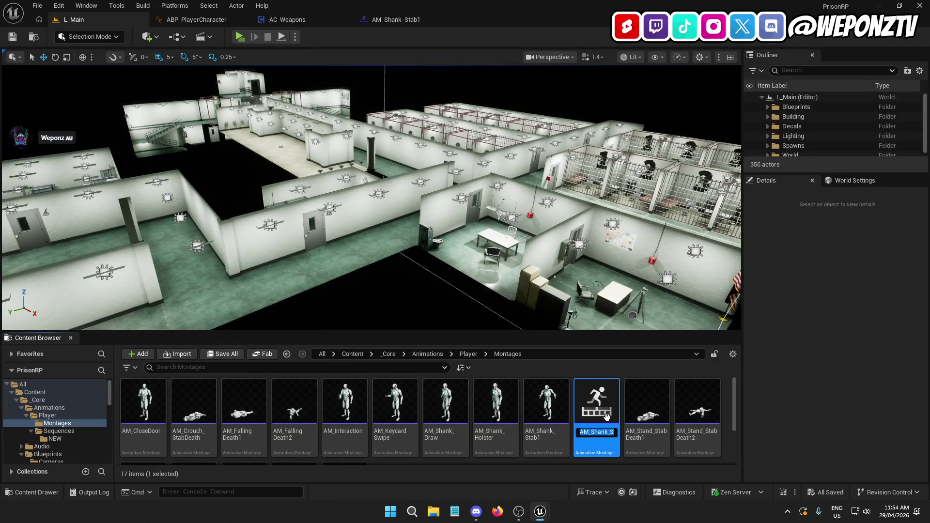
{"action": "key", "text": "ctrl+d"}
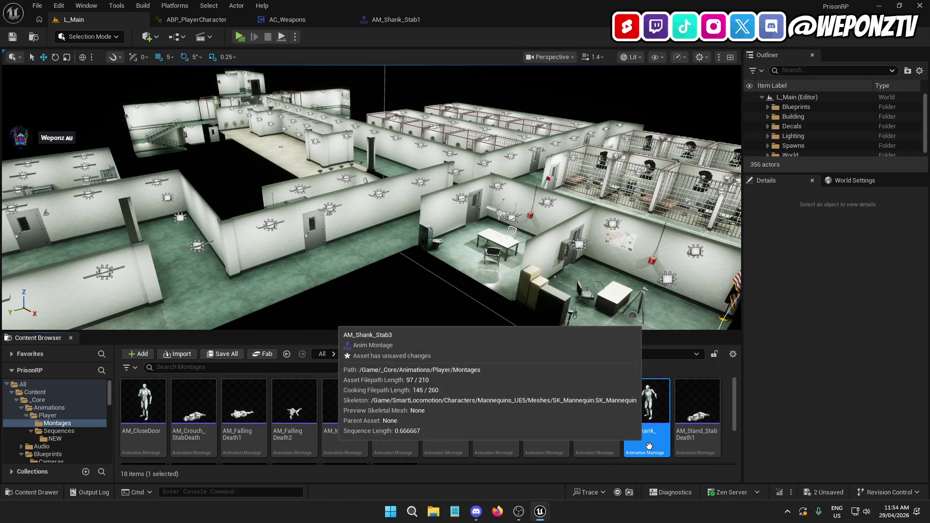
{"action": "key", "text": "ctrl+d"}
{"action": "double_click", "coordinate": [589, 411]}
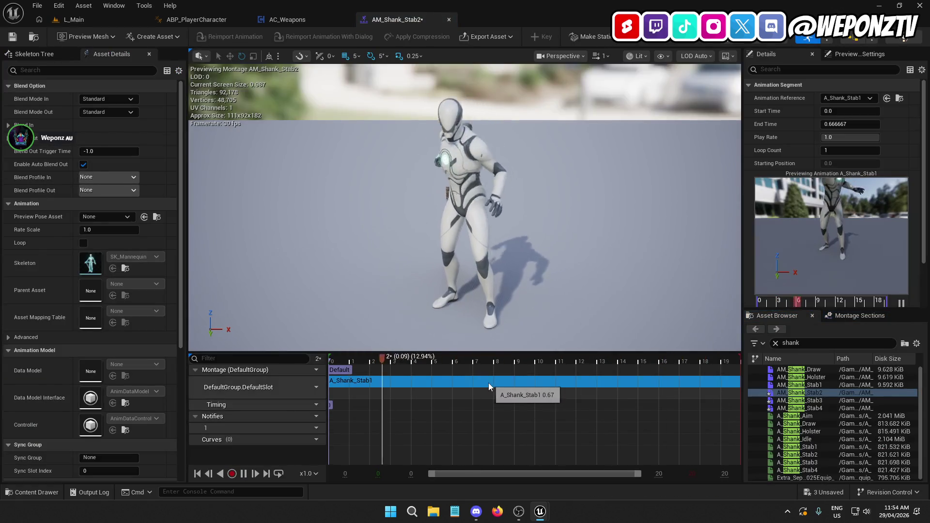
{"action": "key", "text": "Delete"}
{"action": "mouse_move", "coordinate": [799, 454]}
{"action": "left_mouse_down"}
{"action": "mouse_move", "coordinate": [404, 382]}
{"action": "mouse_move", "coordinate": [333, 382]}
{"action": "left_mouse_up"}
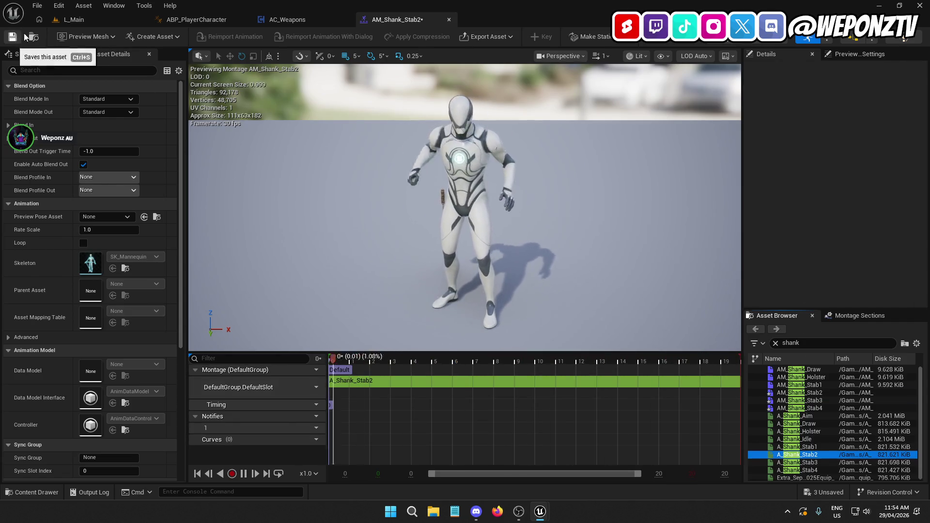
{"action": "left_click", "coordinate": [72, 20]}
Step: Replace AM_Shank_Stab3's segment with A_Shank_Stab3 and save it
{"action": "left_click", "coordinate": [646, 436]}
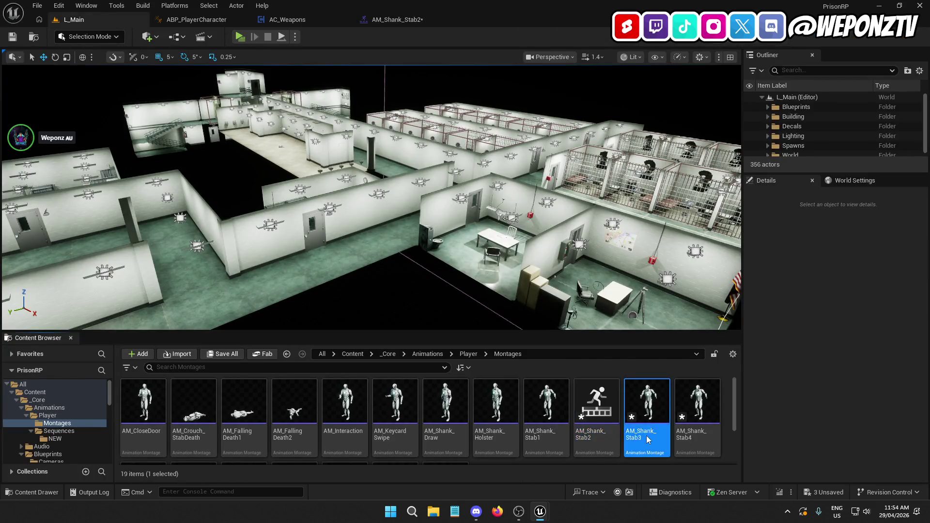
{"action": "double_click", "coordinate": [646, 438]}
{"action": "mouse_move", "coordinate": [799, 462]}
{"action": "left_mouse_down"}
{"action": "mouse_move", "coordinate": [648, 442]}
{"action": "mouse_move", "coordinate": [727, 472]}
{"action": "mouse_move", "coordinate": [741, 460]}
{"action": "left_mouse_up"}
{"action": "left_click", "coordinate": [453, 383]}
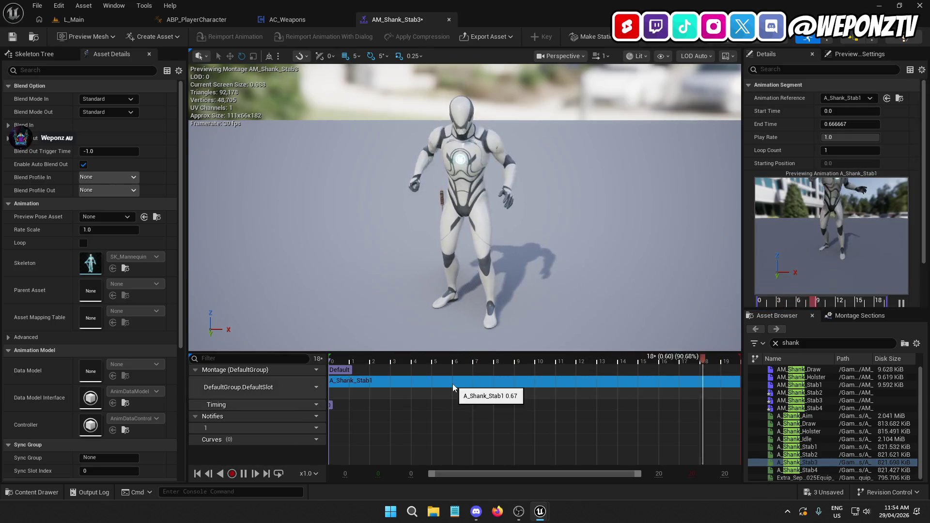
{"action": "key", "text": "Delete"}
{"action": "mouse_move", "coordinate": [799, 462]}
{"action": "left_mouse_down"}
{"action": "mouse_move", "coordinate": [520, 410]}
{"action": "mouse_move", "coordinate": [332, 393]}
{"action": "mouse_move", "coordinate": [334, 385]}
{"action": "left_mouse_up"}
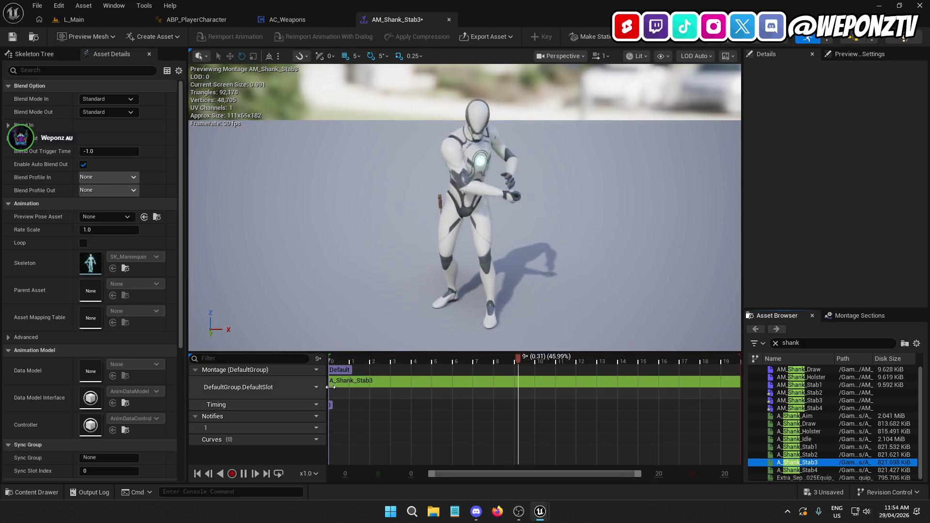
{"action": "left_click", "coordinate": [13, 37]}
{"action": "left_click", "coordinate": [65, 22]}
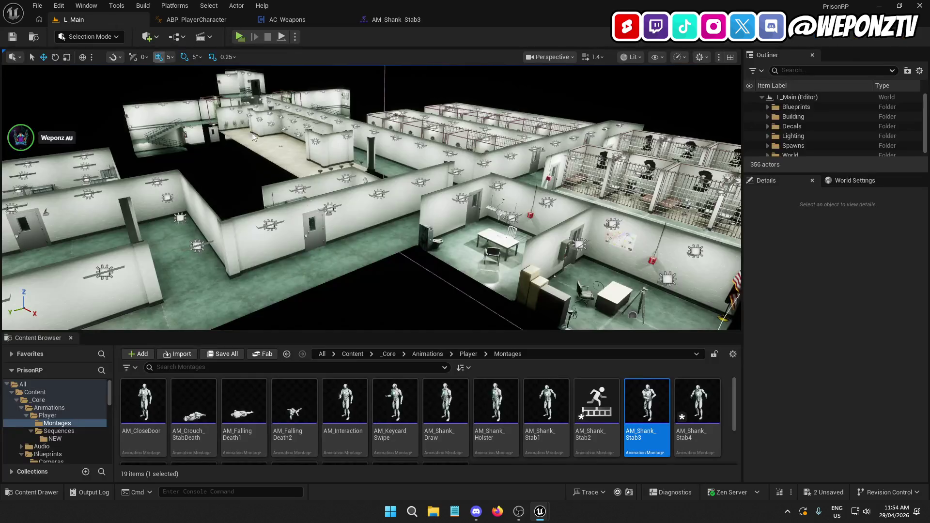
Step: Reopen and save AM_Shank_Stab2
{"action": "double_click", "coordinate": [610, 447]}
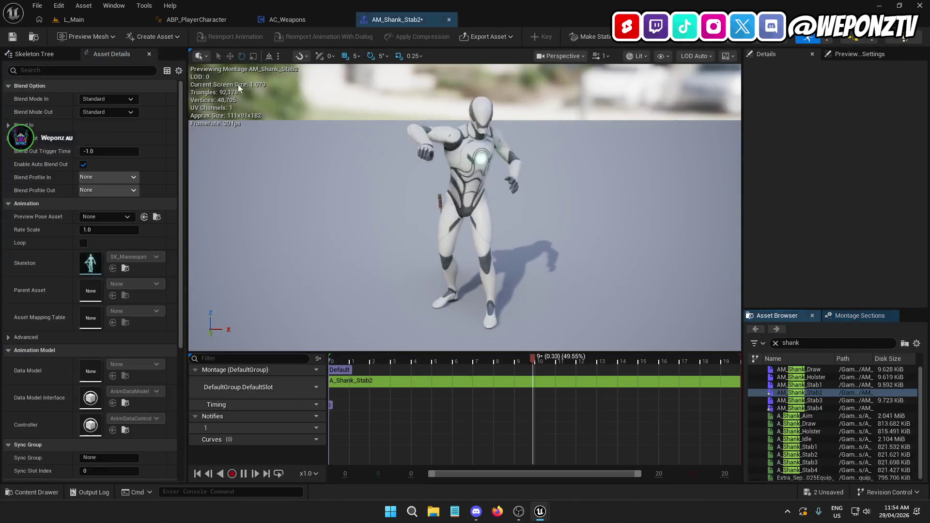
{"action": "left_click", "coordinate": [20, 37]}
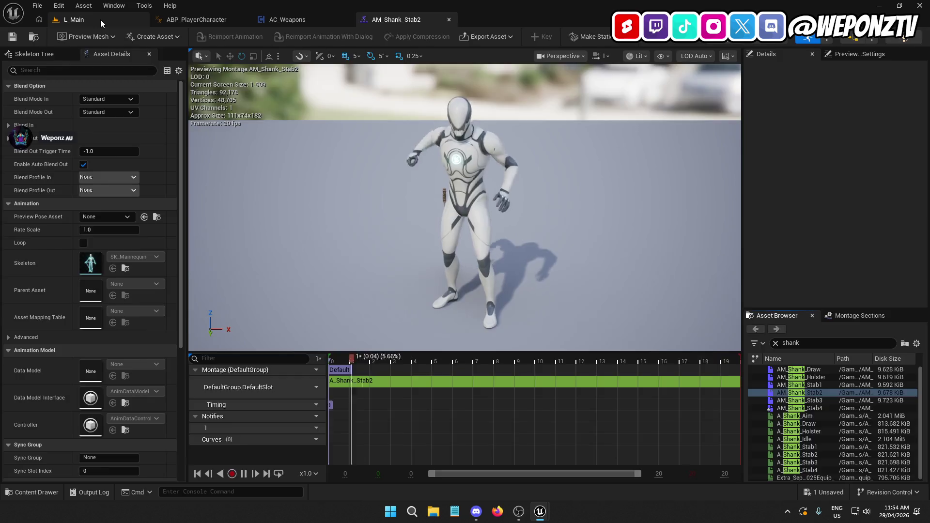
{"action": "left_click", "coordinate": [101, 20]}
Step: Replace AM_Shank_Stab4's segment with A_Shank_Stab4, save it, and close the editor
{"action": "left_click", "coordinate": [704, 437]}
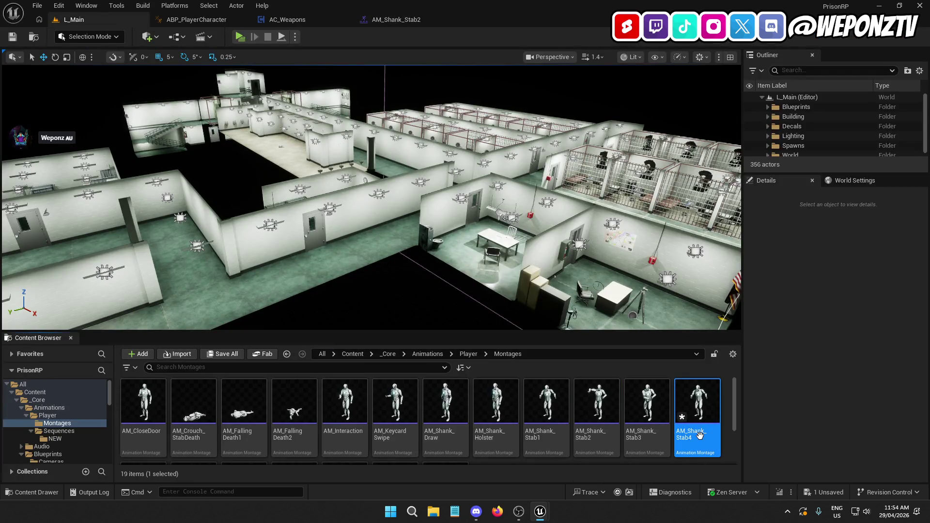
{"action": "double_click", "coordinate": [696, 441]}
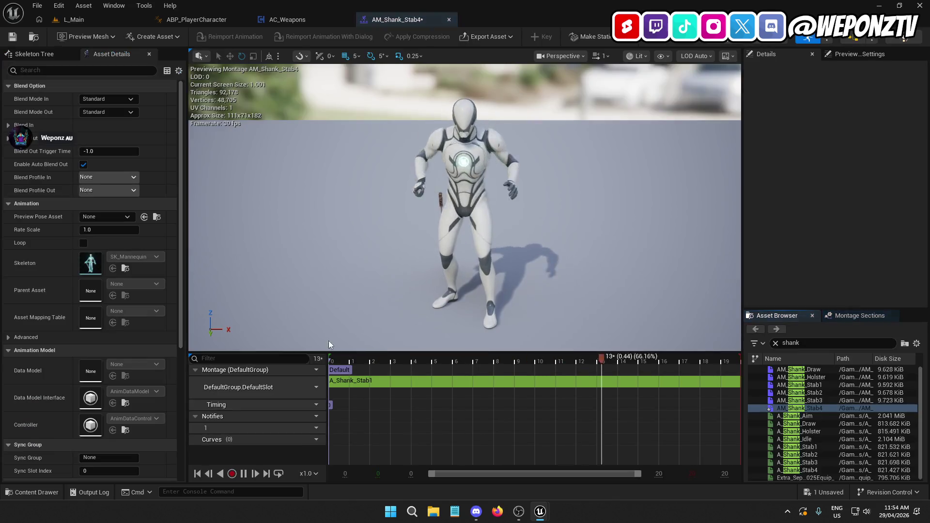
{"action": "left_click", "coordinate": [382, 381]}
{"action": "key", "text": "Delete"}
{"action": "mouse_move", "coordinate": [800, 470]}
{"action": "left_mouse_down"}
{"action": "mouse_move", "coordinate": [721, 445]}
{"action": "mouse_move", "coordinate": [332, 386]}
{"action": "left_mouse_up"}
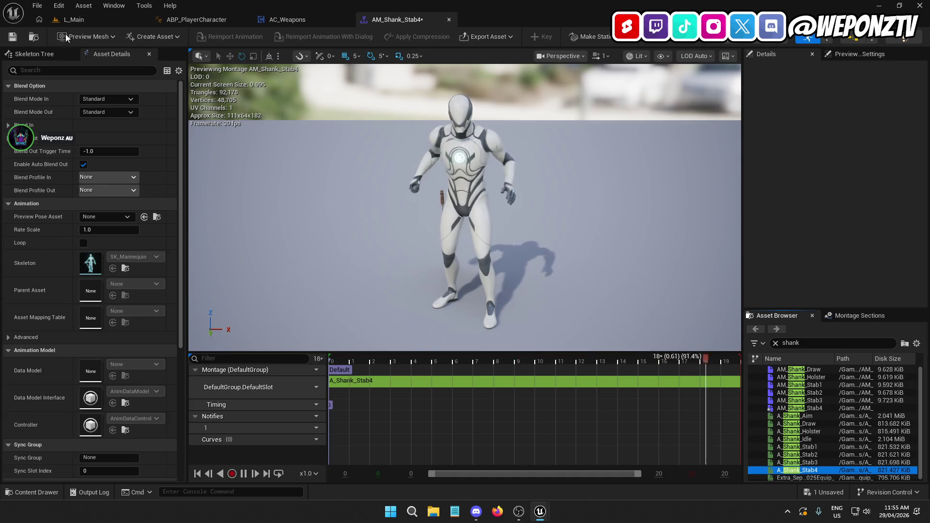
{"action": "left_click", "coordinate": [12, 36]}
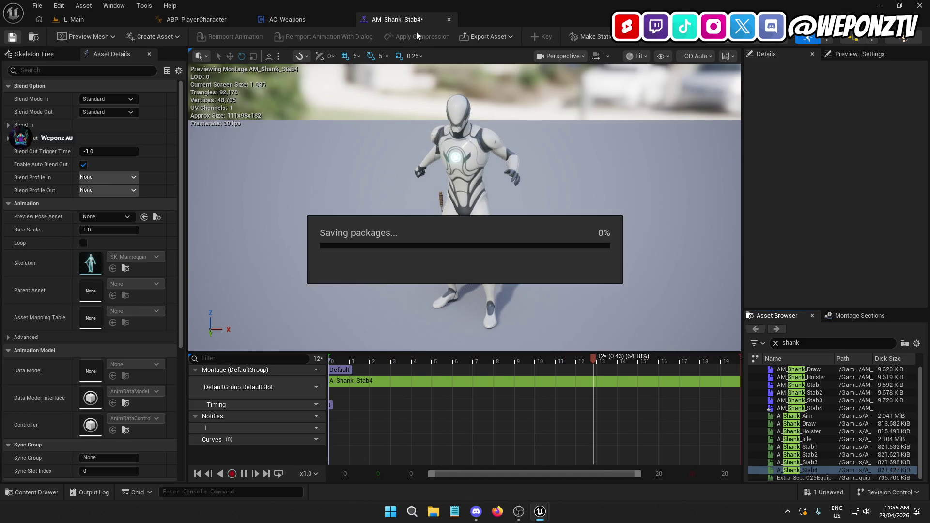
{"action": "left_click", "coordinate": [448, 21]}
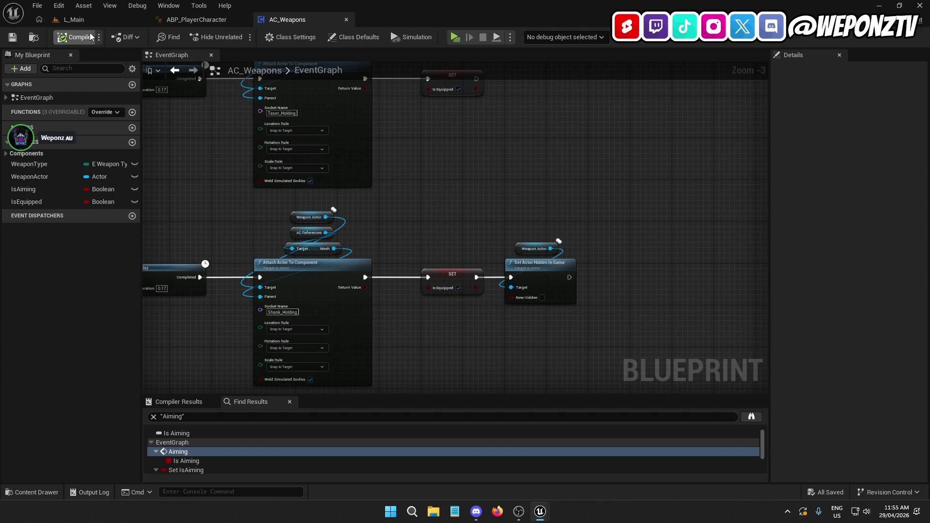
Step: Return to the AC_Weapons event graph and find empty space below the aiming logic
{"action": "left_click", "coordinate": [108, 18]}
{"action": "left_click", "coordinate": [224, 21]}
{"action": "left_click", "coordinate": [290, 19]}
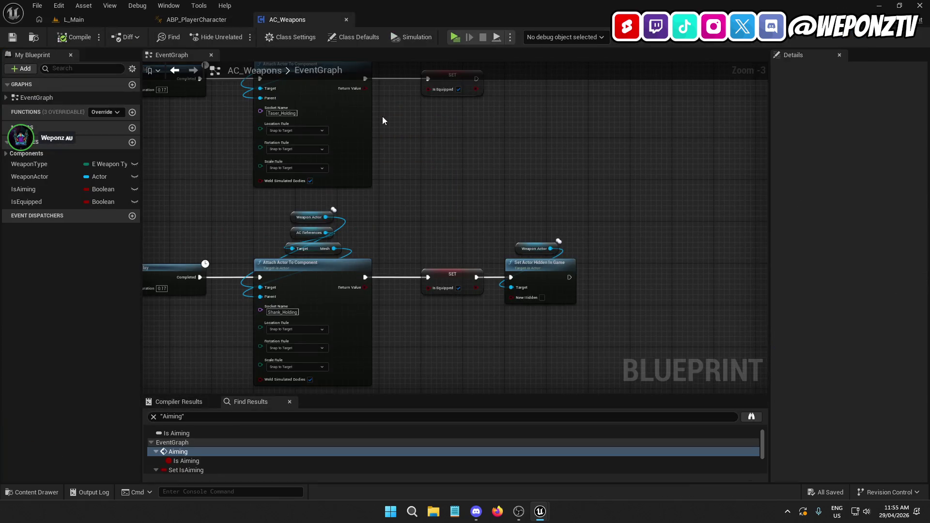
{"action": "scroll", "coordinate": [577, 307], "scroll_direction": "down", "scroll_amount": 3}
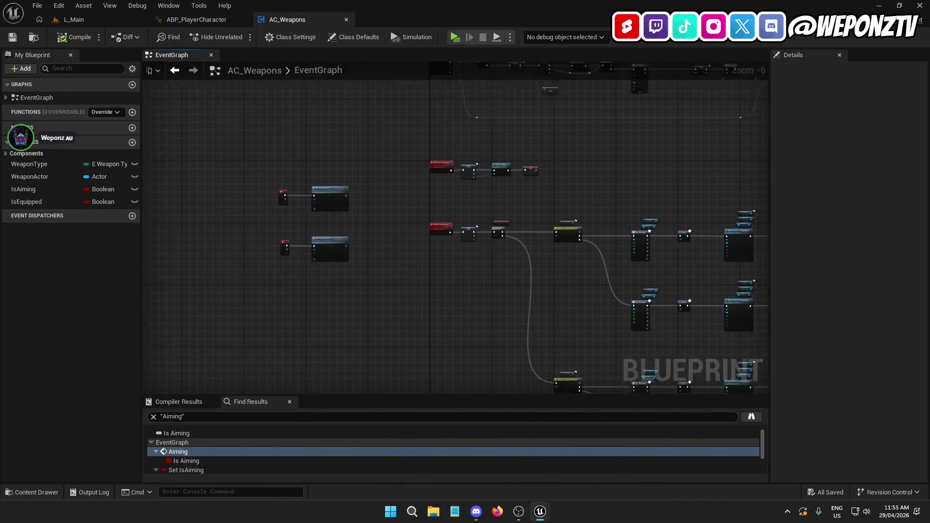
{"action": "scroll", "coordinate": [441, 182], "scroll_direction": "up", "scroll_amount": 3}
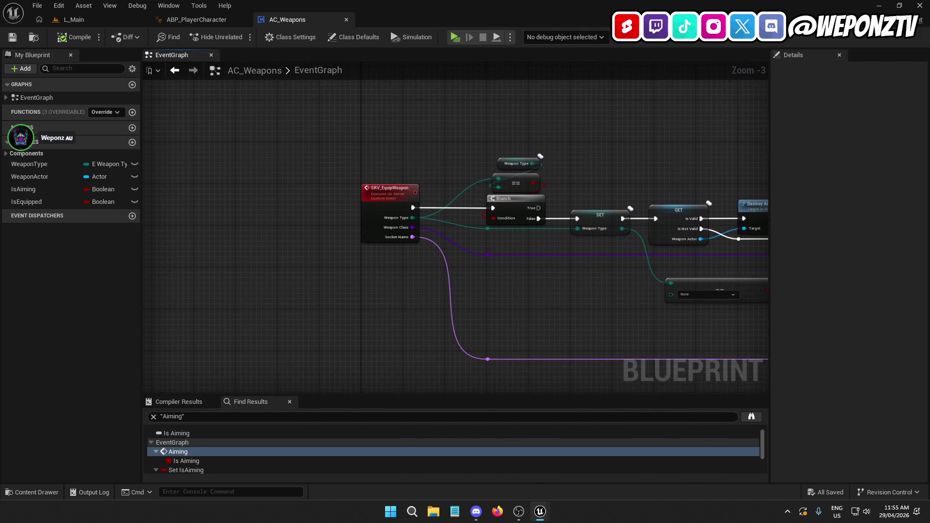
{"action": "left_click_drag", "start_coordinate": [440, 183], "coordinate": [431, 120]}
{"action": "left_click_drag", "start_coordinate": [440, 270], "coordinate": [400, 70]}
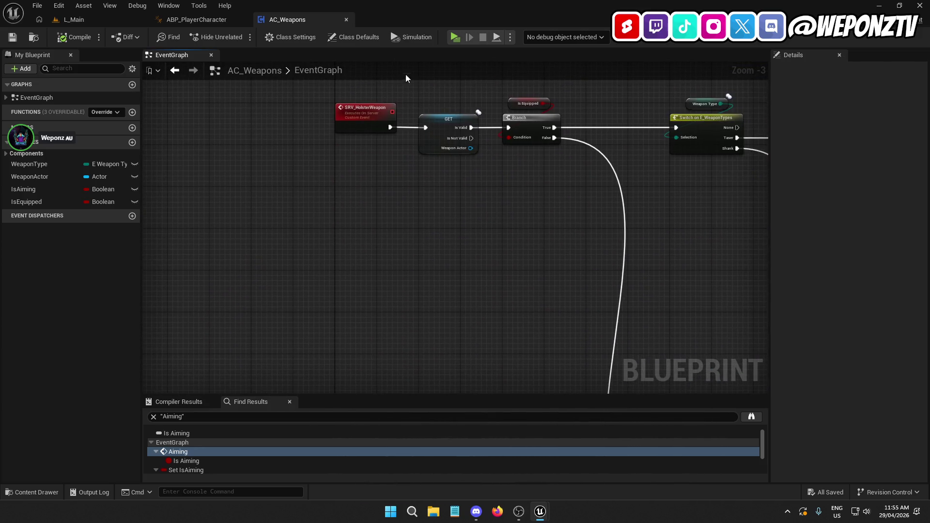
{"action": "scroll", "coordinate": [473, 213], "scroll_direction": "down", "scroll_amount": 2}
{"action": "left_click_drag", "start_coordinate": [473, 184], "coordinate": [402, 77]}
{"action": "scroll", "coordinate": [440, 233], "scroll_direction": "down", "scroll_amount": 2}
{"action": "mouse_move", "coordinate": [443, 255]}
{"action": "left_mouse_down"}
{"action": "mouse_move", "coordinate": [398, 195]}
{"action": "mouse_move", "coordinate": [403, 97]}
{"action": "left_mouse_up"}
{"action": "scroll", "coordinate": [342, 223], "scroll_direction": "up", "scroll_amount": 4}
{"action": "mouse_move", "coordinate": [365, 315]}
{"action": "left_mouse_down"}
{"action": "mouse_move", "coordinate": [416, 180]}
{"action": "mouse_move", "coordinate": [407, 167]}
{"action": "left_mouse_up"}
Step: Add a custom event named SRV_FireWeapon there
{"action": "right_click", "coordinate": [407, 167]}
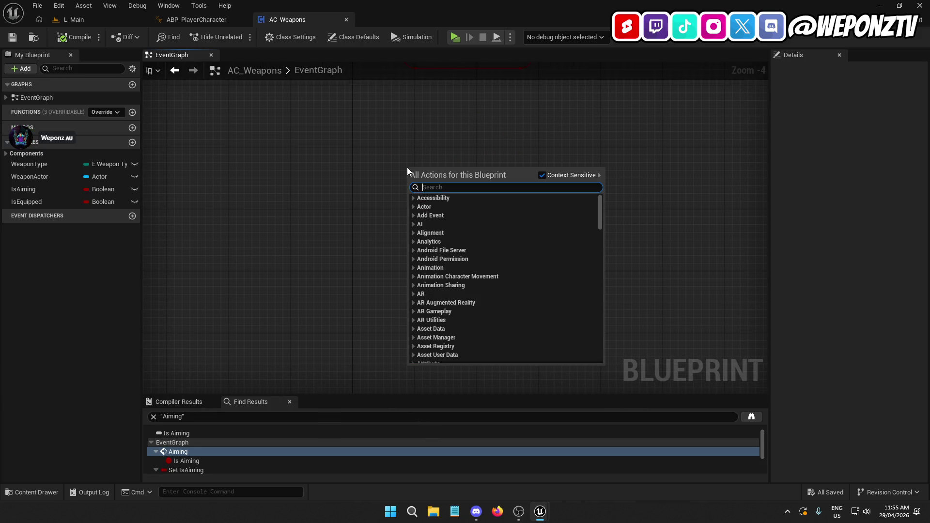
{"action": "type", "text": "cus"}
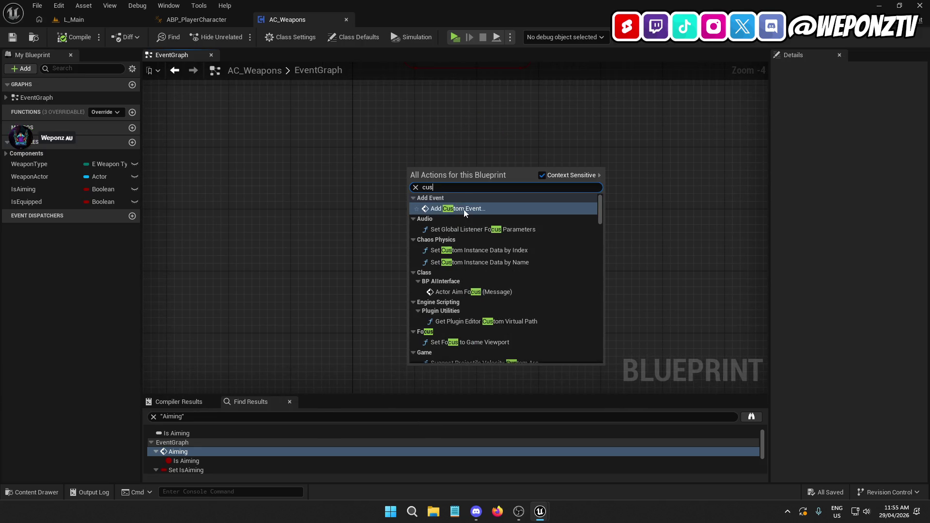
{"action": "left_click", "coordinate": [463, 209]}
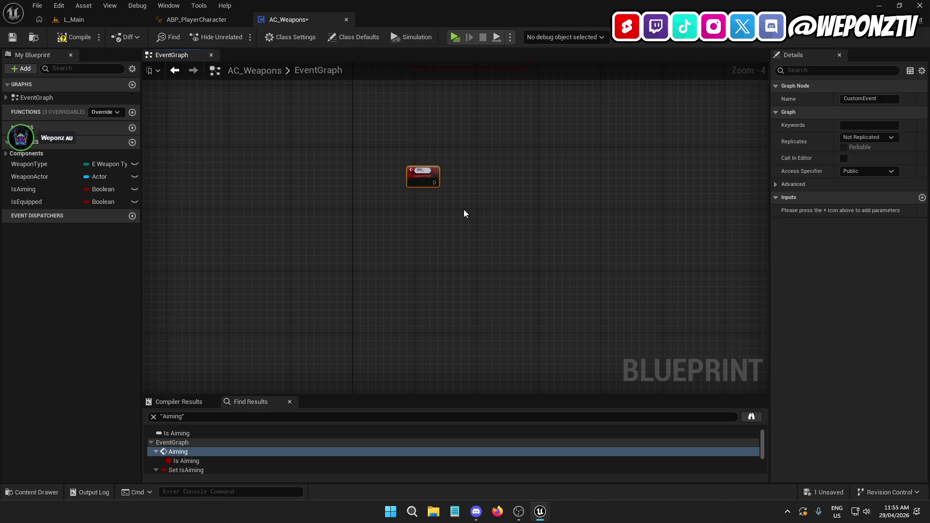
{"action": "type", "text": "FireWeapon"}
{"action": "key", "text": "Return"}
{"action": "scroll", "coordinate": [441, 194], "scroll_direction": "up", "scroll_amount": 1}
{"action": "left_click_drag", "start_coordinate": [352, 226], "coordinate": [350, 227]}
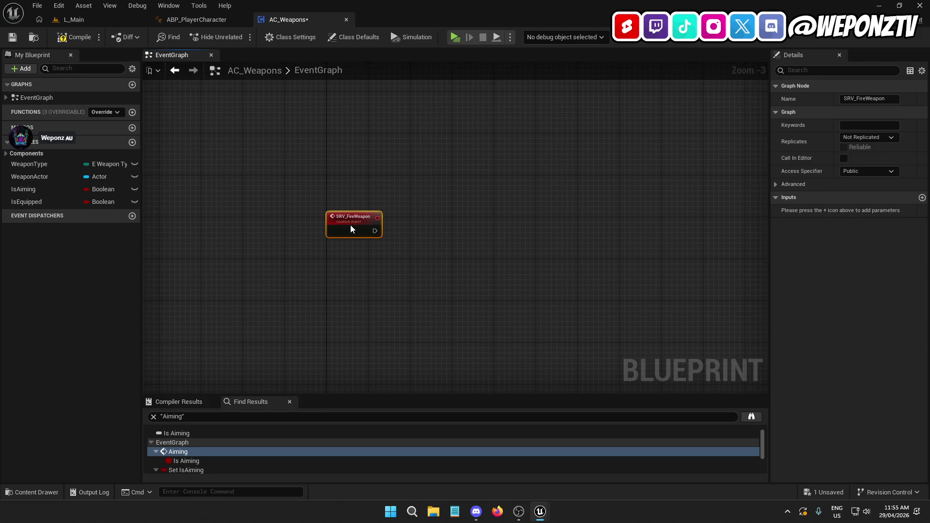
Step: Set SRV_FireWeapon to replicate Run on Server, then return to the L_Main level
{"action": "left_click", "coordinate": [880, 138]}
{"action": "left_click", "coordinate": [879, 173]}
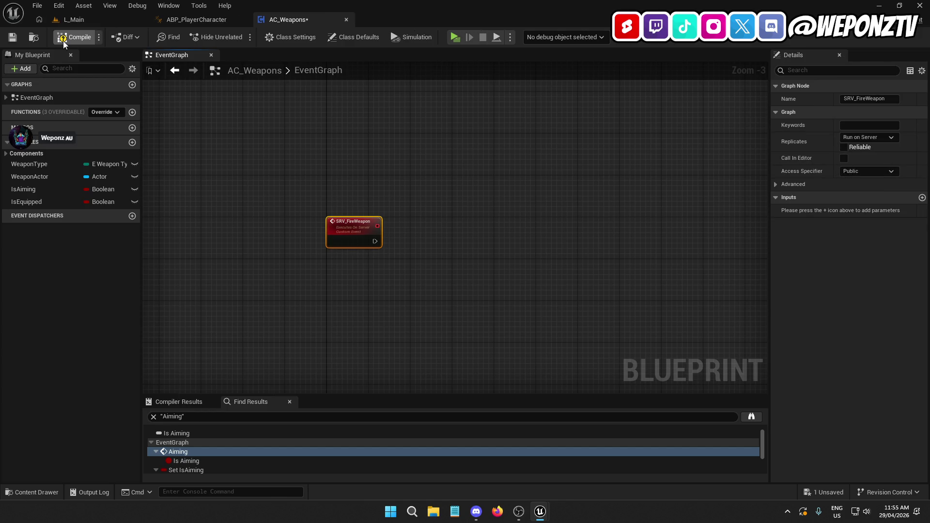
{"action": "left_click", "coordinate": [107, 20]}
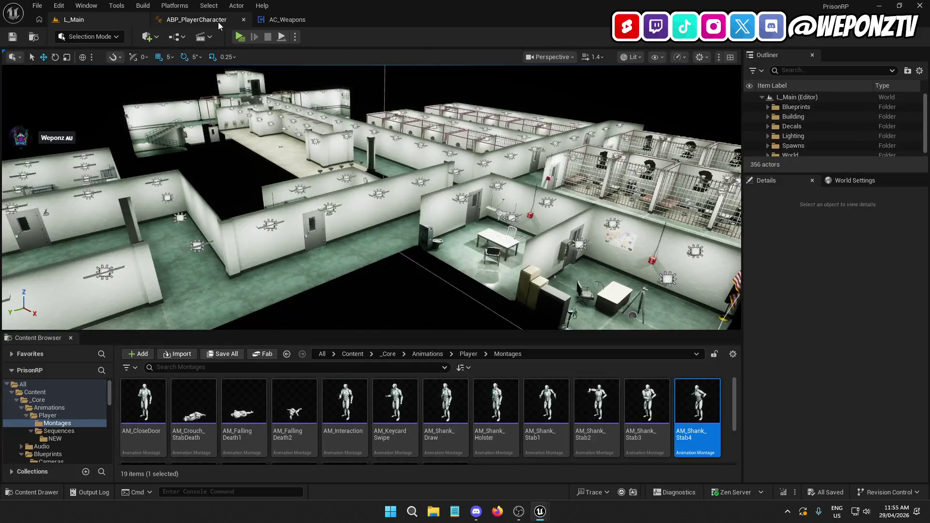
Step: Close the ABP_PlayerCharacter animation blueprint and go back to L_Main
{"action": "left_click", "coordinate": [217, 21]}
{"action": "left_click", "coordinate": [244, 21]}
{"action": "left_click", "coordinate": [114, 20]}
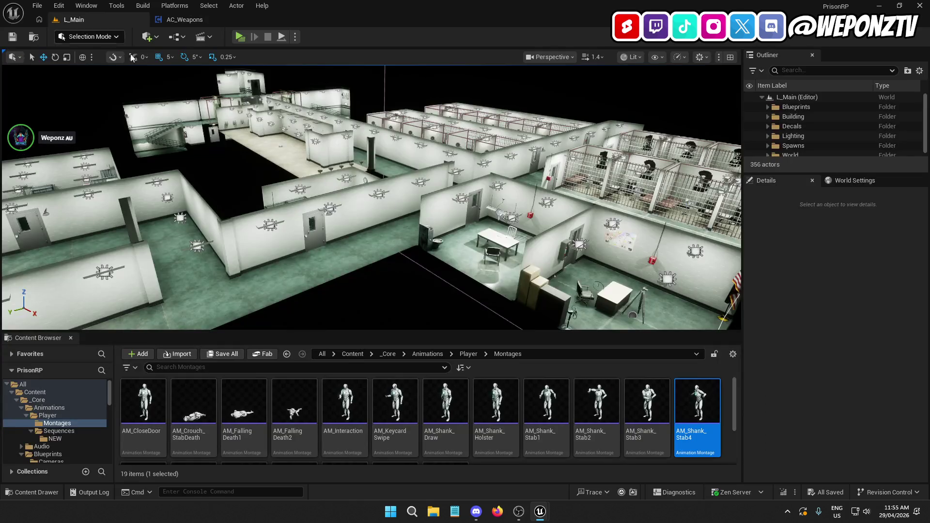
Step: Open BP_PlayerCharacter from Content/_Core/Blueprints/Characters/Player and locate the IA_Fire event
{"action": "left_click", "coordinate": [352, 354]}
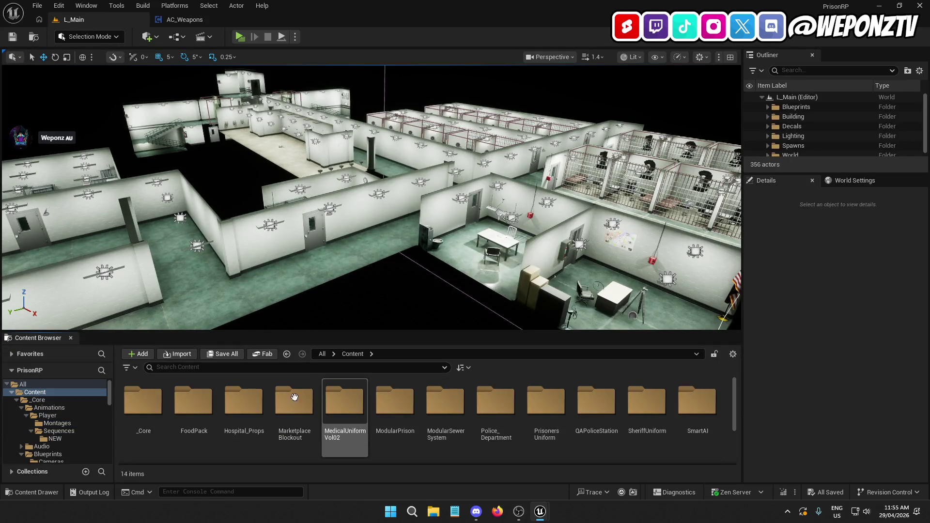
{"action": "double_click", "coordinate": [142, 404]}
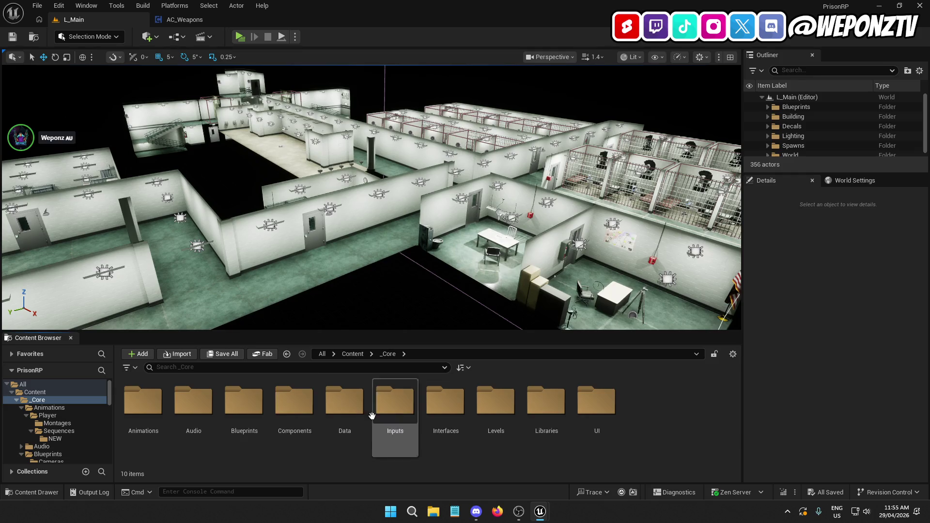
{"action": "double_click", "coordinate": [243, 402]}
{"action": "double_click", "coordinate": [244, 402]}
{"action": "double_click", "coordinate": [143, 402]}
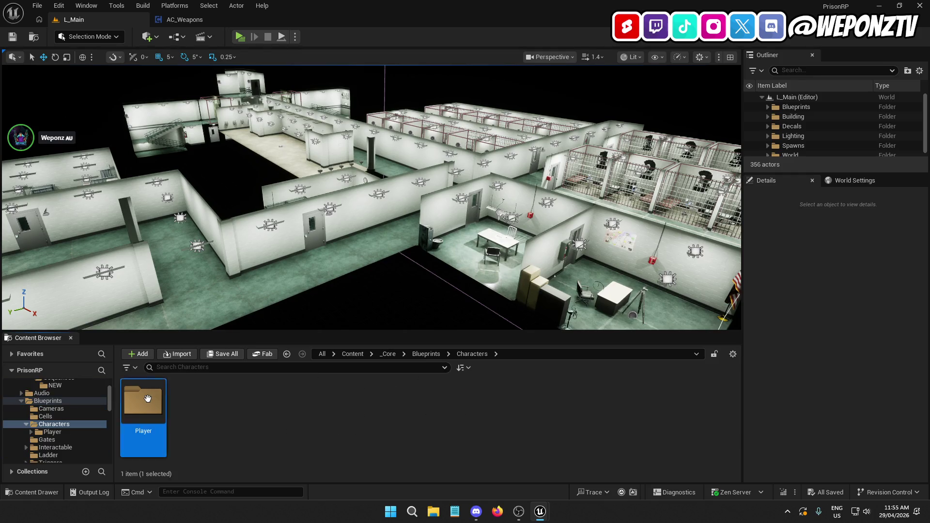
{"action": "left_click", "coordinate": [207, 391]}
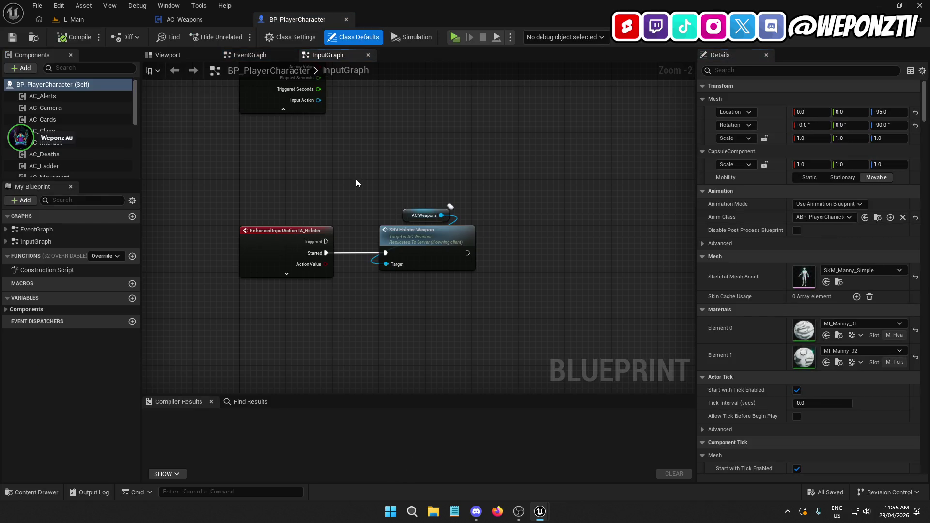
{"action": "mouse_move", "coordinate": [356, 183]}
{"action": "left_mouse_down"}
{"action": "mouse_move", "coordinate": [401, 322]}
{"action": "mouse_move", "coordinate": [394, 333]}
{"action": "left_mouse_up"}
{"action": "mouse_move", "coordinate": [411, 243]}
{"action": "left_mouse_down"}
{"action": "mouse_move", "coordinate": [284, 378]}
{"action": "mouse_move", "coordinate": [283, 393]}
{"action": "mouse_move", "coordinate": [348, 230]}
{"action": "left_mouse_up"}
Step: Duplicate the AC Weapons reference and call SRV Fire Weapon from it
{"action": "right_click", "coordinate": [349, 230]}
{"action": "left_click_drag", "start_coordinate": [367, 93], "coordinate": [368, 121]}
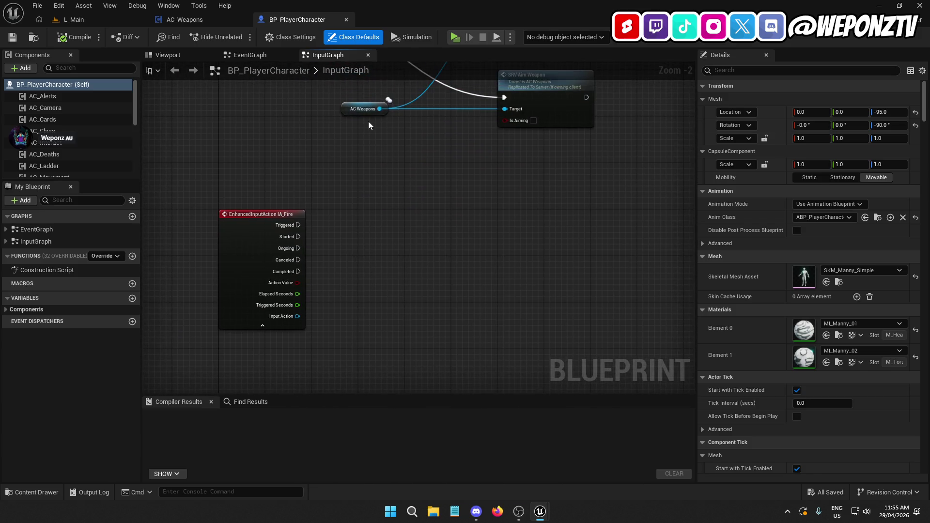
{"action": "left_click", "coordinate": [358, 109]}
{"action": "key", "text": "ctrl+c"}
{"action": "key", "text": "ctrl+v"}
{"action": "mouse_move", "coordinate": [385, 233]}
{"action": "left_mouse_down"}
{"action": "mouse_move", "coordinate": [371, 278]}
{"action": "mouse_move", "coordinate": [386, 265]}
{"action": "mouse_move", "coordinate": [359, 264]}
{"action": "mouse_move", "coordinate": [399, 233]}
{"action": "left_mouse_up"}
{"action": "type", "text": "fire"}
{"action": "left_click", "coordinate": [426, 326]}
{"action": "left_click", "coordinate": [368, 233], "text": "ctrl"}
{"action": "left_click", "coordinate": [399, 233]}
Step: Connect IA_Fire's Started pin to SRV Fire Weapon, compile and close BP_PlayerCharacter
{"action": "left_click", "coordinate": [269, 227]}
{"action": "left_click", "coordinate": [343, 336]}
{"action": "left_click", "coordinate": [270, 322]}
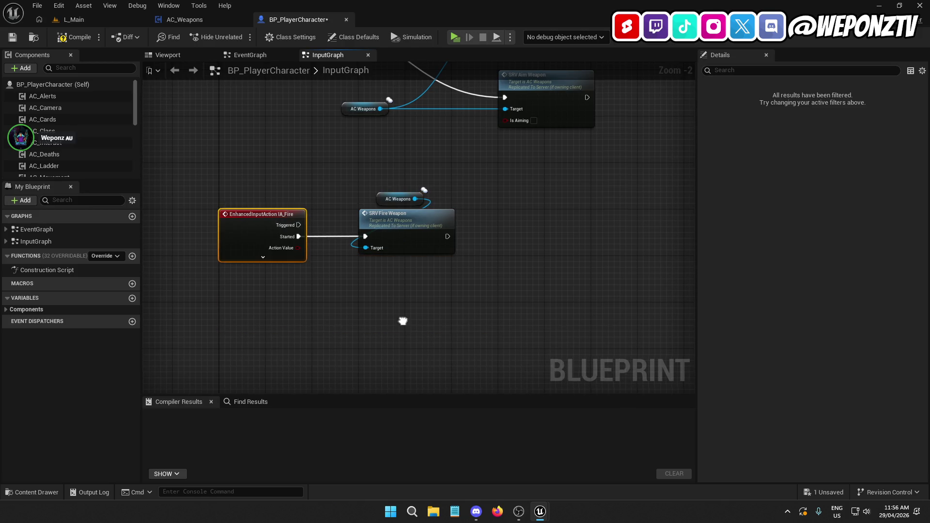
{"action": "scroll", "coordinate": [390, 238], "scroll_direction": "down", "scroll_amount": 2}
{"action": "mouse_move", "coordinate": [390, 238]}
{"action": "left_mouse_down"}
{"action": "mouse_move", "coordinate": [411, 73]}
{"action": "mouse_move", "coordinate": [368, 82]}
{"action": "mouse_move", "coordinate": [316, 276]}
{"action": "mouse_move", "coordinate": [330, 260]}
{"action": "mouse_move", "coordinate": [342, 339]}
{"action": "left_mouse_up"}
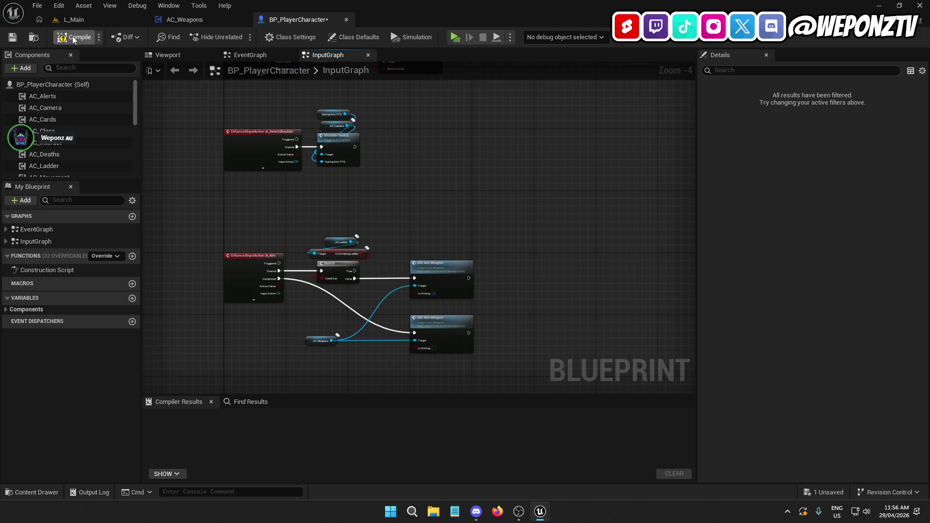
{"action": "left_click", "coordinate": [13, 37]}
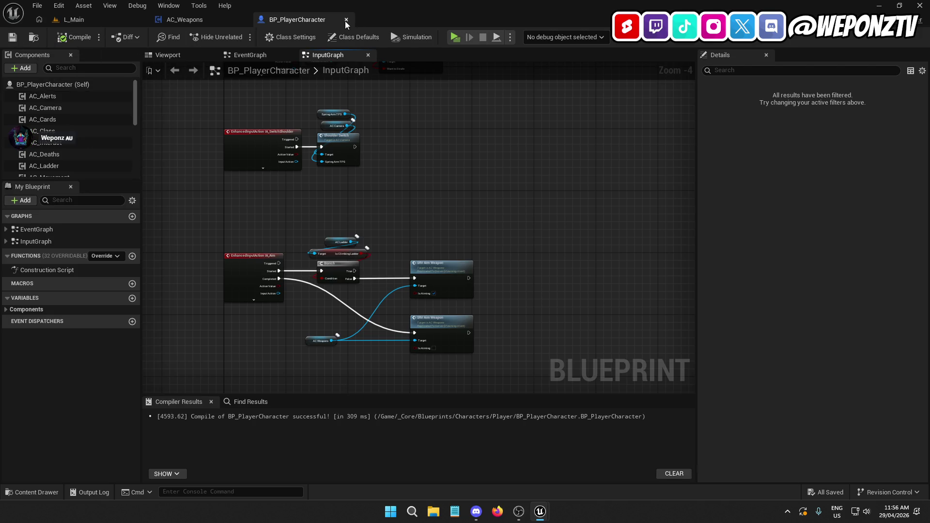
{"action": "left_click", "coordinate": [345, 20]}
Step: Move the Is Valid, Is Equipped and Branch nodes to follow SRV_FireWeapon
{"action": "mouse_move", "coordinate": [420, 234]}
{"action": "left_mouse_down"}
{"action": "mouse_move", "coordinate": [310, 417]}
{"action": "mouse_move", "coordinate": [379, 355]}
{"action": "left_mouse_up"}
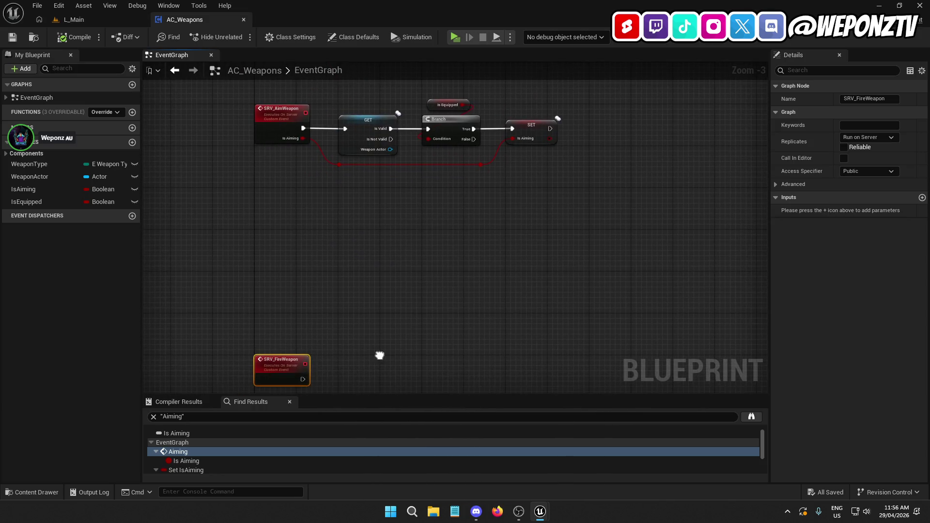
{"action": "left_click", "coordinate": [368, 135]}
{"action": "mouse_move", "coordinate": [477, 151]}
{"action": "left_mouse_down"}
{"action": "mouse_move", "coordinate": [426, 116]}
{"action": "mouse_move", "coordinate": [329, 77]}
{"action": "left_mouse_up"}
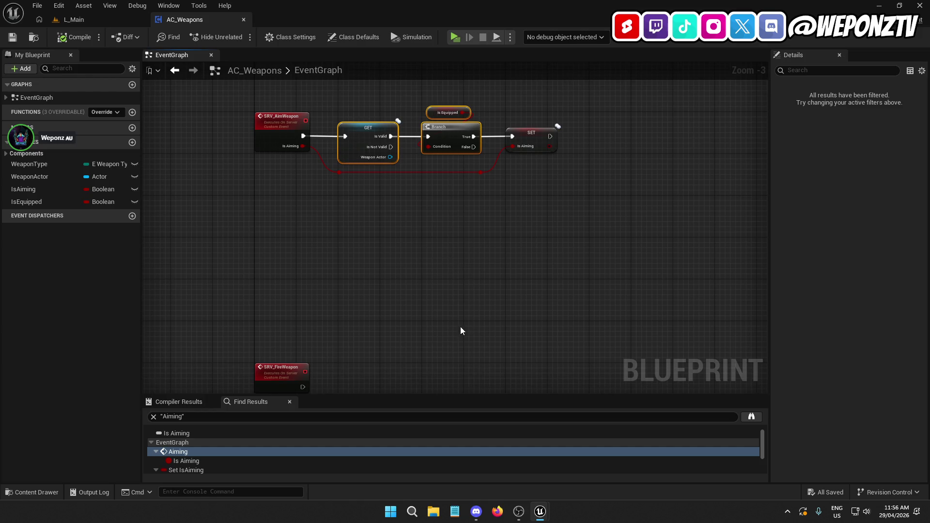
{"action": "left_click_drag", "start_coordinate": [382, 344], "coordinate": [402, 232]}
{"action": "key", "text": "ctrl+x"}
{"action": "key", "text": "ctrl+v"}
{"action": "mouse_move", "coordinate": [342, 257]}
{"action": "left_mouse_down"}
{"action": "mouse_move", "coordinate": [400, 260]}
{"action": "mouse_move", "coordinate": [403, 275]}
{"action": "mouse_move", "coordinate": [321, 275]}
{"action": "left_mouse_up"}
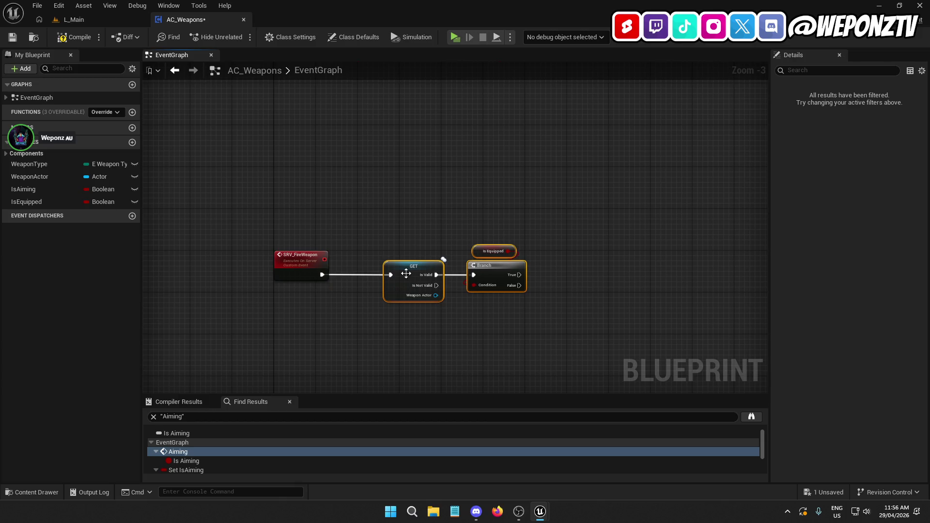
{"action": "left_click", "coordinate": [498, 332]}
{"action": "left_click_drag", "start_coordinate": [498, 333], "coordinate": [413, 329]}
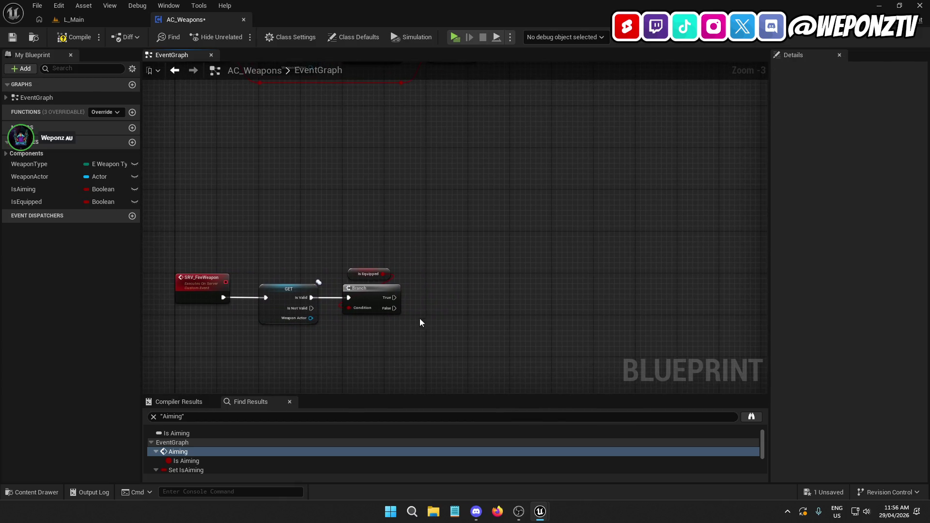
Step: Feed Is Equipped AND Is Aiming into the Branch condition
{"action": "left_click_drag", "start_coordinate": [369, 275], "coordinate": [373, 238]}
{"action": "mouse_move", "coordinate": [45, 191]}
{"action": "left_mouse_down"}
{"action": "mouse_move", "coordinate": [276, 224]}
{"action": "mouse_move", "coordinate": [352, 255]}
{"action": "mouse_move", "coordinate": [415, 249]}
{"action": "left_mouse_up"}
{"action": "left_click", "coordinate": [375, 272]}
{"action": "type", "text": "andb"}
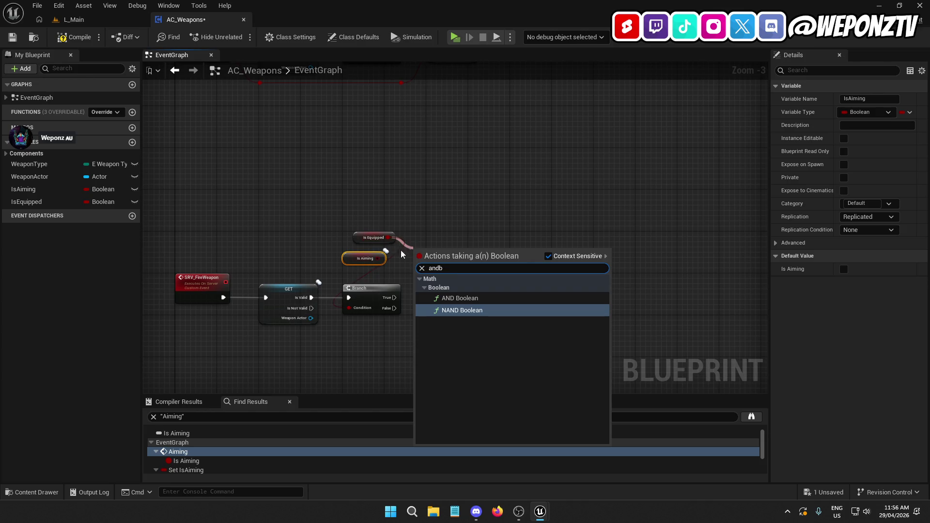
{"action": "left_click", "coordinate": [461, 298]}
{"action": "mouse_move", "coordinate": [415, 266]}
{"action": "left_mouse_down"}
{"action": "mouse_move", "coordinate": [393, 304]}
{"action": "mouse_move", "coordinate": [366, 308]}
{"action": "left_mouse_up"}
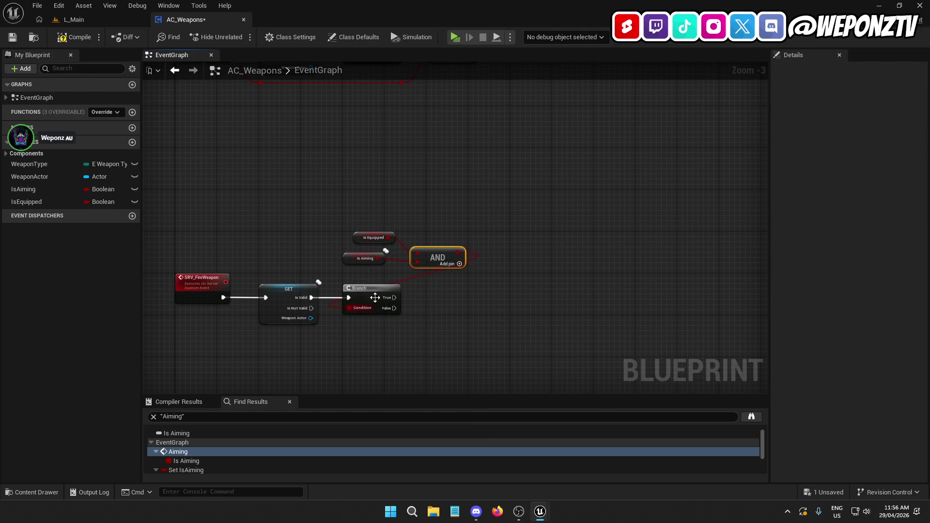
{"action": "mouse_move", "coordinate": [435, 257]}
{"action": "left_mouse_down"}
{"action": "mouse_move", "coordinate": [367, 272]}
{"action": "mouse_move", "coordinate": [358, 255]}
{"action": "left_mouse_up"}
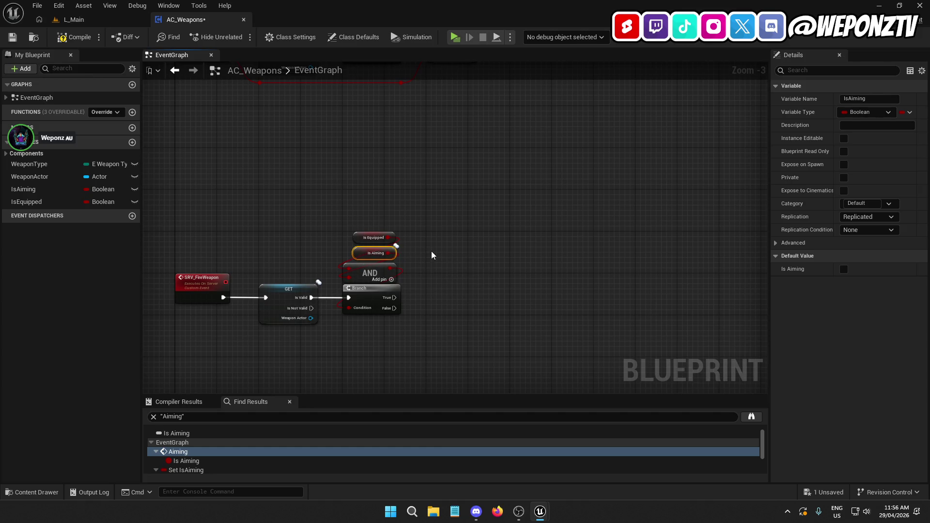
{"action": "left_click_drag", "start_coordinate": [432, 256], "coordinate": [340, 224]}
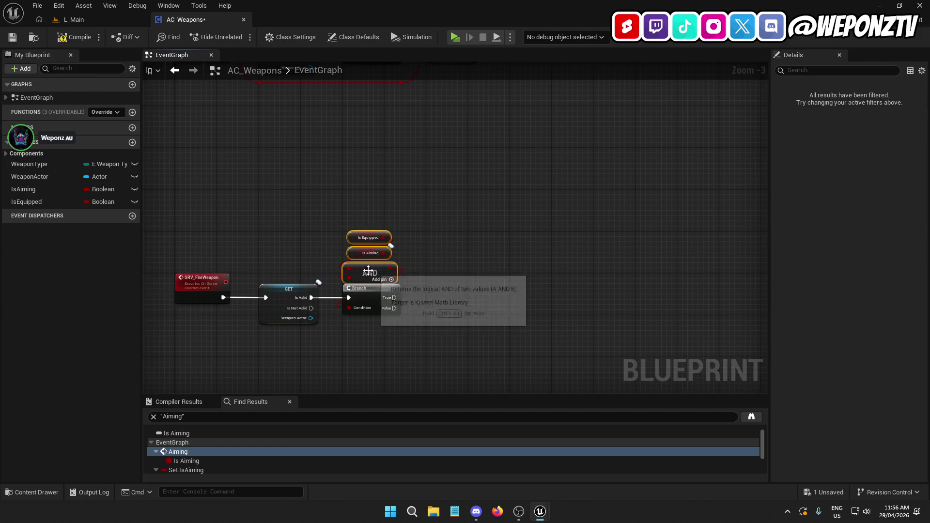
{"action": "left_click", "coordinate": [441, 370]}
{"action": "left_click_drag", "start_coordinate": [440, 370], "coordinate": [461, 318]}
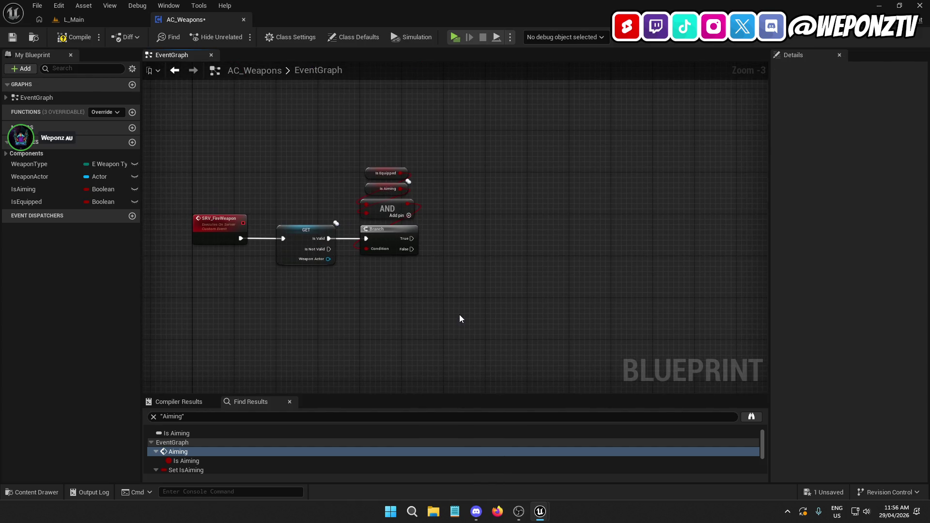
Step: Align the validity check with the Branch, then compile and save AC_Weapons
{"action": "left_click", "coordinate": [299, 239]}
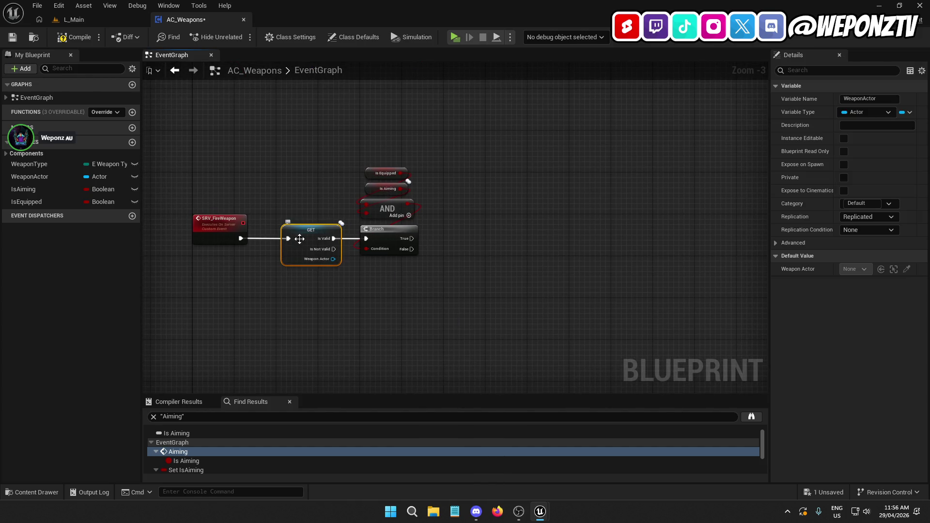
{"action": "left_click_drag", "start_coordinate": [303, 239], "coordinate": [302, 241]}
{"action": "left_click", "coordinate": [288, 300]}
{"action": "left_click", "coordinate": [376, 236]}
{"action": "left_click", "coordinate": [309, 231], "text": "ctrl"}
{"action": "left_click", "coordinate": [383, 317]}
{"action": "left_click_drag", "start_coordinate": [382, 317], "coordinate": [323, 288]}
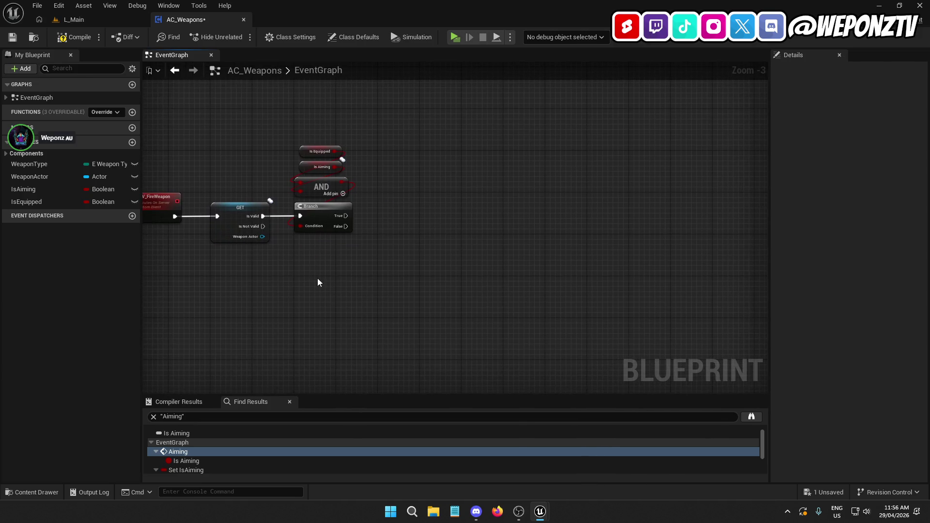
{"action": "left_click", "coordinate": [70, 40]}
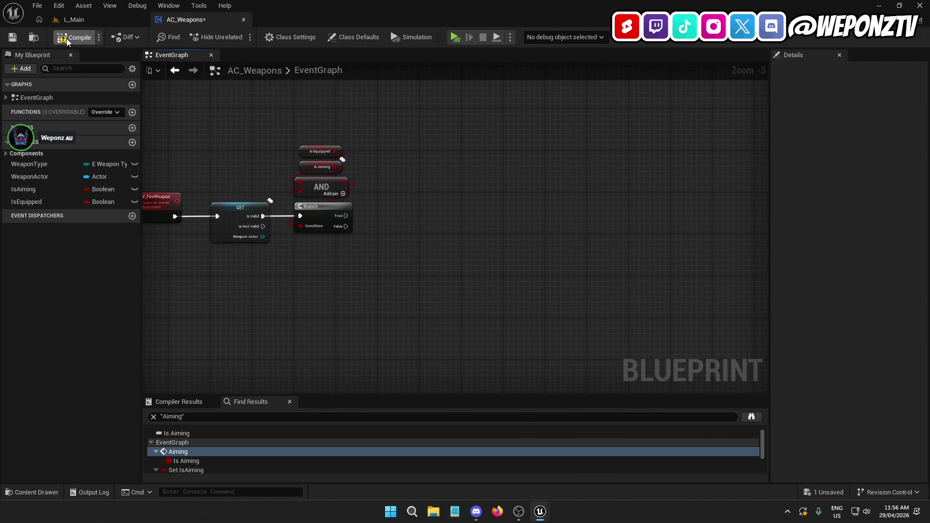
{"action": "left_click", "coordinate": [13, 42]}
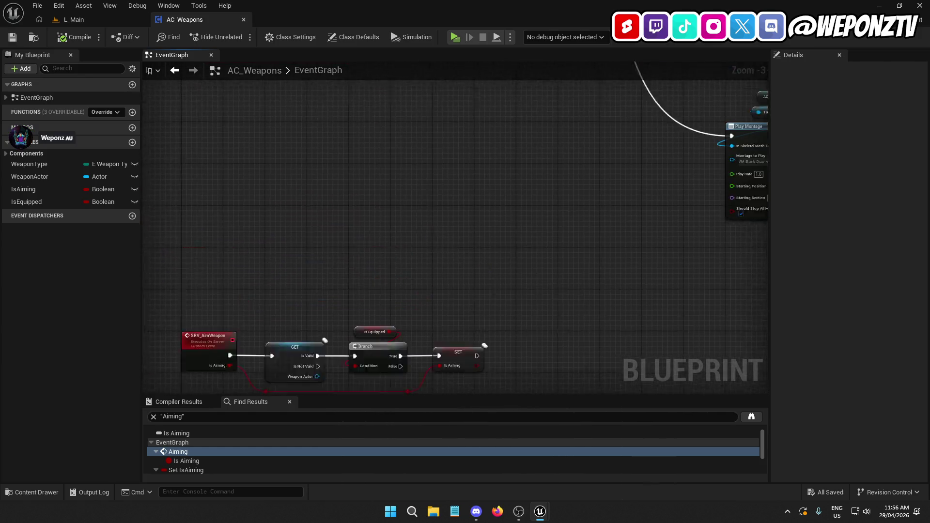
Step: Paste the weapon type switch and wire it to the Branch's True output
{"action": "mouse_move", "coordinate": [266, 272]}
{"action": "left_mouse_down"}
{"action": "mouse_move", "coordinate": [305, 159]}
{"action": "mouse_move", "coordinate": [368, 155]}
{"action": "mouse_move", "coordinate": [418, 166]}
{"action": "mouse_move", "coordinate": [401, 164]}
{"action": "left_mouse_up"}
{"action": "left_click", "coordinate": [385, 207]}
{"action": "key", "text": "ctrl+v"}
{"action": "left_click_drag", "start_coordinate": [390, 231], "coordinate": [313, 225]}
{"action": "mouse_move", "coordinate": [406, 242]}
{"action": "left_mouse_down"}
{"action": "mouse_move", "coordinate": [403, 223]}
{"action": "mouse_move", "coordinate": [406, 236]}
{"action": "left_mouse_up"}
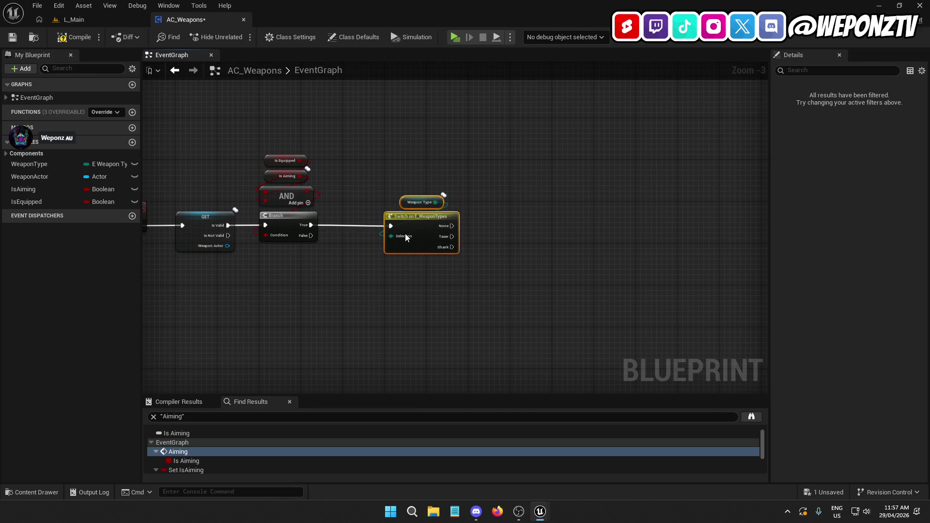
{"action": "left_click", "coordinate": [446, 298]}
{"action": "left_click_drag", "start_coordinate": [445, 298], "coordinate": [382, 315]}
Step: Paste the AC References and Mesh nodes and add a Play Montage on Mesh
{"action": "scroll", "coordinate": [480, 266], "scroll_direction": "down", "scroll_amount": 2}
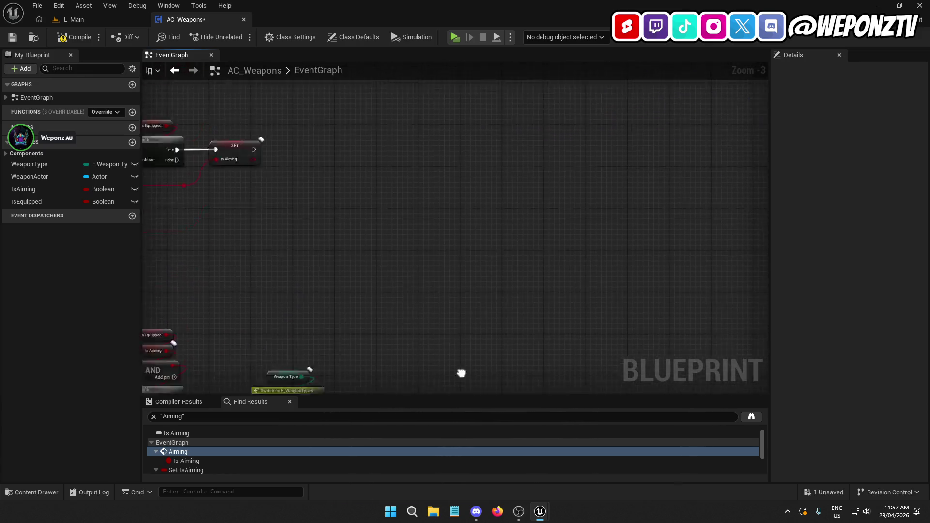
{"action": "scroll", "coordinate": [492, 228], "scroll_direction": "up", "scroll_amount": 2}
{"action": "scroll", "coordinate": [514, 180], "scroll_direction": "down", "scroll_amount": 2}
{"action": "scroll", "coordinate": [520, 195], "scroll_direction": "up", "scroll_amount": 2}
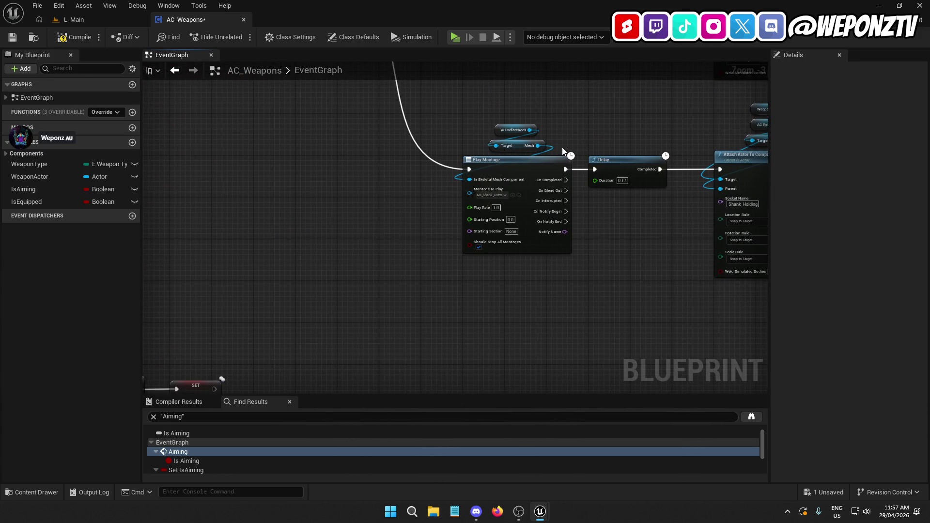
{"action": "scroll", "coordinate": [523, 288], "scroll_direction": "down", "scroll_amount": 2}
{"action": "scroll", "coordinate": [425, 264], "scroll_direction": "up", "scroll_amount": 2}
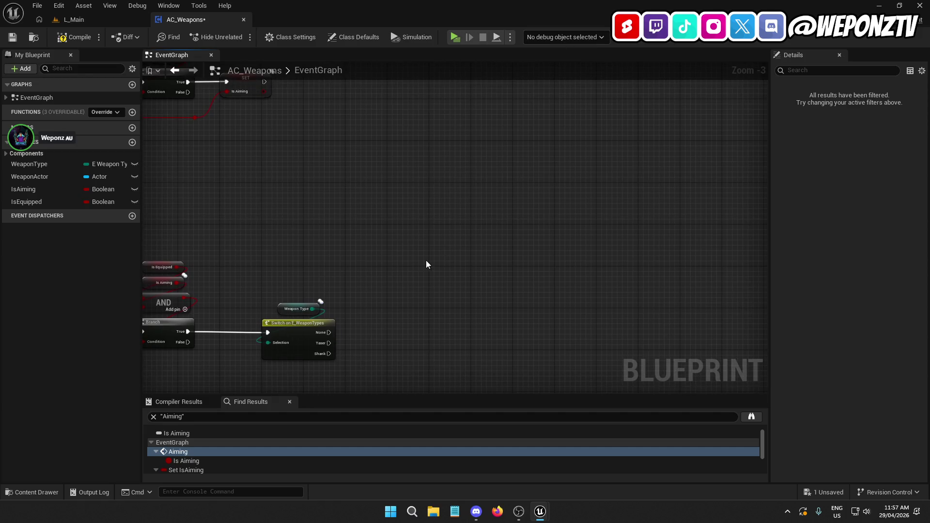
{"action": "scroll", "coordinate": [426, 264], "scroll_direction": "down", "scroll_amount": 2}
{"action": "scroll", "coordinate": [464, 212], "scroll_direction": "up", "scroll_amount": 2}
{"action": "key", "text": "ctrl+v"}
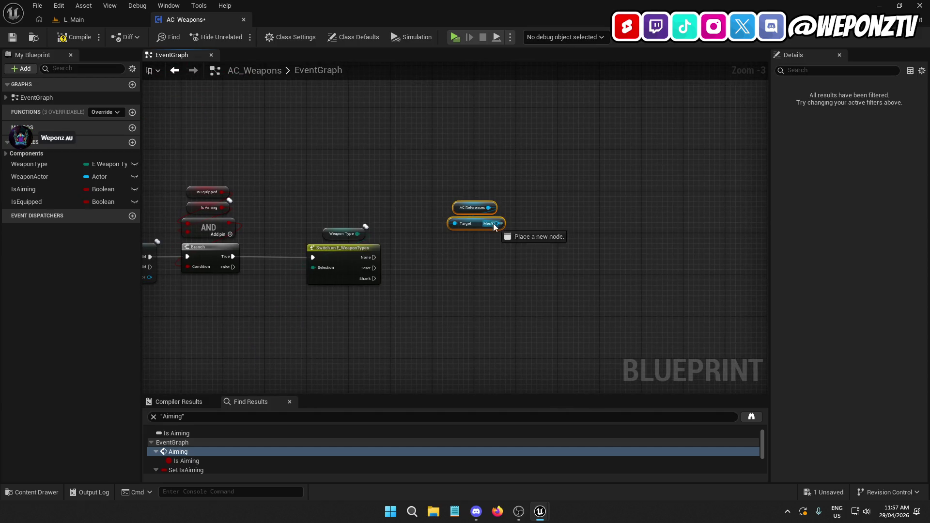
{"action": "left_click_drag", "start_coordinate": [496, 224], "coordinate": [476, 274]}
{"action": "type", "text": "playmon"}
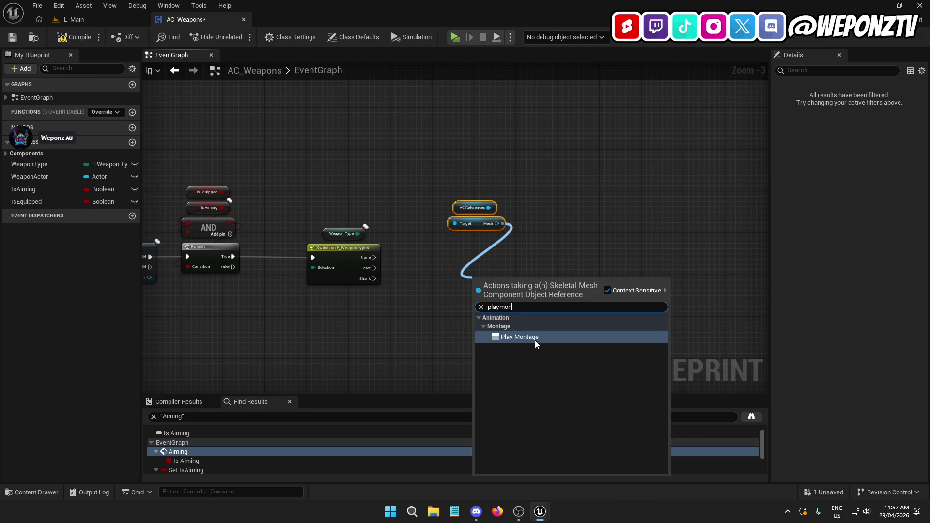
{"action": "left_click", "coordinate": [535, 339]}
{"action": "left_click_drag", "start_coordinate": [516, 286], "coordinate": [501, 250]}
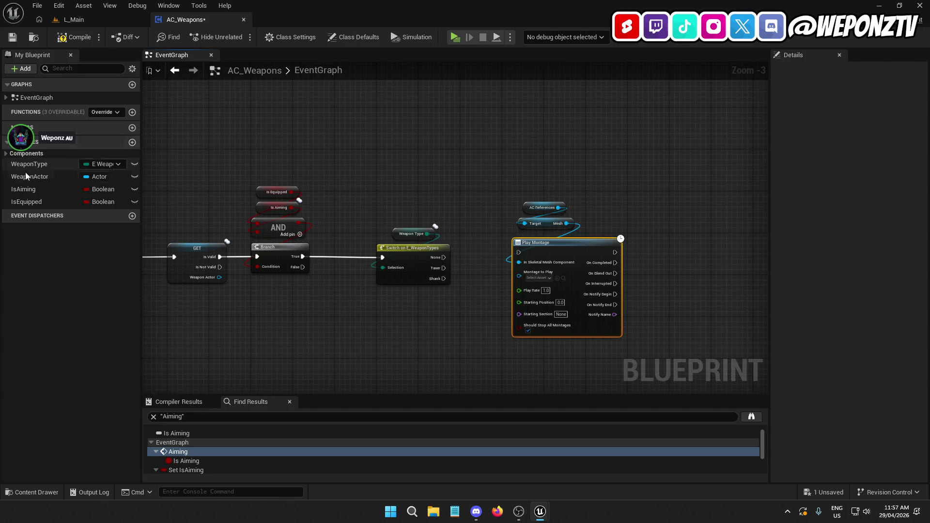
Step: Connect the switch's Taser output to the Play Montage node
{"action": "mouse_move", "coordinate": [519, 251]}
{"action": "left_mouse_down"}
{"action": "mouse_move", "coordinate": [467, 276]}
{"action": "mouse_move", "coordinate": [443, 268]}
{"action": "left_mouse_up"}
{"action": "left_click_drag", "start_coordinate": [547, 201], "coordinate": [435, 149]}
{"action": "mouse_move", "coordinate": [477, 207]}
{"action": "left_mouse_down"}
{"action": "mouse_move", "coordinate": [464, 228]}
{"action": "mouse_move", "coordinate": [513, 216]}
{"action": "mouse_move", "coordinate": [472, 174]}
{"action": "mouse_move", "coordinate": [333, 299]}
{"action": "left_mouse_up"}
{"action": "left_click", "coordinate": [509, 217]}
Step: Duplicate the Play Montage for Shank and wire Mesh into it
{"action": "left_click", "coordinate": [504, 223]}
{"action": "mouse_move", "coordinate": [492, 324]}
{"action": "left_mouse_down"}
{"action": "mouse_move", "coordinate": [458, 260]}
{"action": "mouse_move", "coordinate": [500, 247]}
{"action": "mouse_move", "coordinate": [357, 181]}
{"action": "mouse_move", "coordinate": [348, 155]}
{"action": "left_mouse_up"}
{"action": "key", "text": "ctrl+c"}
{"action": "key", "text": "ctrl+v"}
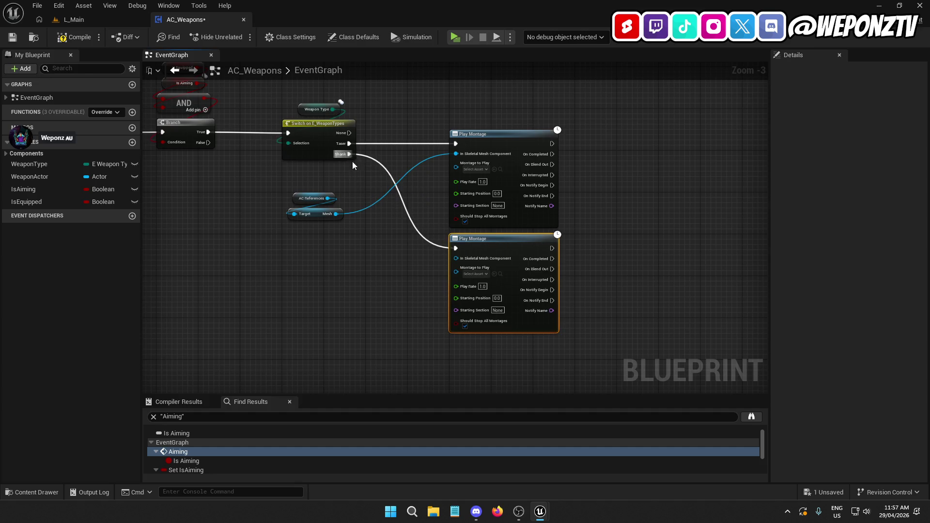
{"action": "left_click_drag", "start_coordinate": [336, 214], "coordinate": [460, 262]}
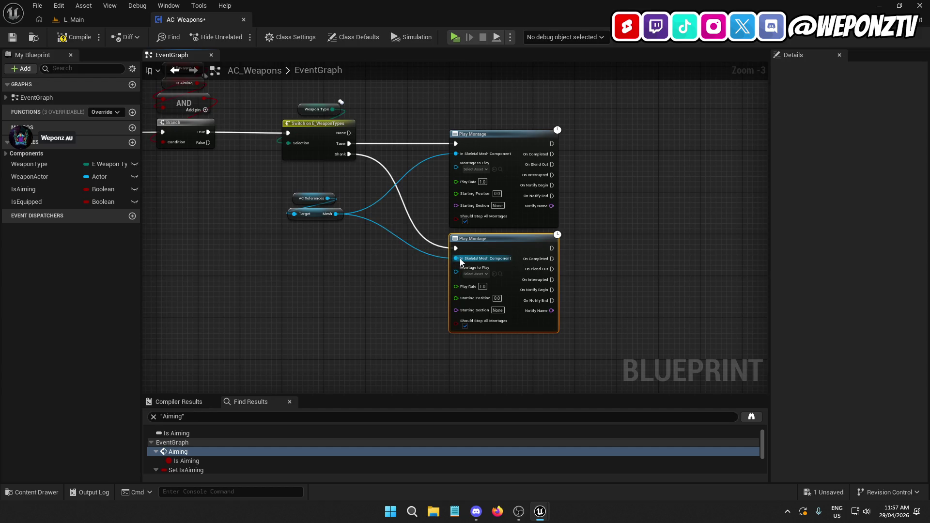
Step: Set the Taser Play Montage's Montage to Play to AM_Taser_Fire
{"action": "left_click", "coordinate": [475, 169]}
{"action": "type", "text": "fire"}
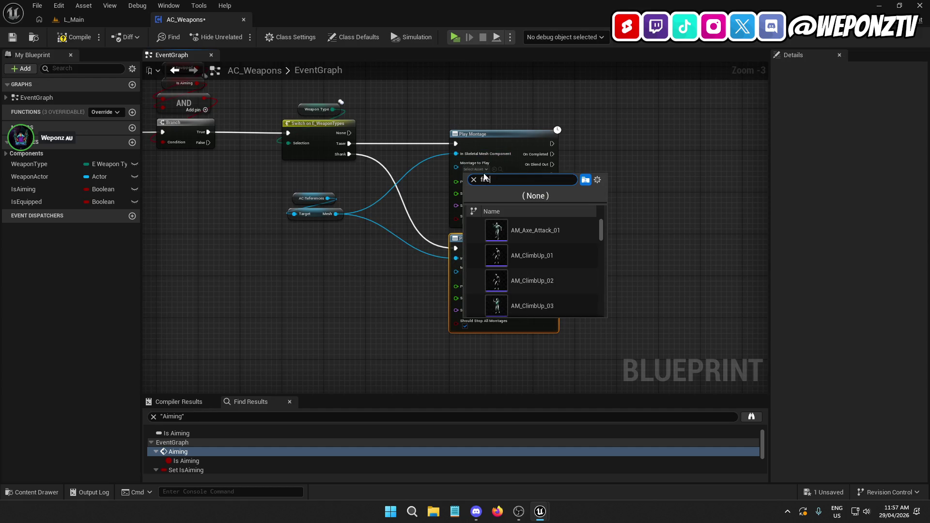
{"action": "left_click", "coordinate": [553, 260]}
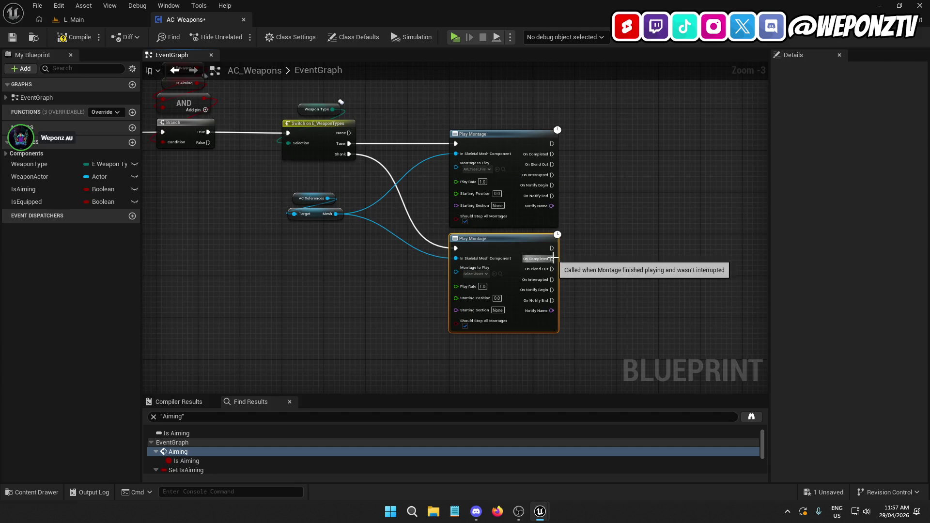
{"action": "left_click_drag", "start_coordinate": [409, 298], "coordinate": [464, 265]}
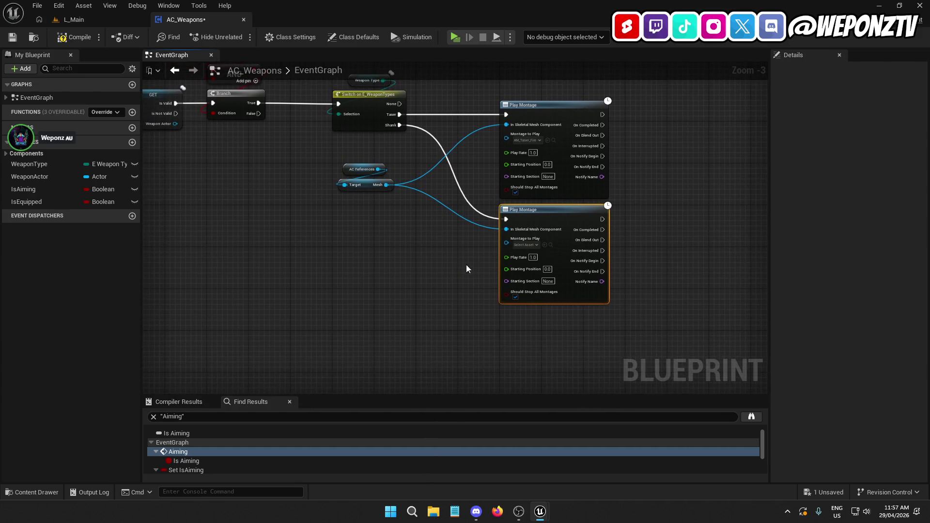
Step: Promote the second Montage to Play input to a StabMontages variable and make it an array
{"action": "right_click", "coordinate": [506, 242]}
{"action": "left_click", "coordinate": [537, 274]}
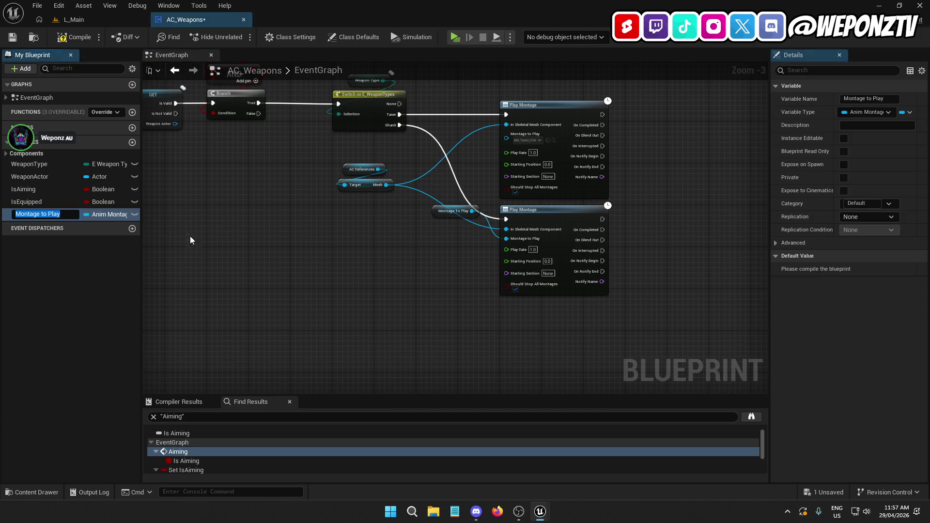
{"action": "type", "text": "StabMontages"}
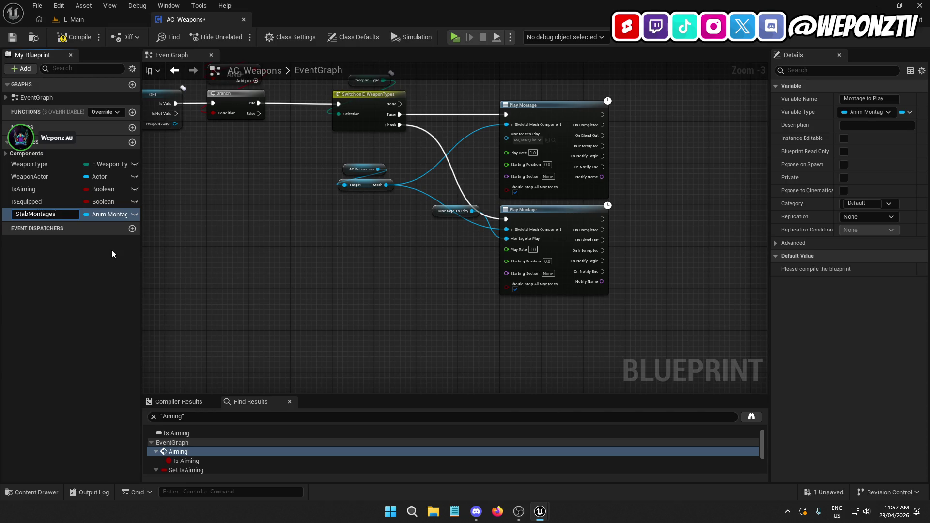
{"action": "key", "text": "Return"}
{"action": "right_click", "coordinate": [108, 214]}
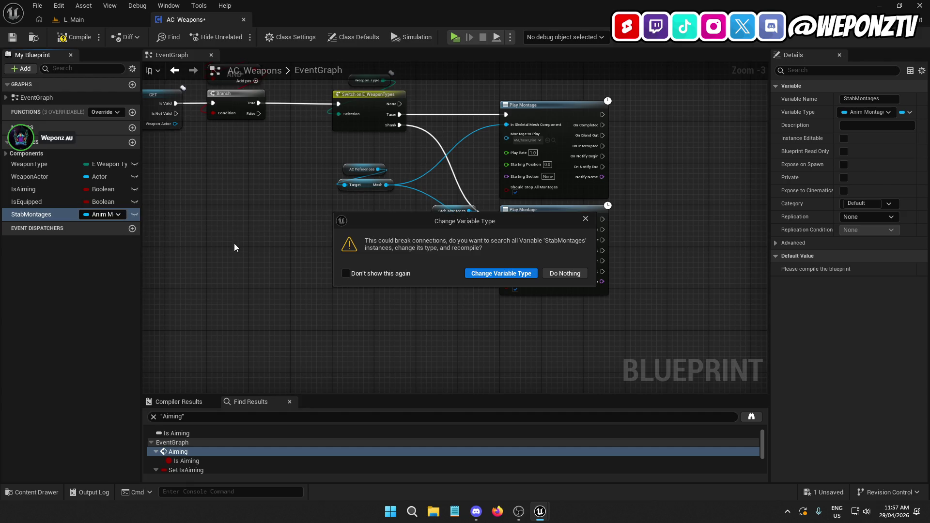
{"action": "left_click", "coordinate": [499, 270]}
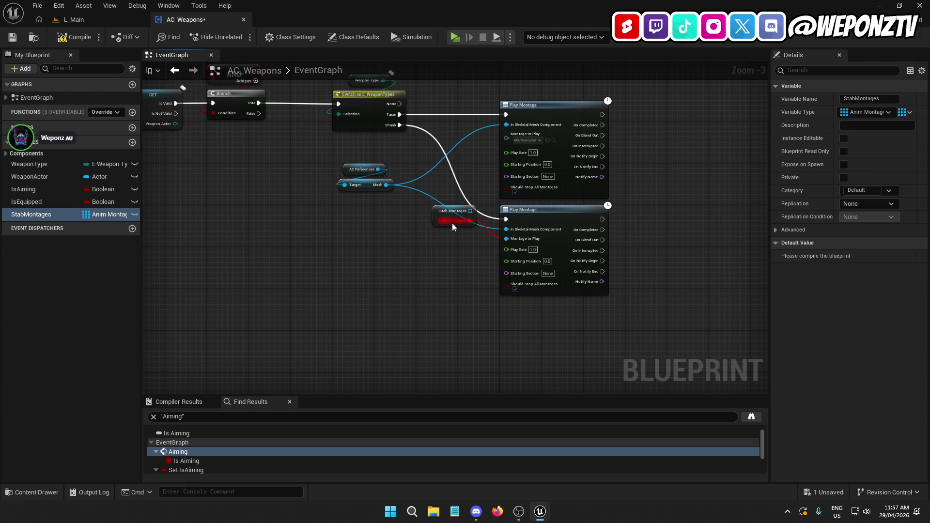
Step: Delete the leftover Stab Montages getter, move StabMontages above IsAiming, and compile
{"action": "left_click", "coordinate": [432, 216]}
{"action": "key", "text": "Delete"}
{"action": "left_click", "coordinate": [31, 214]}
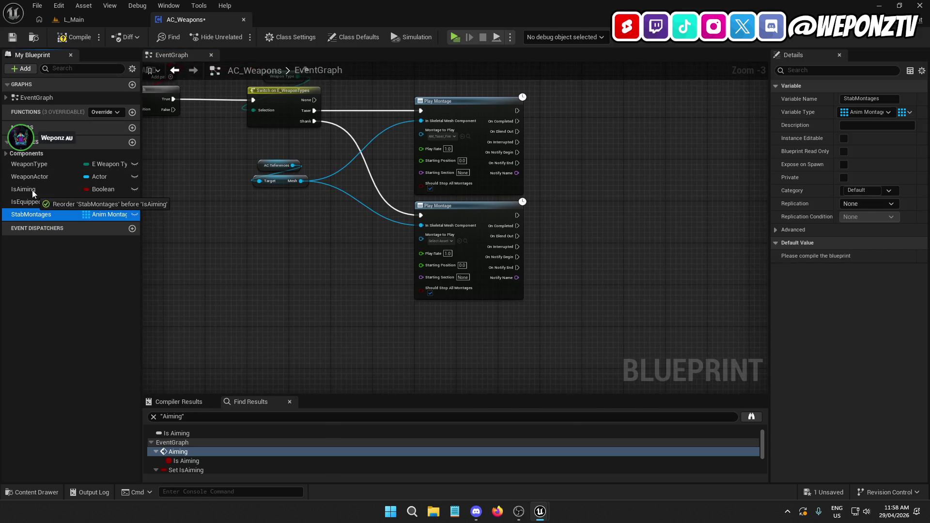
{"action": "left_click_drag", "start_coordinate": [34, 189], "coordinate": [34, 190]}
{"action": "left_click", "coordinate": [73, 37]}
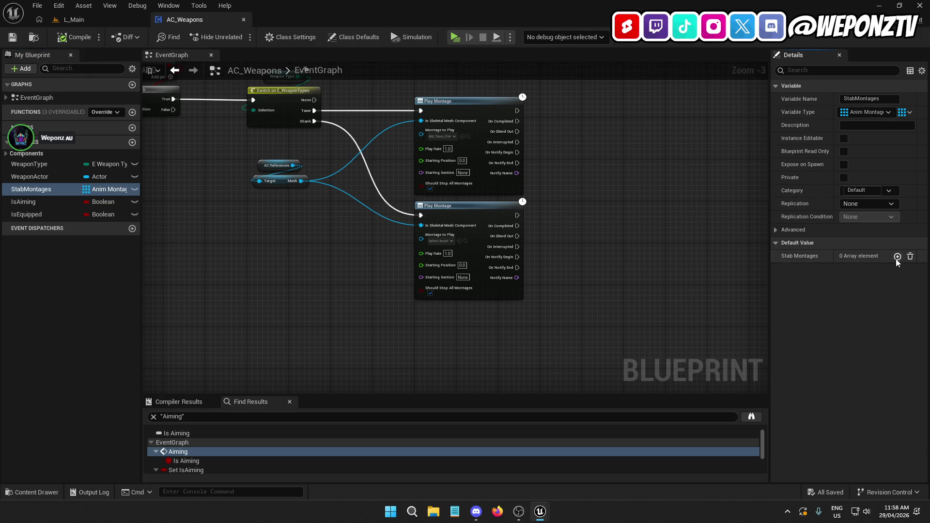
Step: Add StabMontages default elements, assigning AM_Shank_Stab1 to Index 0 and AM_Shank_Stab2 to Index 1
{"action": "left_click", "coordinate": [897, 256]}
{"action": "left_click", "coordinate": [897, 257]}
{"action": "left_click", "coordinate": [897, 256]}
{"action": "left_click", "coordinate": [897, 256]}
{"action": "left_click", "coordinate": [880, 271]}
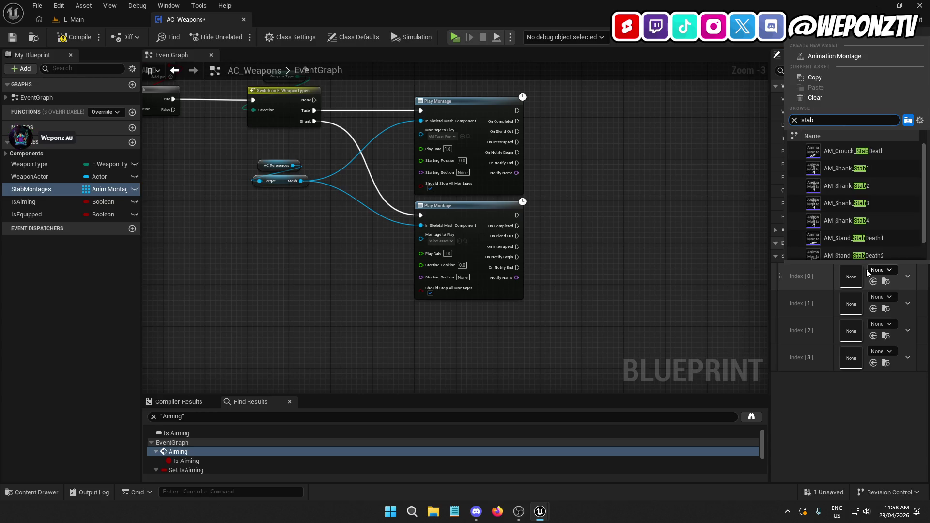
{"action": "left_click", "coordinate": [882, 170]}
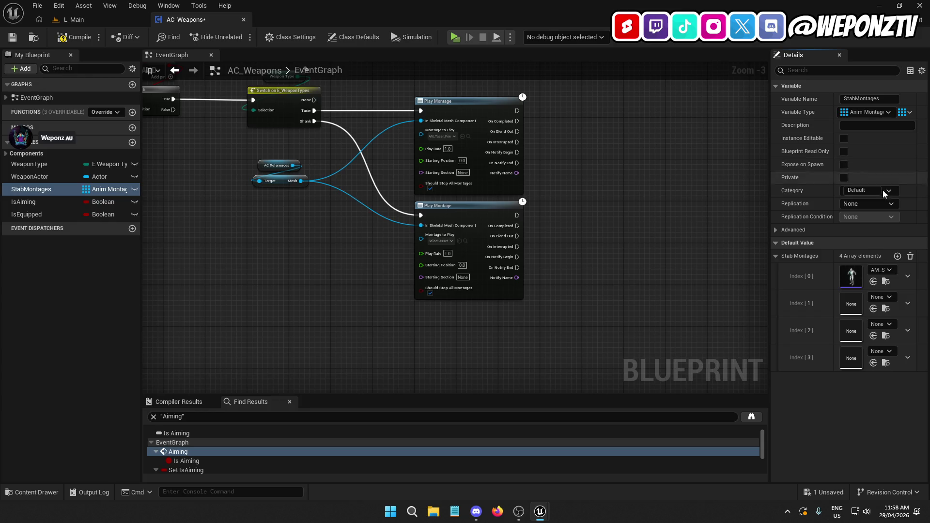
{"action": "left_click", "coordinate": [886, 297]}
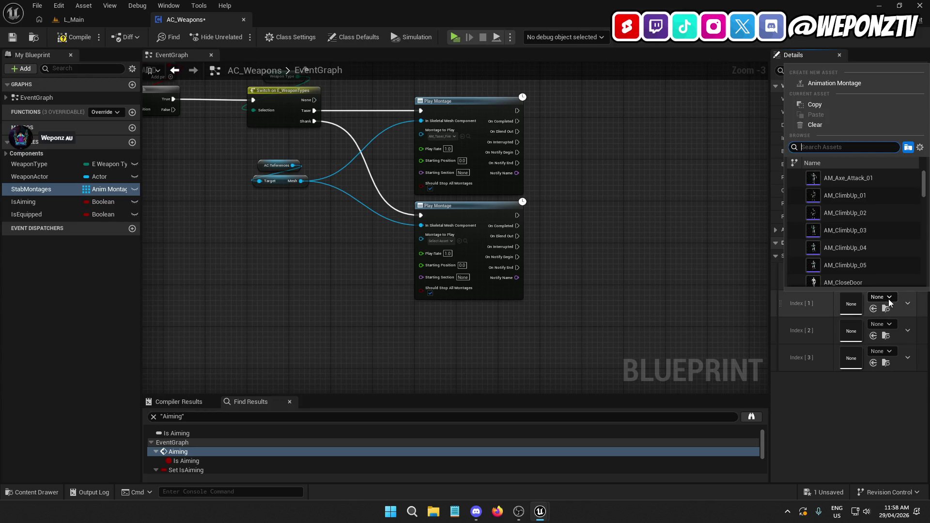
{"action": "type", "text": "stab"}
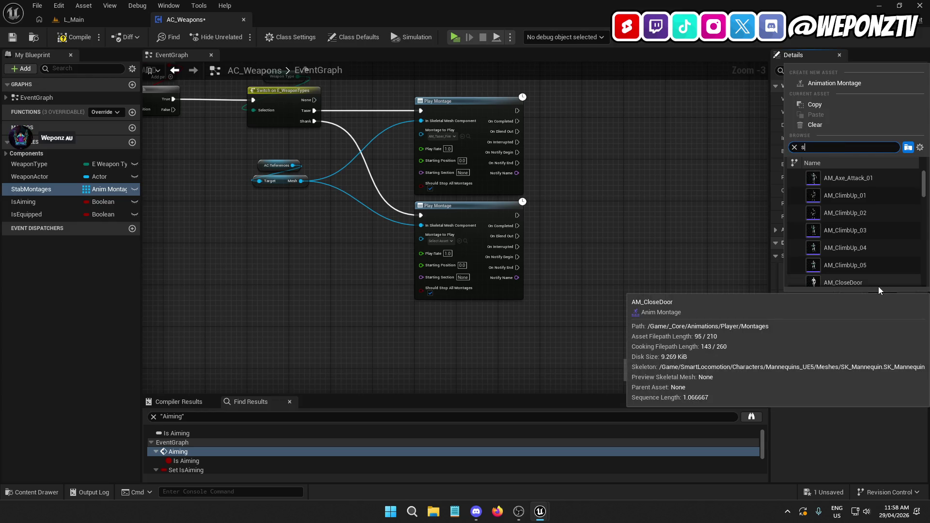
{"action": "left_click", "coordinate": [877, 213]}
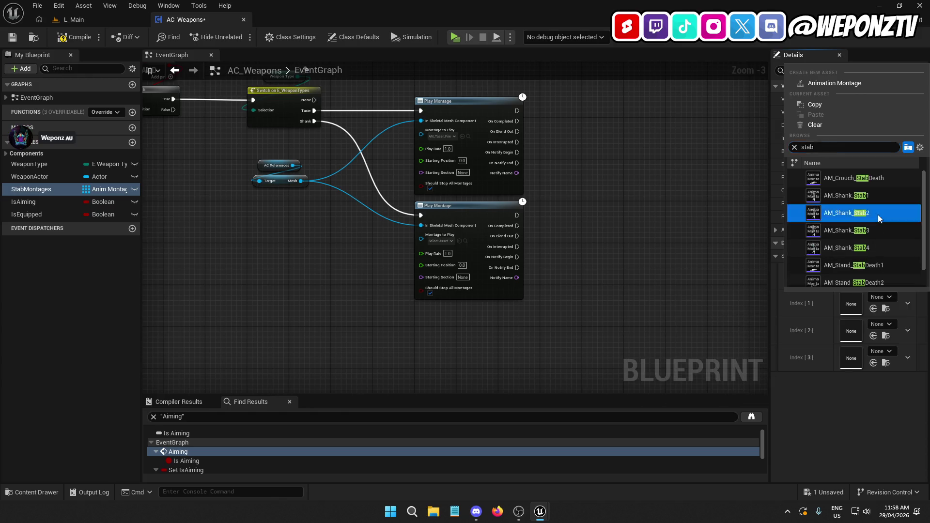
Step: Assign AM_Shank_Stab3 to Index 2 and AM_Shank_Stab4 to Index 3 of StabMontages
{"action": "left_click", "coordinate": [886, 325]}
{"action": "type", "text": "stab"}
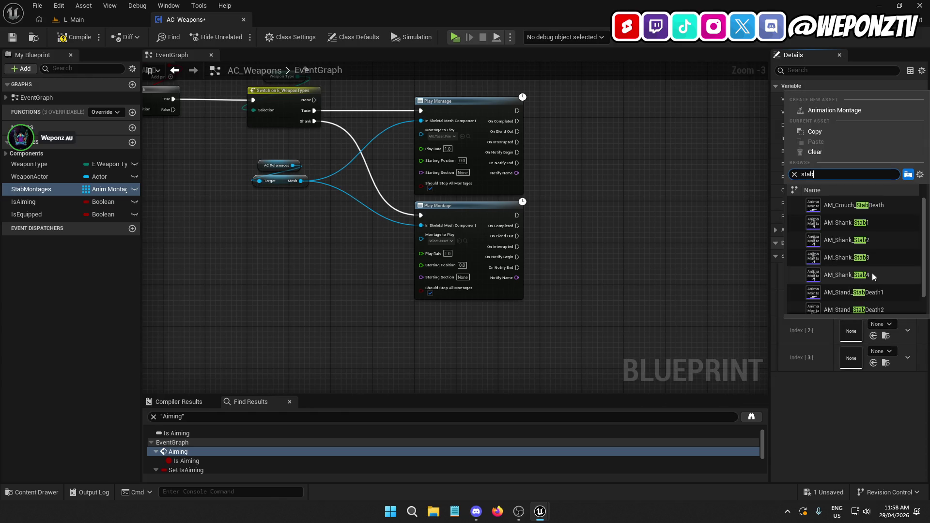
{"action": "left_click", "coordinate": [873, 260]}
{"action": "left_click", "coordinate": [876, 353]}
{"action": "type", "text": "st"}
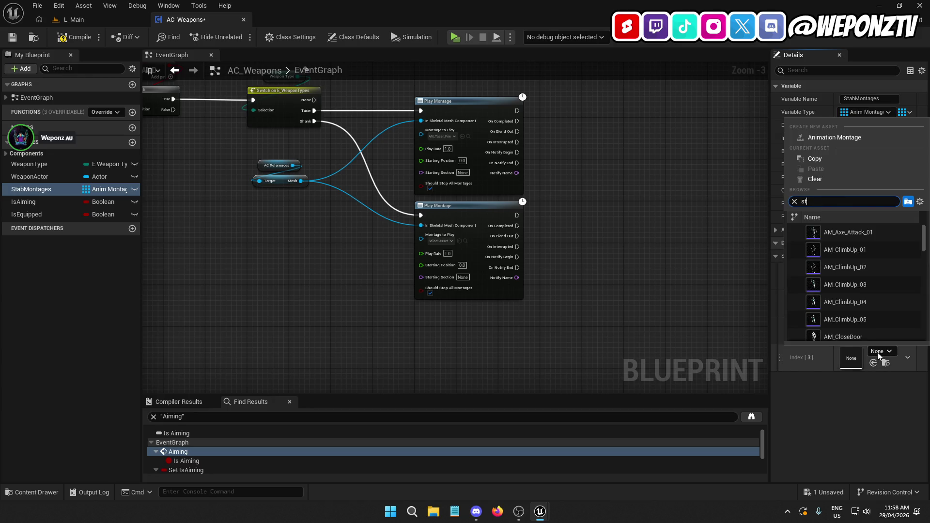
{"action": "type", "text": "ab4"}
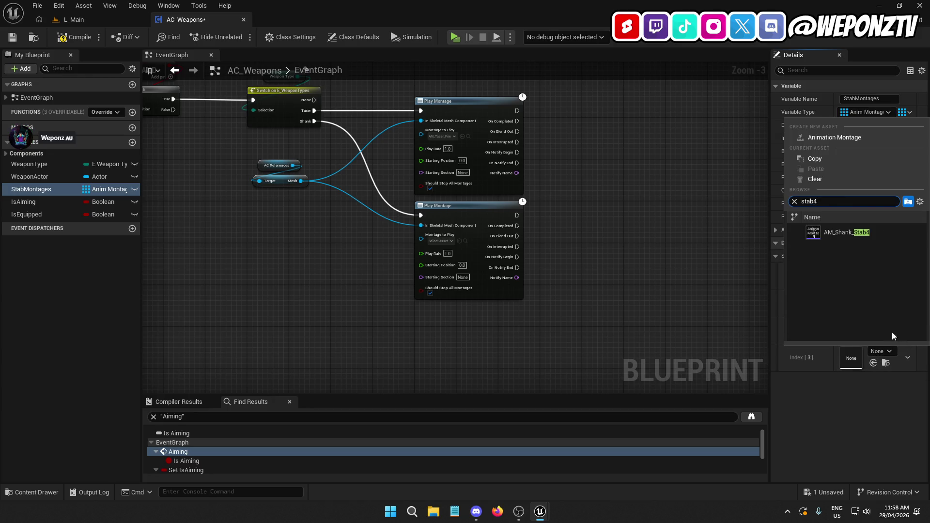
{"action": "left_click", "coordinate": [846, 232]}
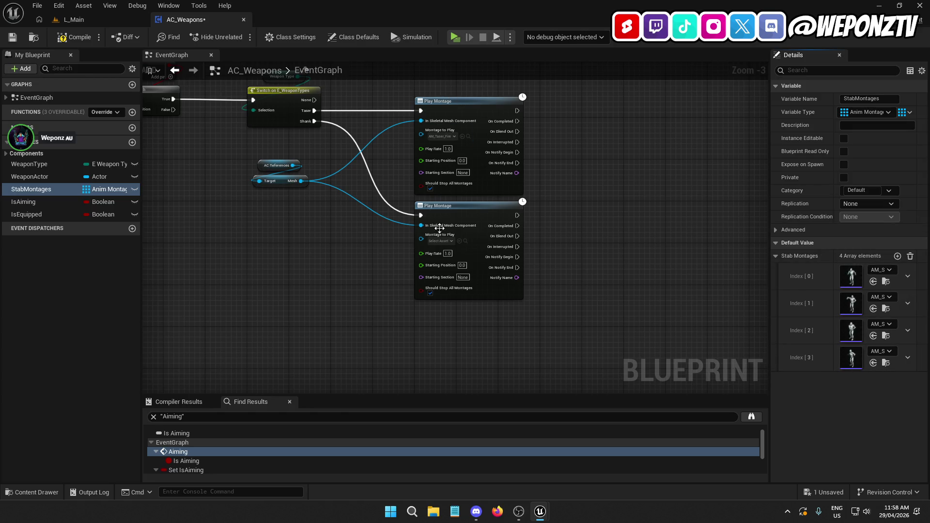
Step: Compile and save the blueprint, then place a StabMontages getter in the graph
{"action": "mouse_move", "coordinate": [546, 234]}
{"action": "left_mouse_down"}
{"action": "mouse_move", "coordinate": [594, 249]}
{"action": "mouse_move", "coordinate": [606, 276]}
{"action": "left_mouse_up"}
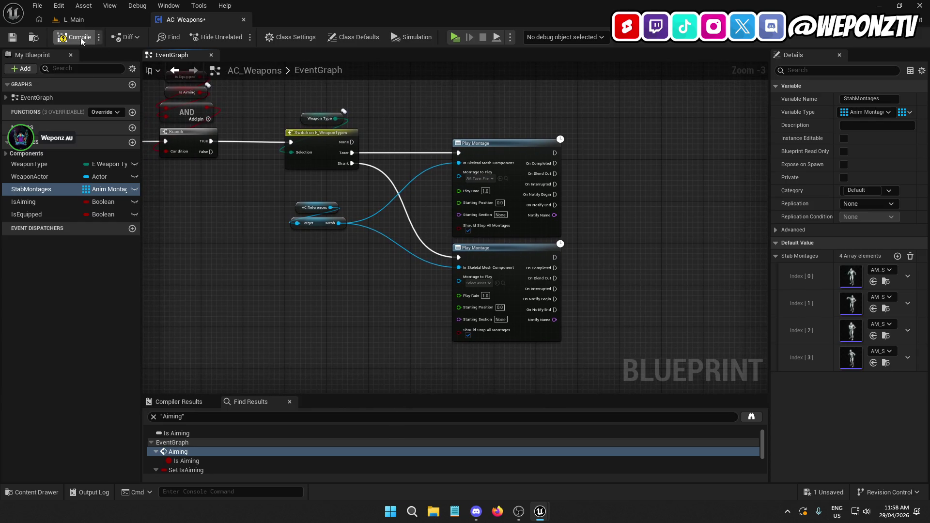
{"action": "left_click", "coordinate": [12, 37]}
{"action": "left_click_drag", "start_coordinate": [317, 265], "coordinate": [305, 219]}
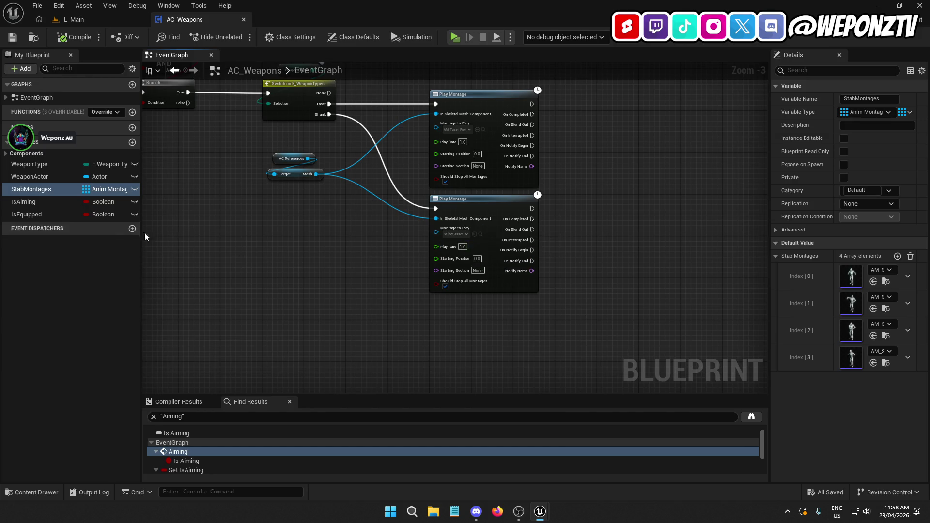
{"action": "mouse_move", "coordinate": [63, 191]}
{"action": "left_mouse_down"}
{"action": "mouse_move", "coordinate": [155, 206]}
{"action": "mouse_move", "coordinate": [264, 242]}
{"action": "left_mouse_up"}
{"action": "left_click", "coordinate": [286, 250]}
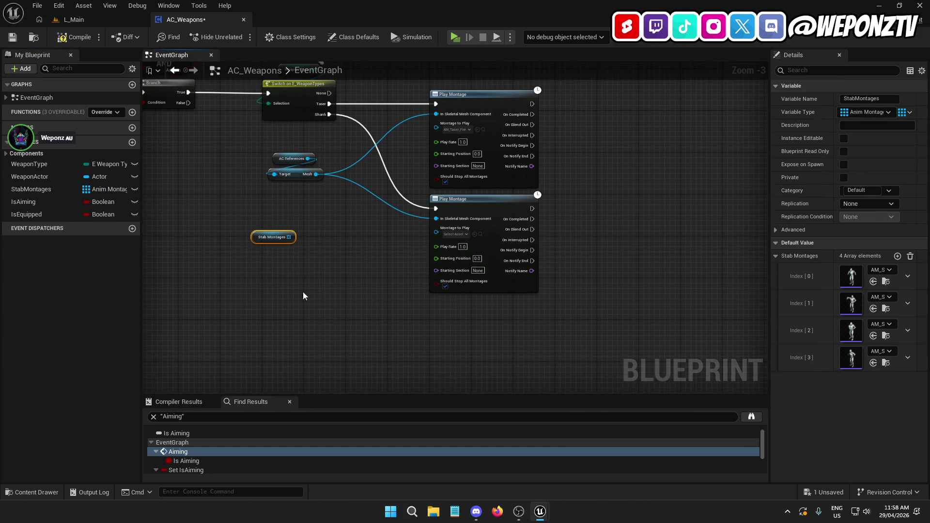
Step: Add Length and Subtract nodes from Stab Montages to compute its length minus one
{"action": "left_click_drag", "start_coordinate": [305, 297], "coordinate": [333, 193]}
{"action": "scroll", "coordinate": [332, 191], "scroll_direction": "up", "scroll_amount": 1}
{"action": "scroll", "coordinate": [332, 191], "scroll_direction": "up", "scroll_amount": 1}
{"action": "left_click_drag", "start_coordinate": [349, 147], "coordinate": [318, 212]}
{"action": "type", "text": "len"}
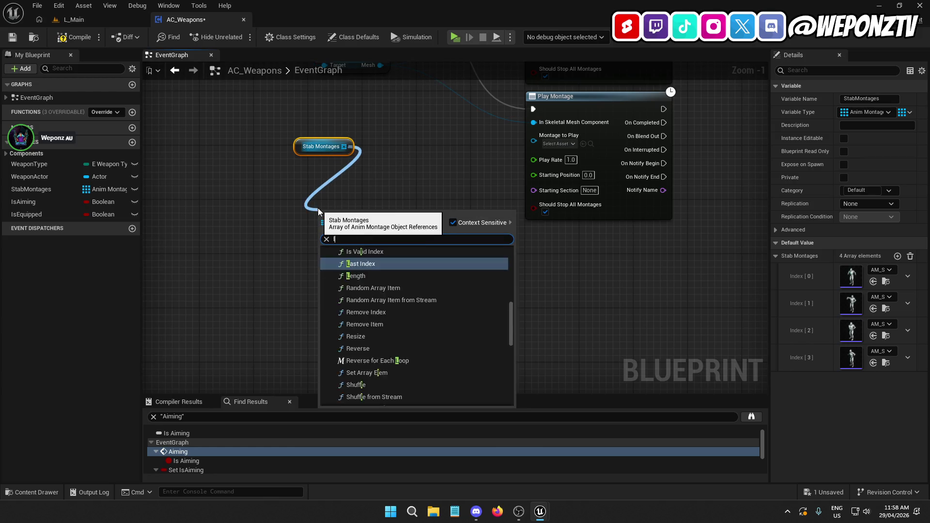
{"action": "left_click", "coordinate": [358, 267]}
{"action": "mouse_move", "coordinate": [353, 217]}
{"action": "left_mouse_down"}
{"action": "mouse_move", "coordinate": [322, 177]}
{"action": "mouse_move", "coordinate": [342, 170]}
{"action": "mouse_move", "coordinate": [341, 232]}
{"action": "left_mouse_up"}
{"action": "type", "text": "sub"}
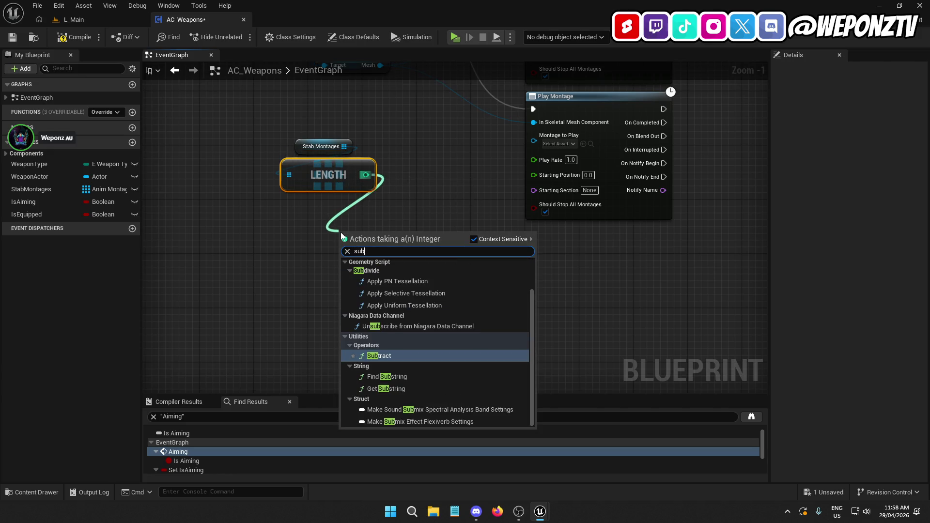
{"action": "key", "text": "Return"}
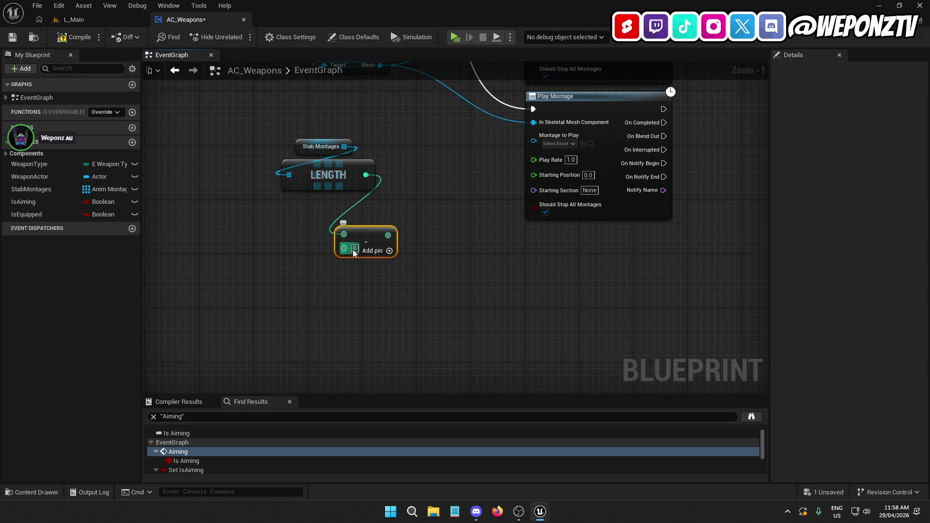
{"action": "left_click_drag", "start_coordinate": [373, 253], "coordinate": [333, 240]}
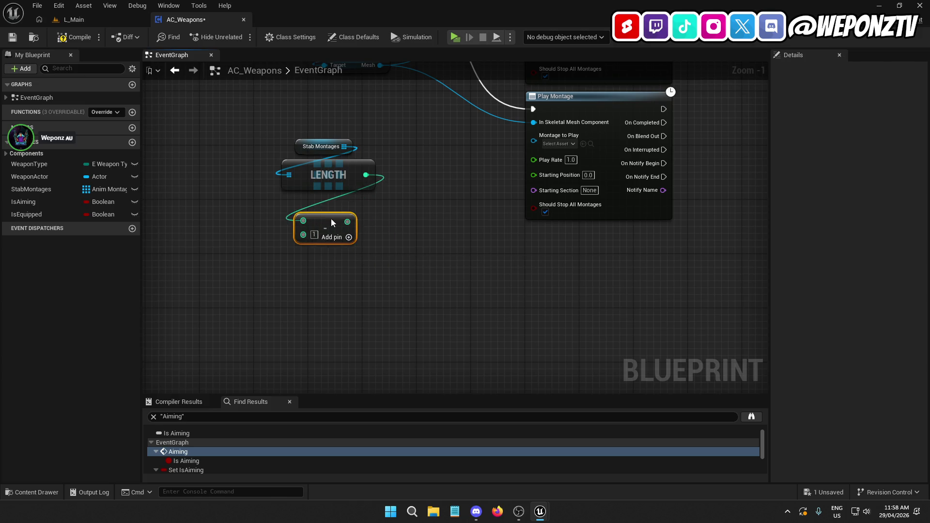
{"action": "left_click_drag", "start_coordinate": [334, 203], "coordinate": [336, 211]}
{"action": "left_click", "coordinate": [397, 246]}
Step: Add a Random Integer in Range node with Max fed by length minus one
{"action": "right_click", "coordinate": [409, 245]}
{"action": "type", "text": "random"}
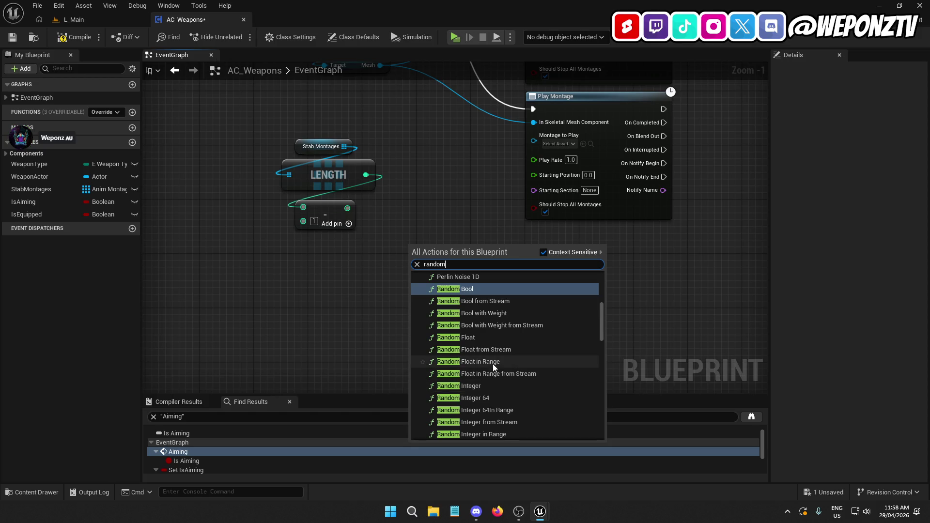
{"action": "left_click", "coordinate": [492, 433]}
{"action": "left_click_drag", "start_coordinate": [345, 209], "coordinate": [412, 278]}
{"action": "mouse_move", "coordinate": [468, 246]}
{"action": "left_mouse_down"}
{"action": "mouse_move", "coordinate": [378, 267]}
{"action": "mouse_move", "coordinate": [334, 245]}
{"action": "mouse_move", "coordinate": [348, 251]}
{"action": "left_mouse_up"}
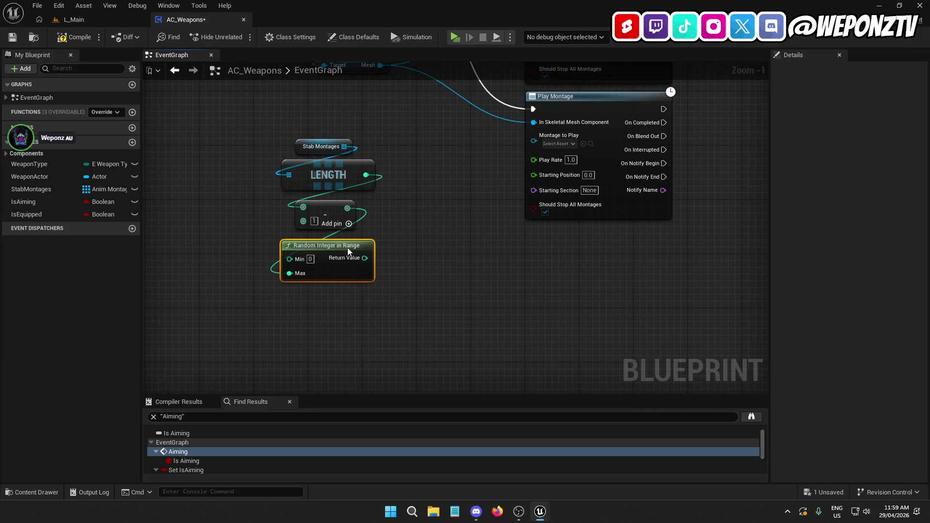
Step: Duplicate the Stab Montages getter and add a Get (a copy) node indexed by the random integer
{"action": "left_click", "coordinate": [301, 145]}
{"action": "key", "text": "ctrl+c"}
{"action": "key", "text": "ctrl+v"}
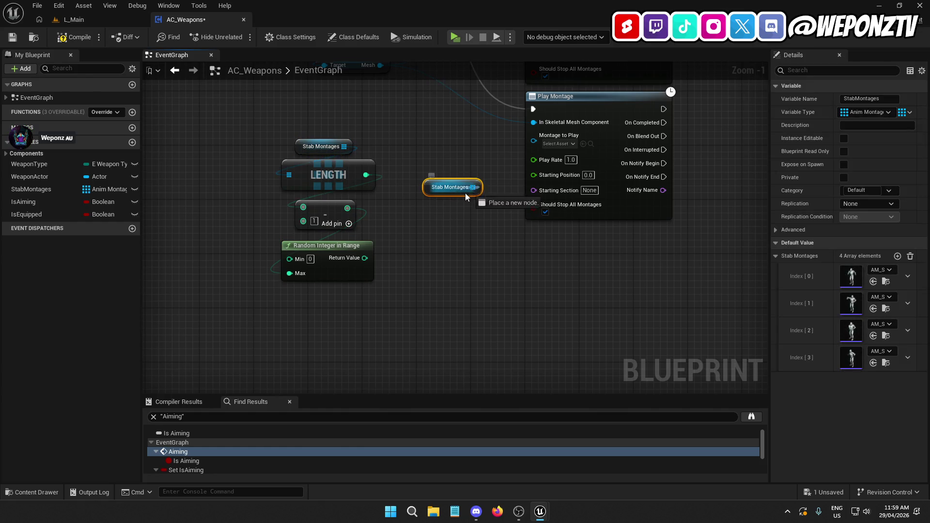
{"action": "left_click_drag", "start_coordinate": [478, 187], "coordinate": [442, 226]}
{"action": "type", "text": "copy"}
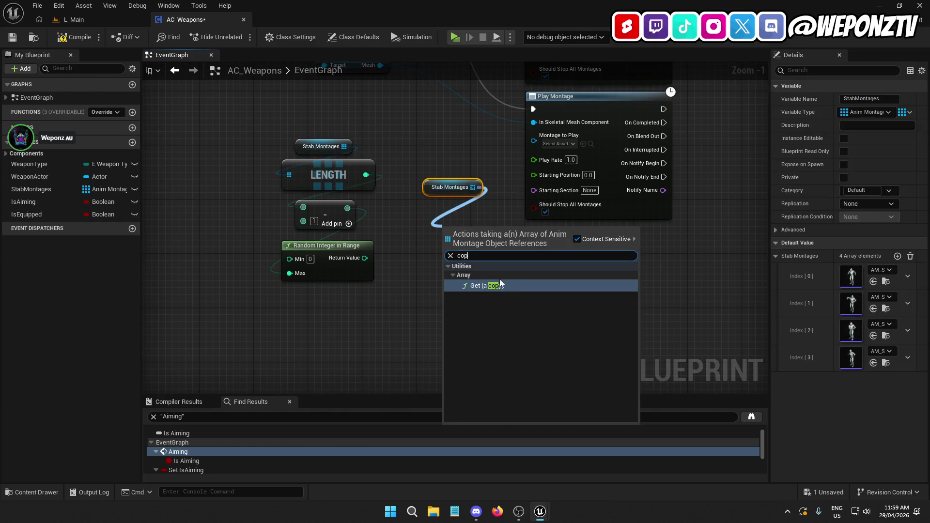
{"action": "left_click", "coordinate": [499, 283]}
{"action": "mouse_move", "coordinate": [364, 258]}
{"action": "left_mouse_down"}
{"action": "mouse_move", "coordinate": [436, 249]}
{"action": "mouse_move", "coordinate": [533, 158]}
{"action": "mouse_move", "coordinate": [533, 140]}
{"action": "left_mouse_up"}
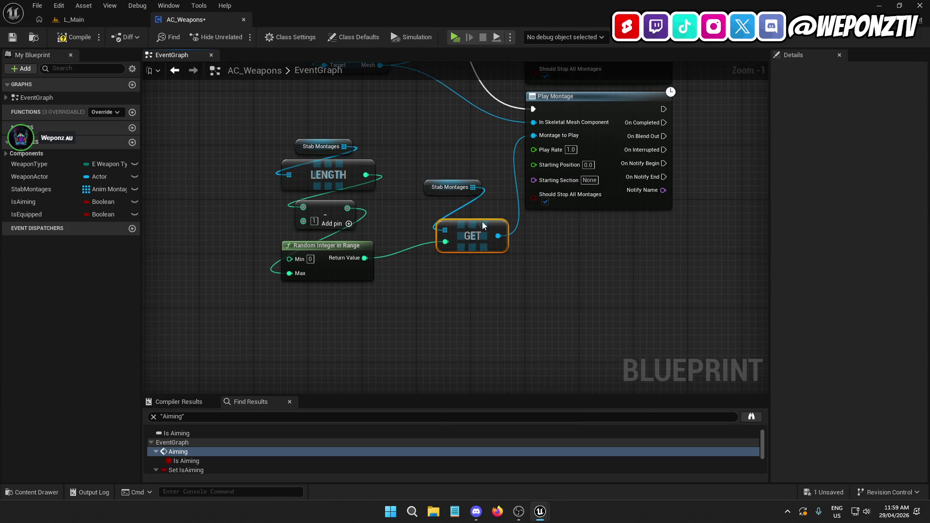
{"action": "left_click_drag", "start_coordinate": [482, 222], "coordinate": [469, 201]}
Step: Compile and save AC_Weapons, then return to the L_Main level editor
{"action": "left_click_drag", "start_coordinate": [451, 269], "coordinate": [394, 379]}
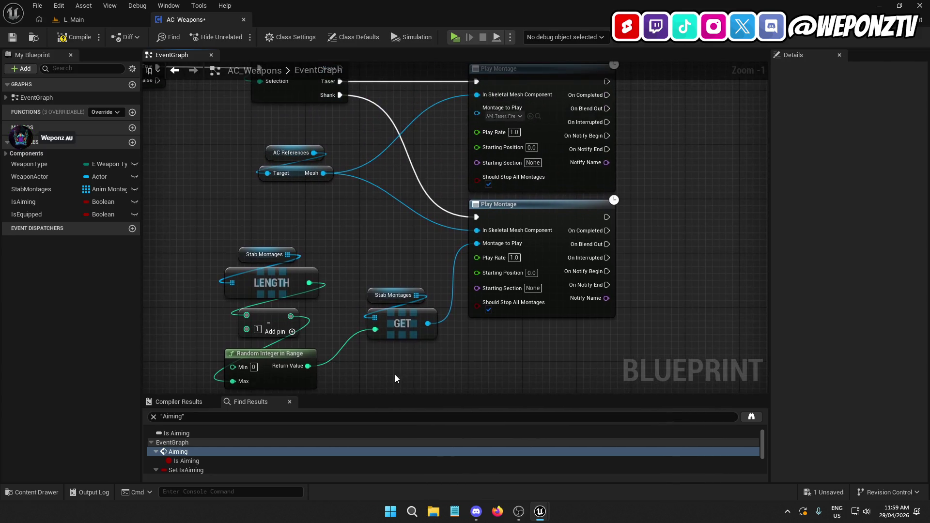
{"action": "scroll", "coordinate": [655, 258], "scroll_direction": "down", "scroll_amount": 2}
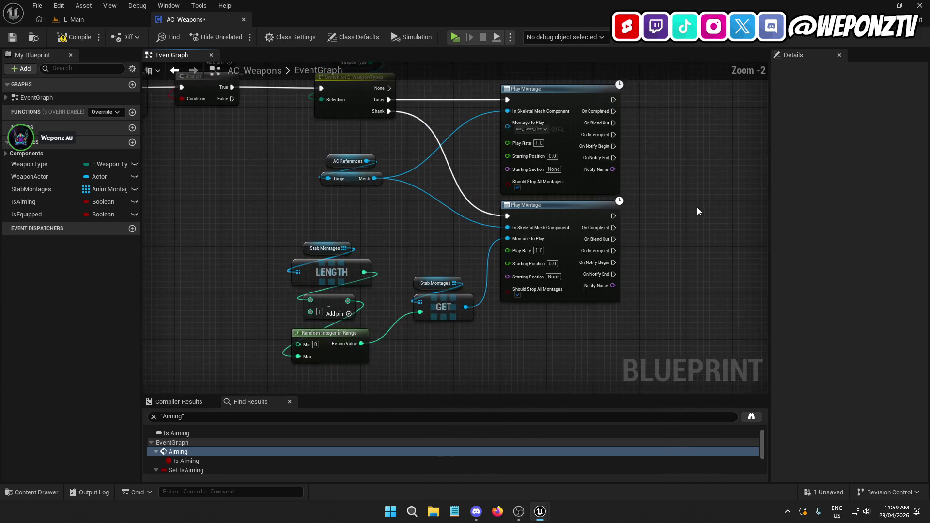
{"action": "left_click", "coordinate": [54, 40]}
{"action": "key", "text": "ctrl+s"}
{"action": "left_click", "coordinate": [83, 20]}
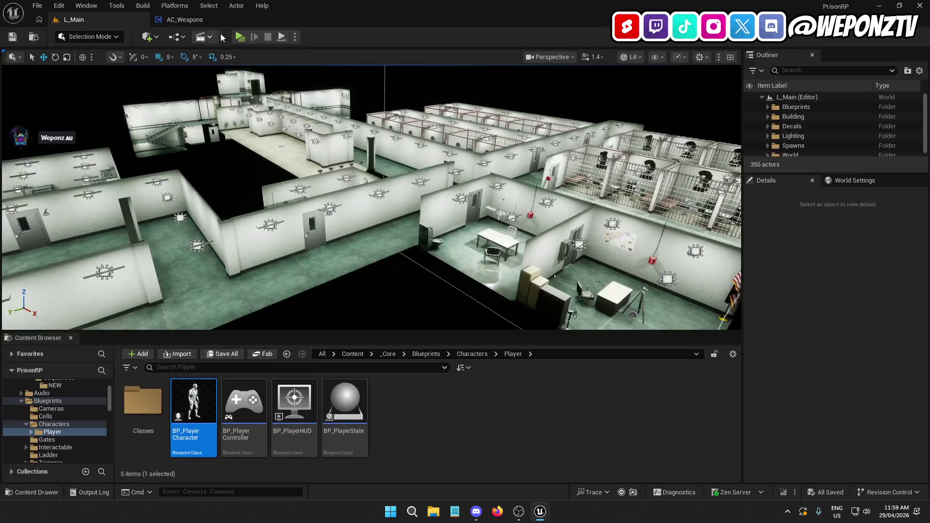
{"action": "left_click", "coordinate": [239, 37]}
{"action": "key", "text": "w"}
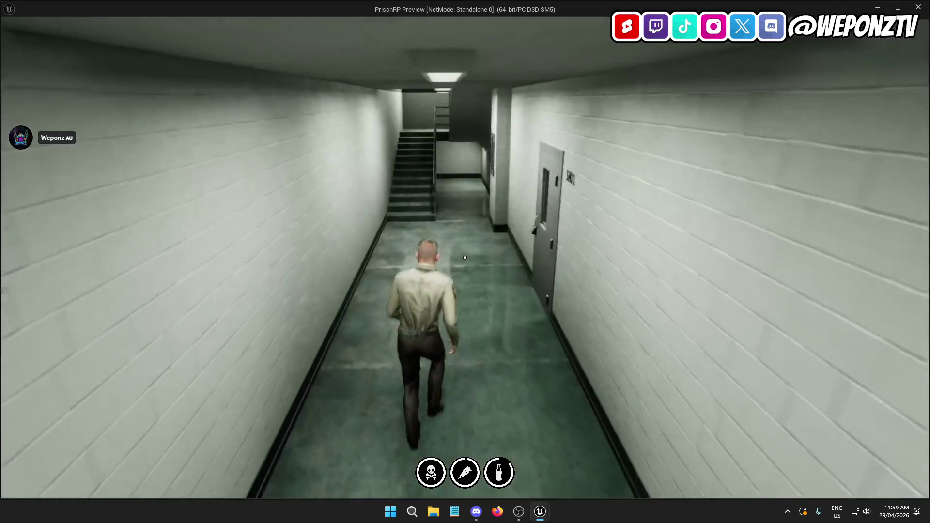
{"action": "key", "text": "1"}
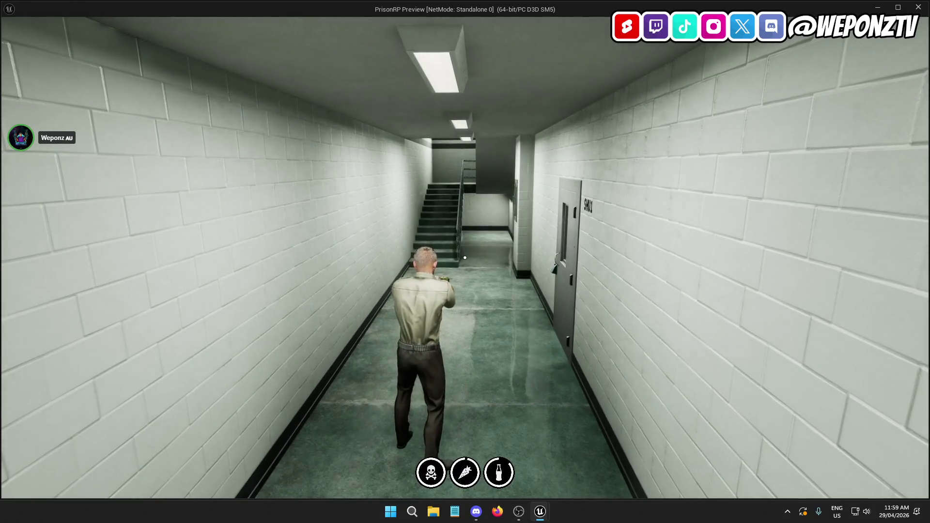
{"action": "key", "text": "Escape"}
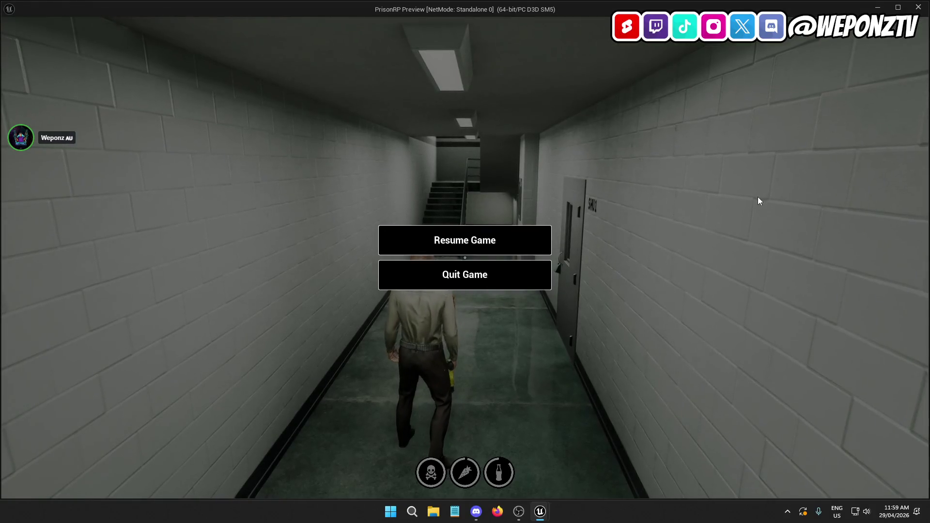
{"action": "left_click", "coordinate": [471, 276]}
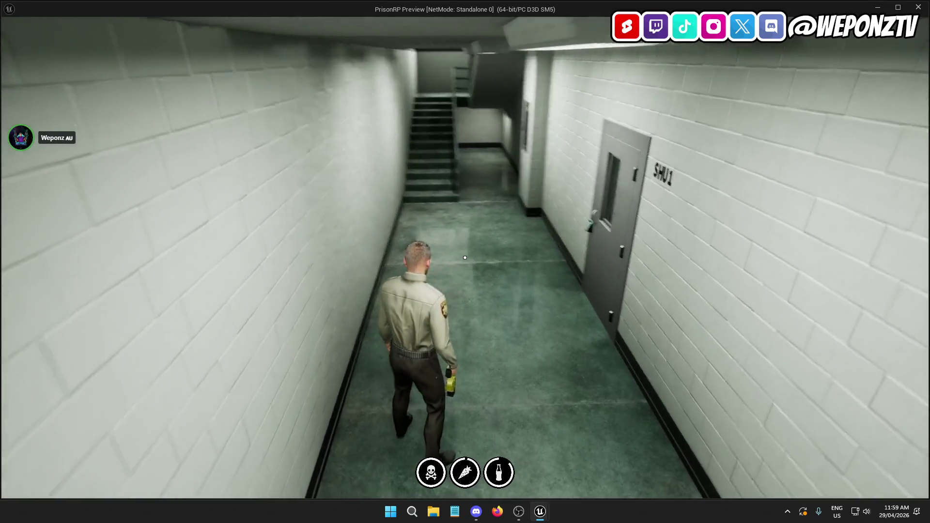
{"action": "right_click", "coordinate": [465, 257]}
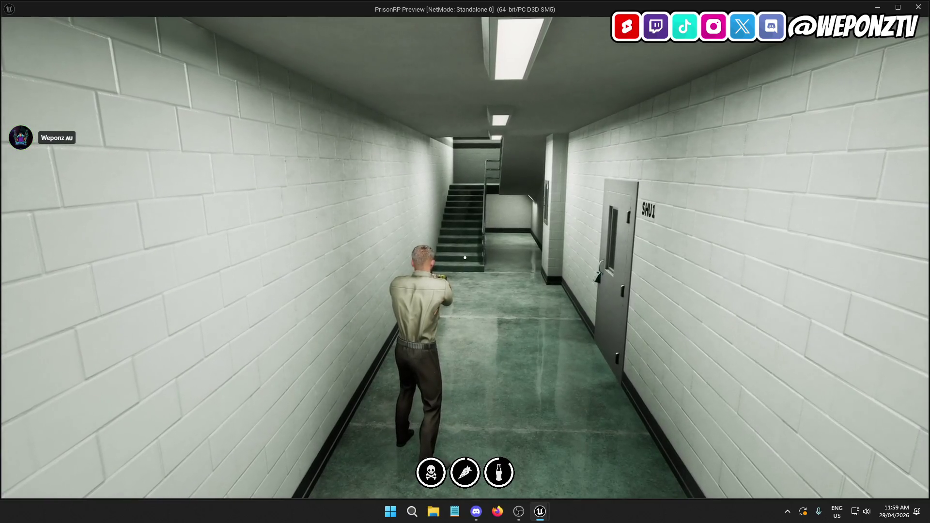
{"action": "key", "text": "w"}
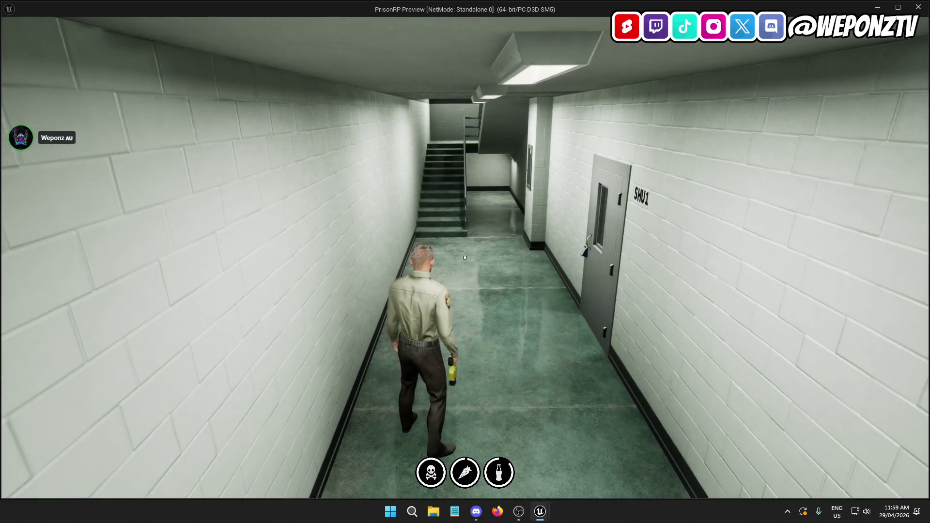
{"action": "key", "text": "w"}
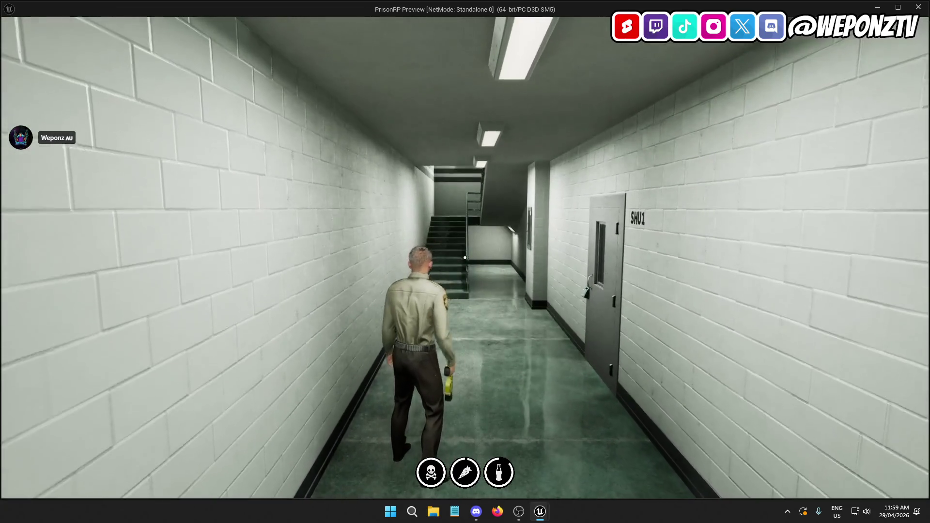
{"action": "key", "text": "1"}
{"action": "key", "text": "w"}
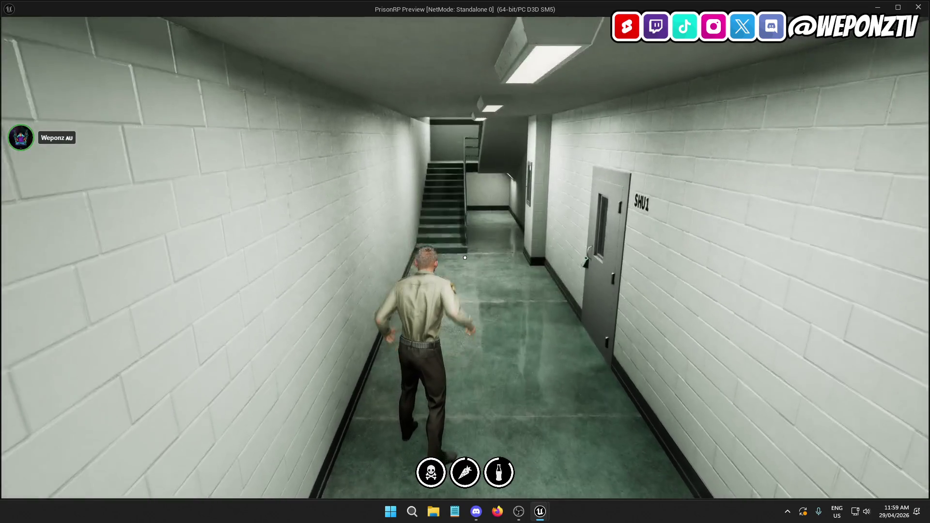
{"action": "key", "text": "w"}
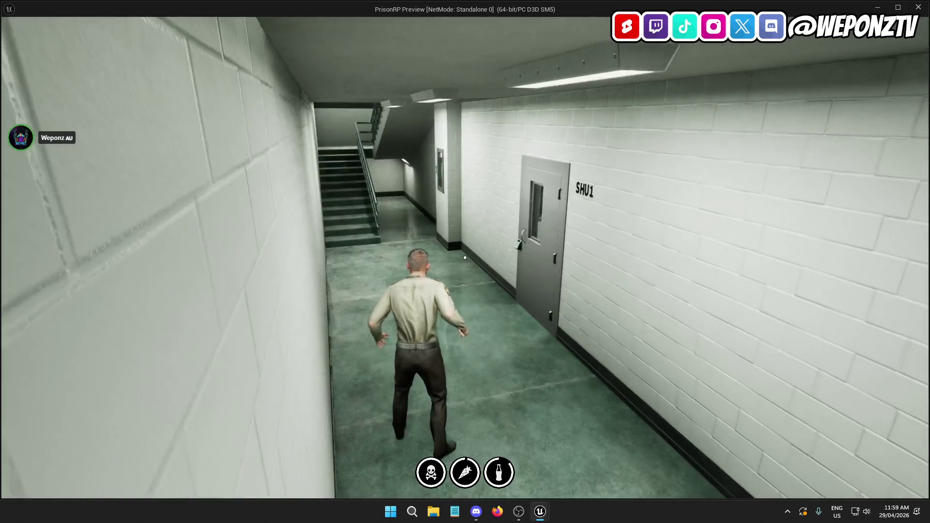
{"action": "key", "text": "Escape"}
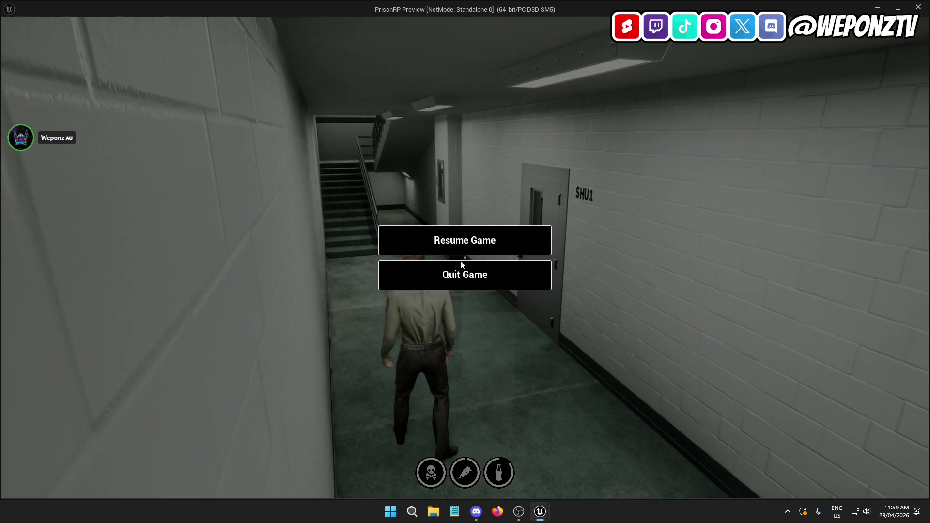
{"action": "key", "text": "Escape"}
{"action": "key", "text": "w"}
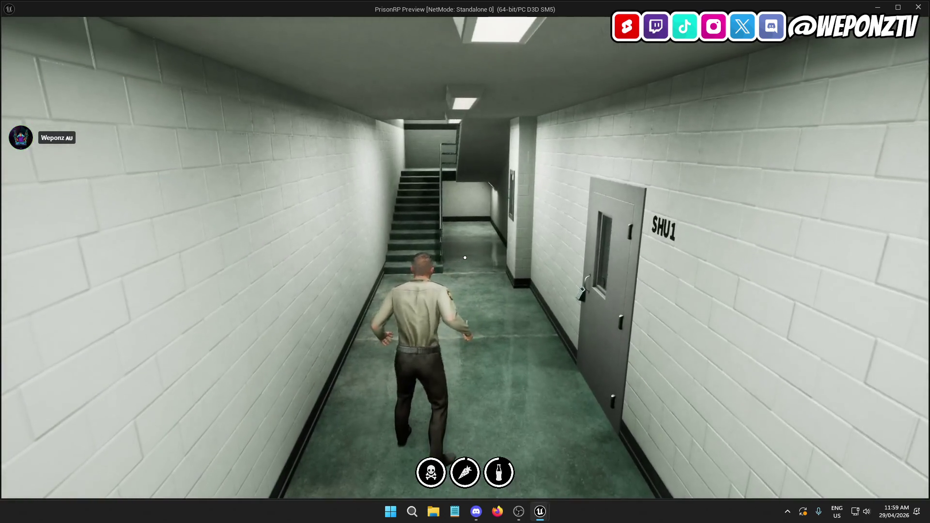
{"action": "key", "text": "w"}
{"action": "key", "text": "s"}
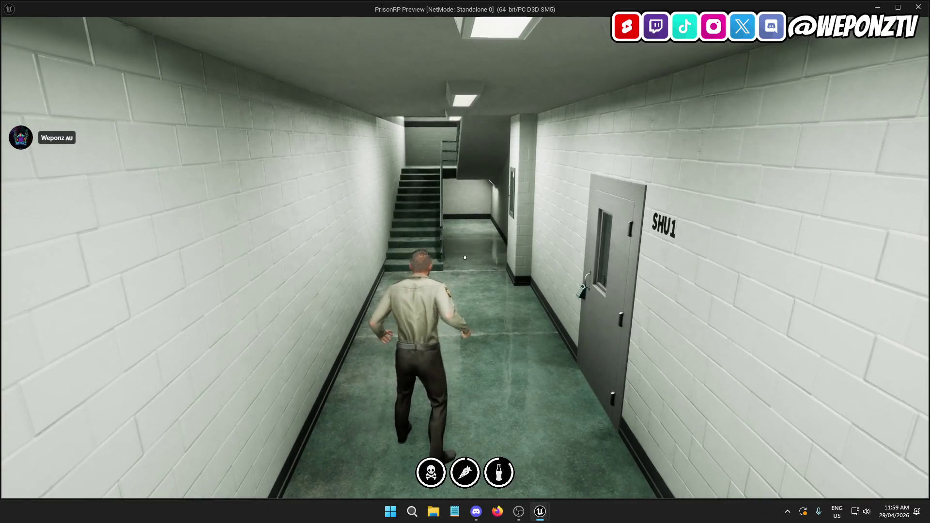
{"action": "key", "text": "s"}
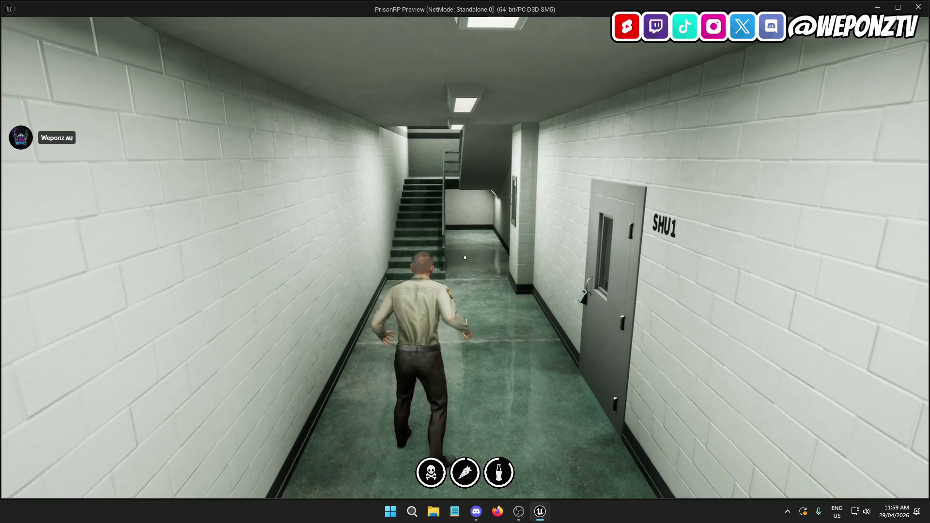
{"action": "key", "text": "Escape"}
{"action": "left_click", "coordinate": [465, 274]}
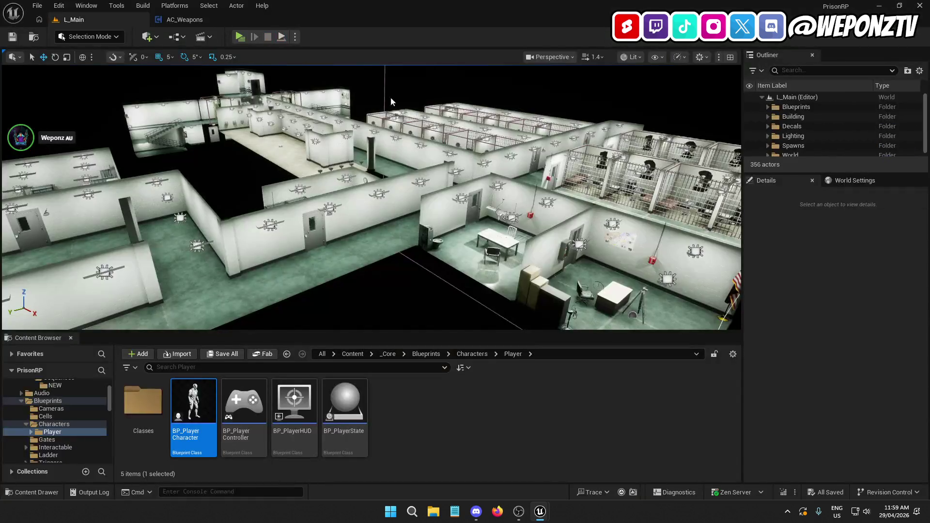
Step: Return to the AC_Weapons event graph and locate the montage nodes
{"action": "left_click", "coordinate": [197, 20]}
{"action": "mouse_move", "coordinate": [392, 215]}
{"action": "left_mouse_down"}
{"action": "mouse_move", "coordinate": [414, 274]}
{"action": "mouse_move", "coordinate": [555, 281]}
{"action": "left_mouse_up"}
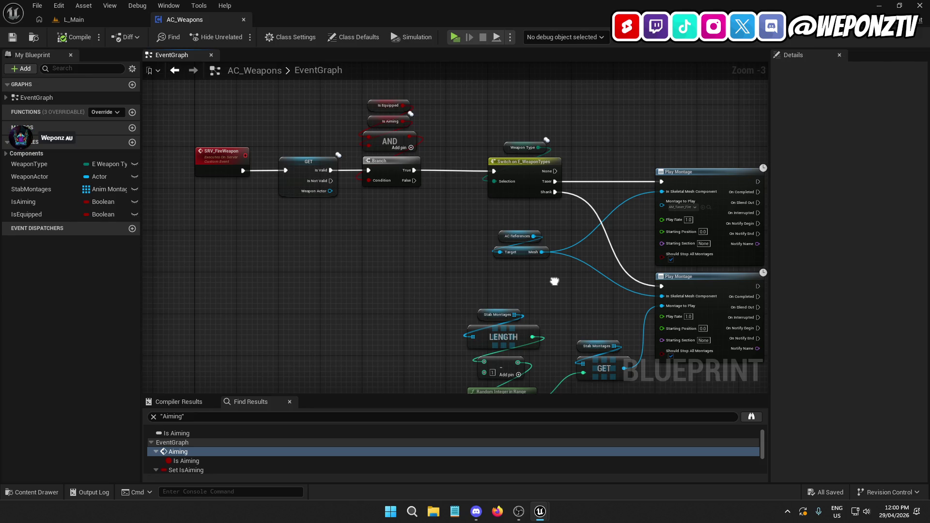
{"action": "left_click_drag", "start_coordinate": [555, 281], "coordinate": [385, 221]}
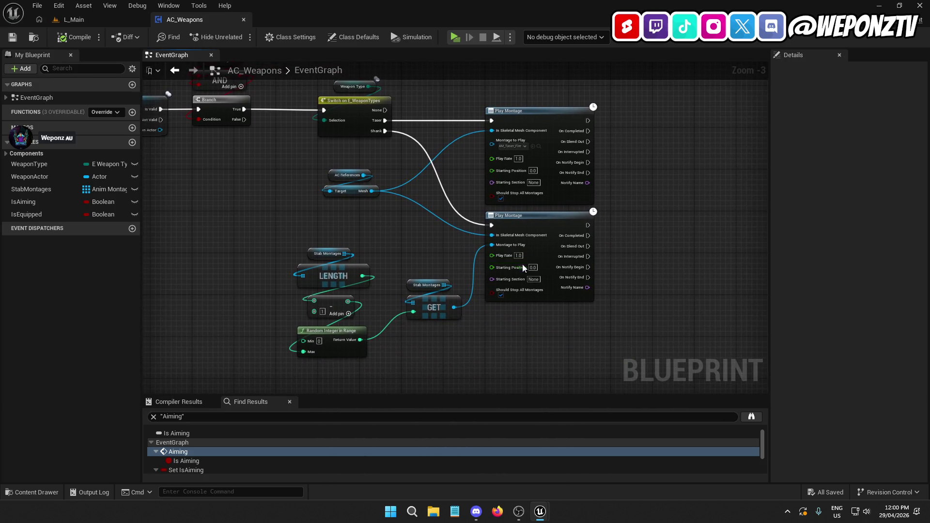
{"action": "left_click_drag", "start_coordinate": [623, 265], "coordinate": [602, 268]}
{"action": "left_click", "coordinate": [395, 290]}
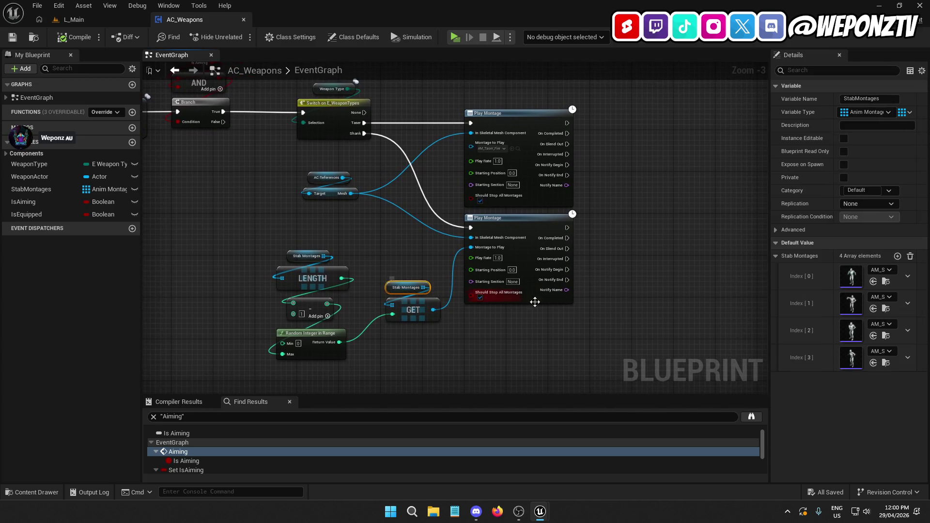
Step: Straighten the wire between the Branch and weapon-type Switch nodes with Q, then save
{"action": "mouse_move", "coordinate": [606, 203]}
{"action": "left_mouse_down"}
{"action": "mouse_move", "coordinate": [630, 235]}
{"action": "mouse_move", "coordinate": [677, 244]}
{"action": "left_mouse_up"}
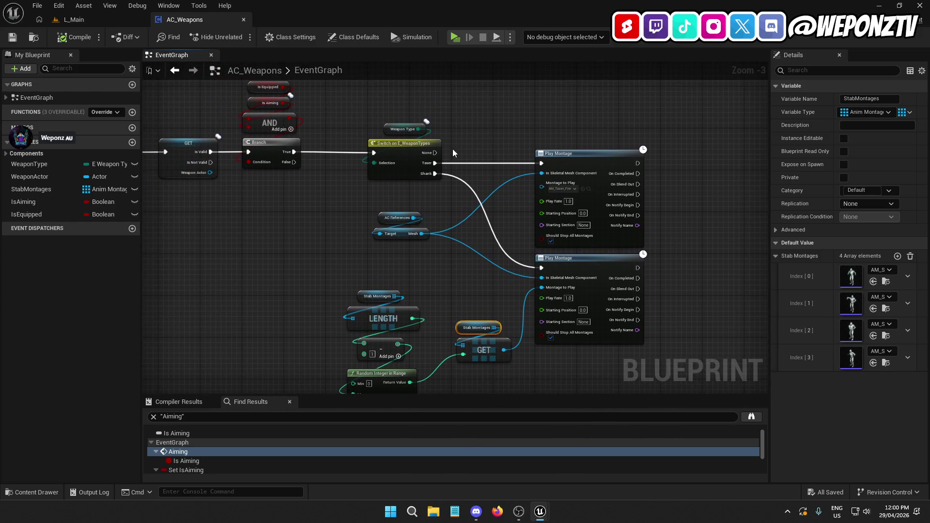
{"action": "left_click", "coordinate": [398, 149]}
{"action": "left_click", "coordinate": [258, 150], "text": "ctrl"}
{"action": "key", "text": "q"}
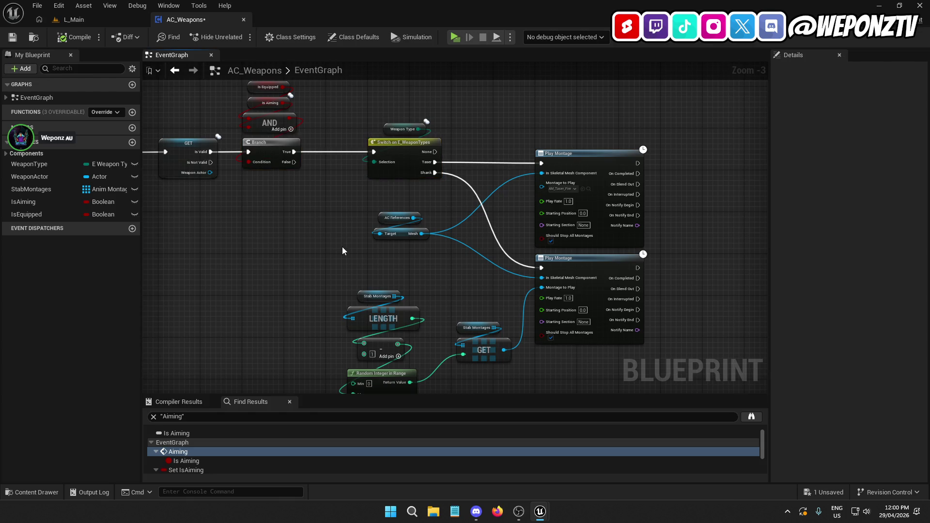
{"action": "left_click", "coordinate": [393, 118]}
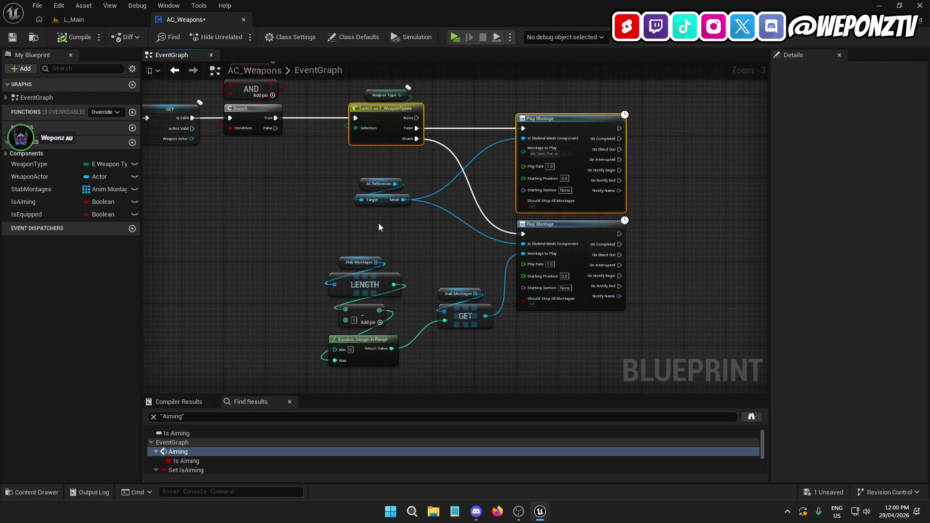
{"action": "left_click", "coordinate": [12, 38]}
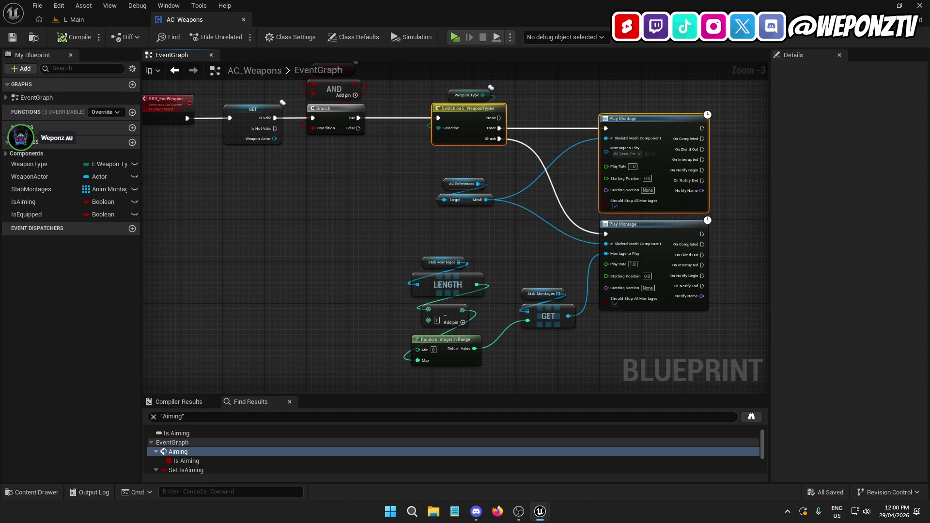